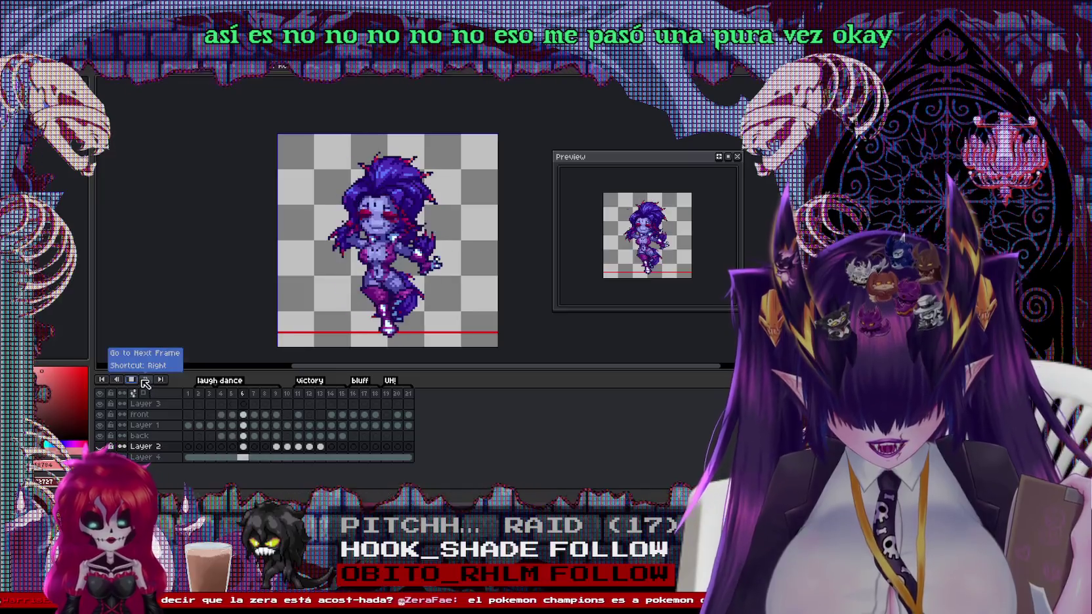
Switch to the blonde character's sprite and select the gun layer cel at frame 11
click(140, 379)
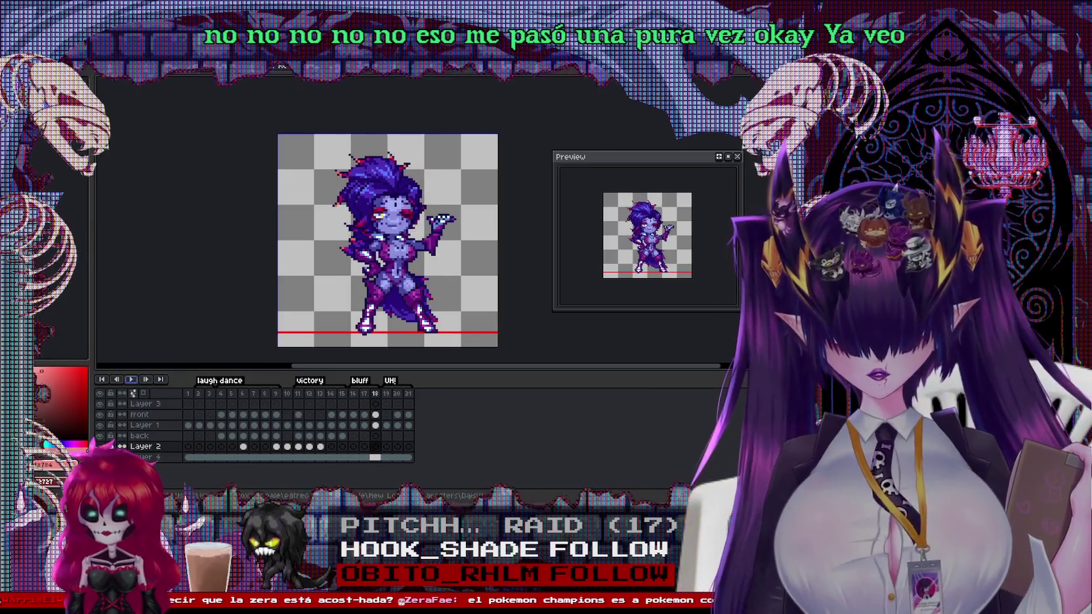
key(ctrl+Tab)
click(299, 404)
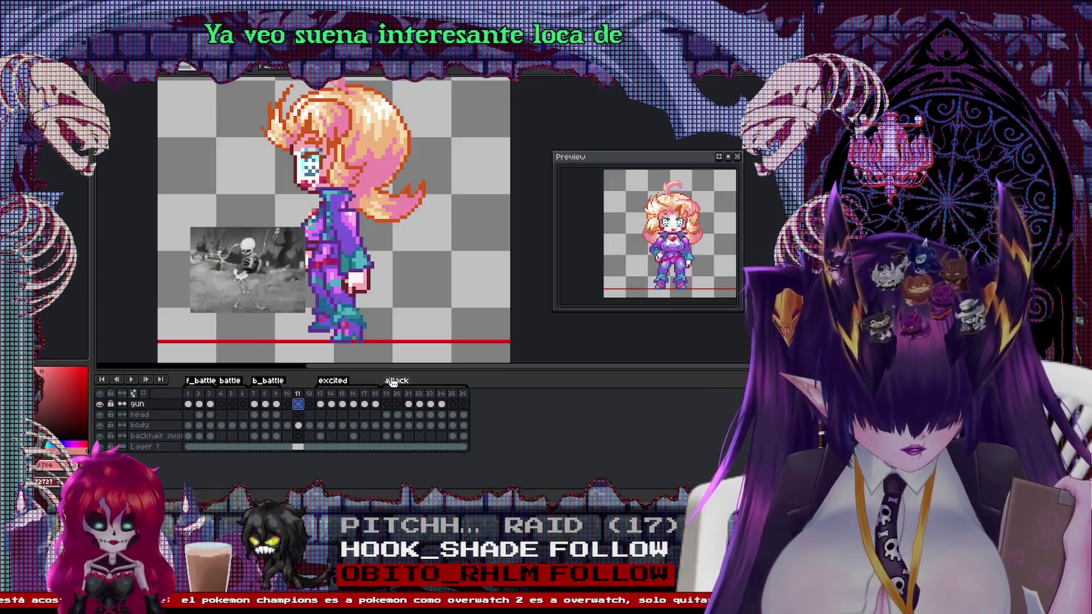
double_click(397, 380)
click(458, 205)
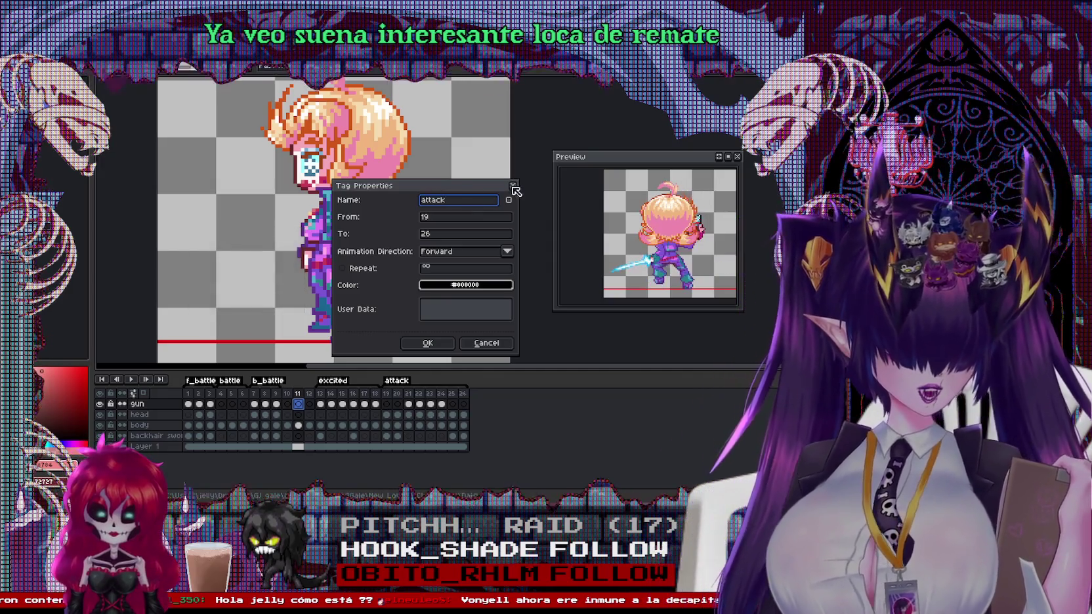
click(512, 185)
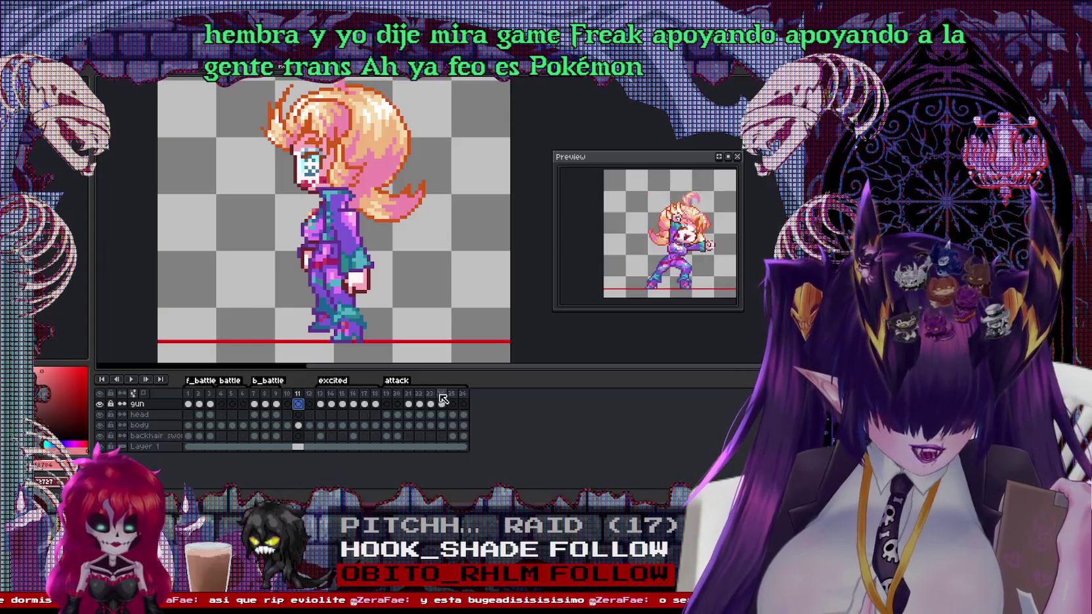
Select frame 26's gun cel and insert a new empty frame 27 after it
click(463, 394)
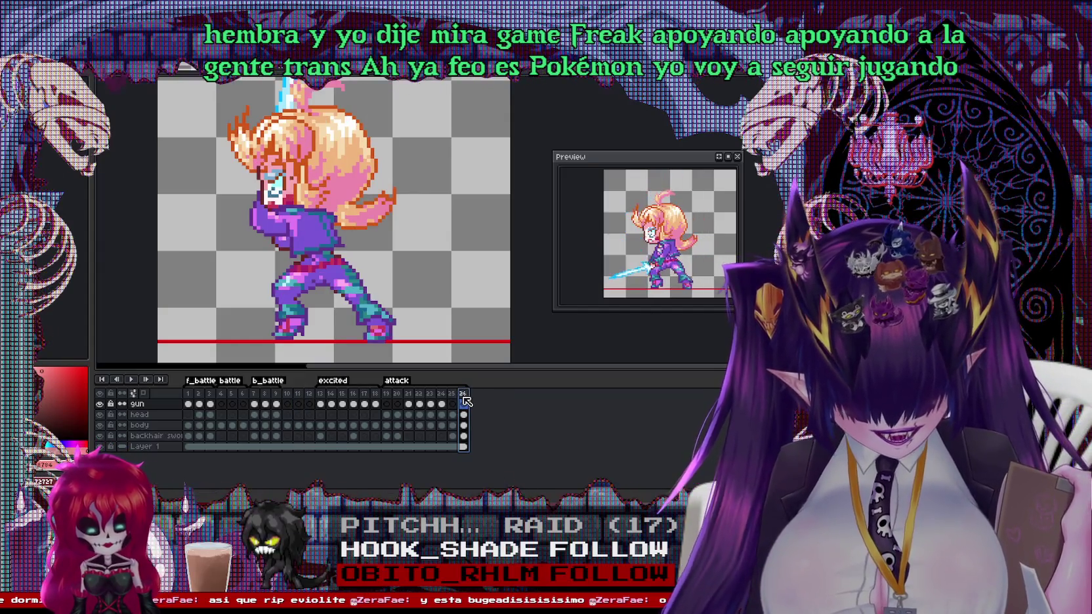
click(463, 403)
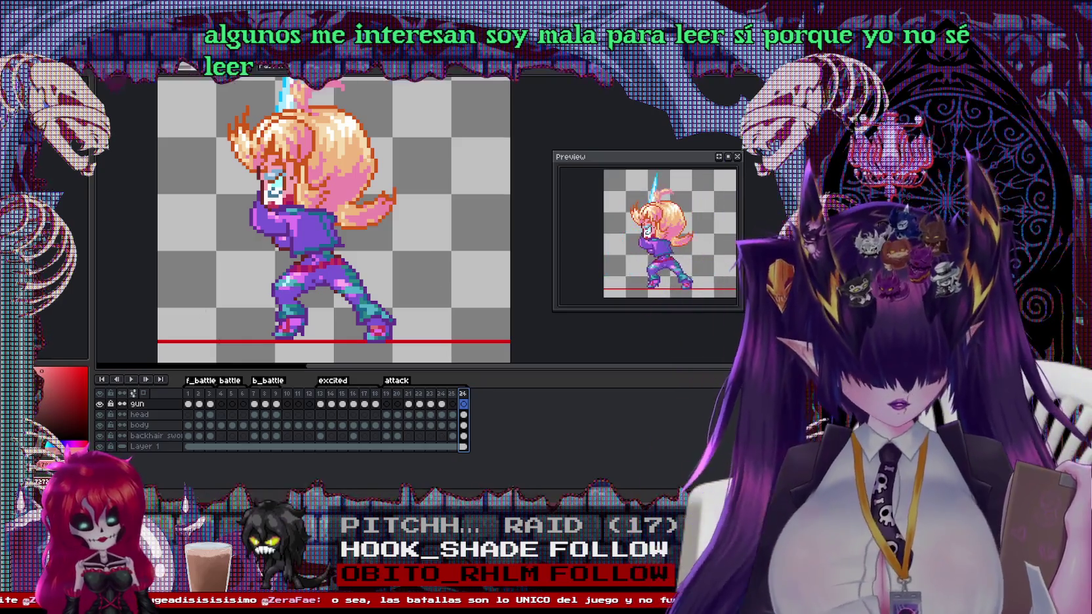
right_click(463, 393)
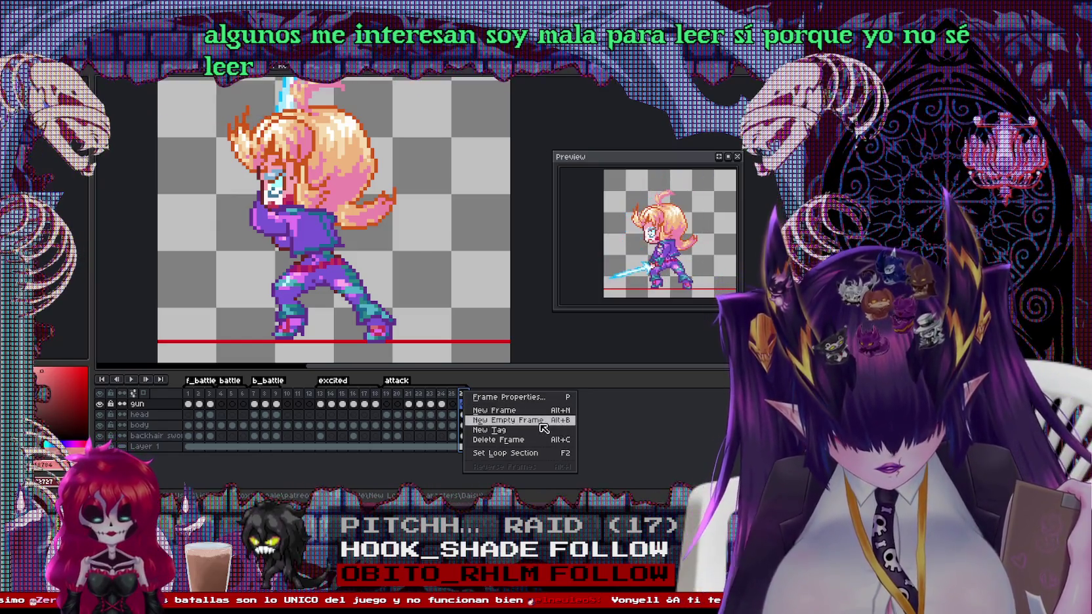
click(541, 421)
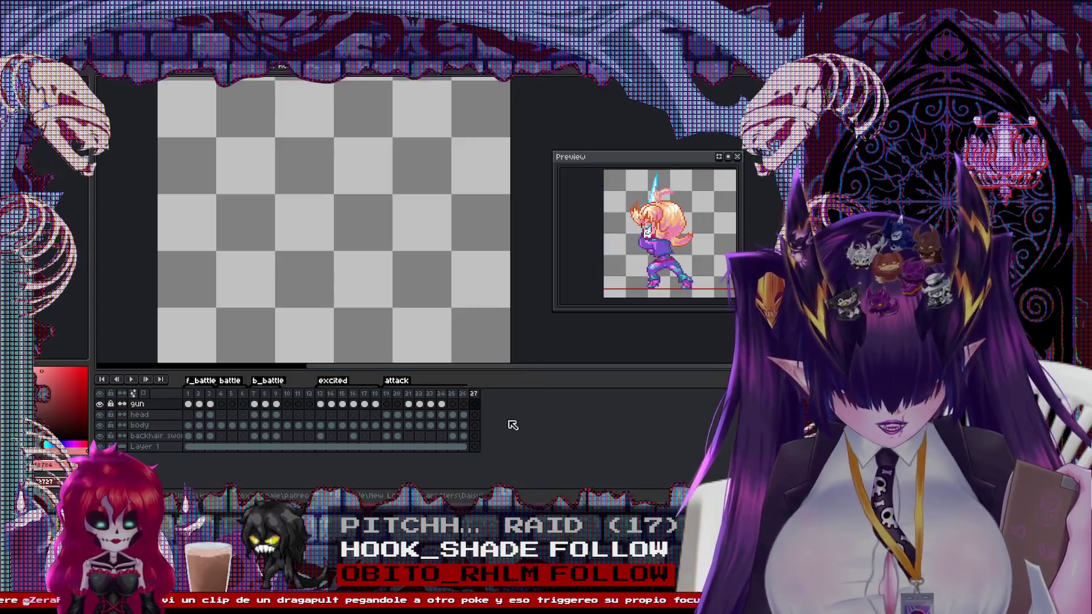
click(464, 447)
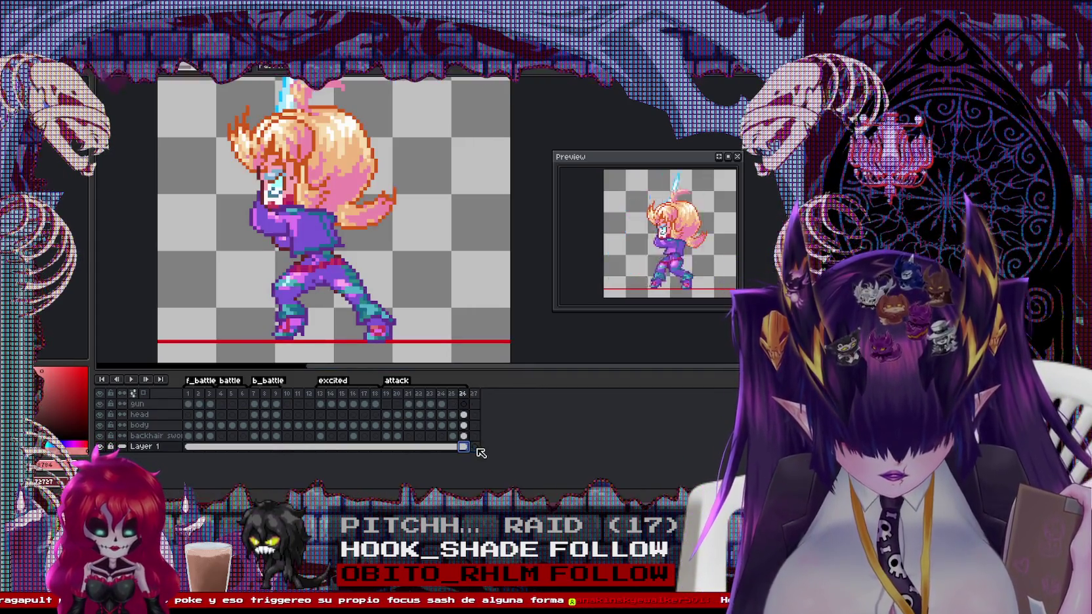
right_click(466, 444)
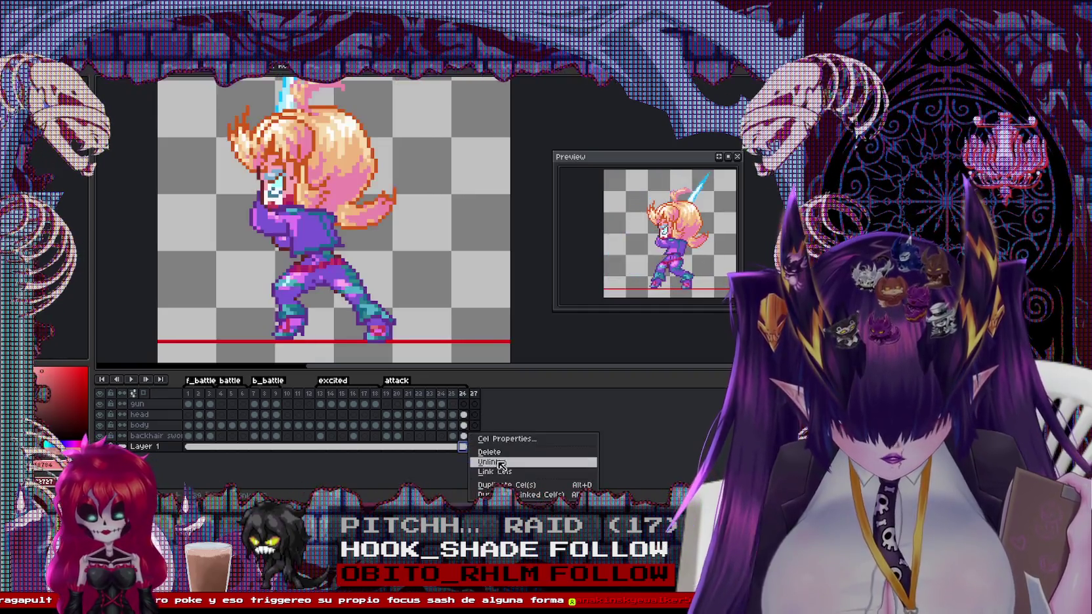
click(499, 462)
click(475, 405)
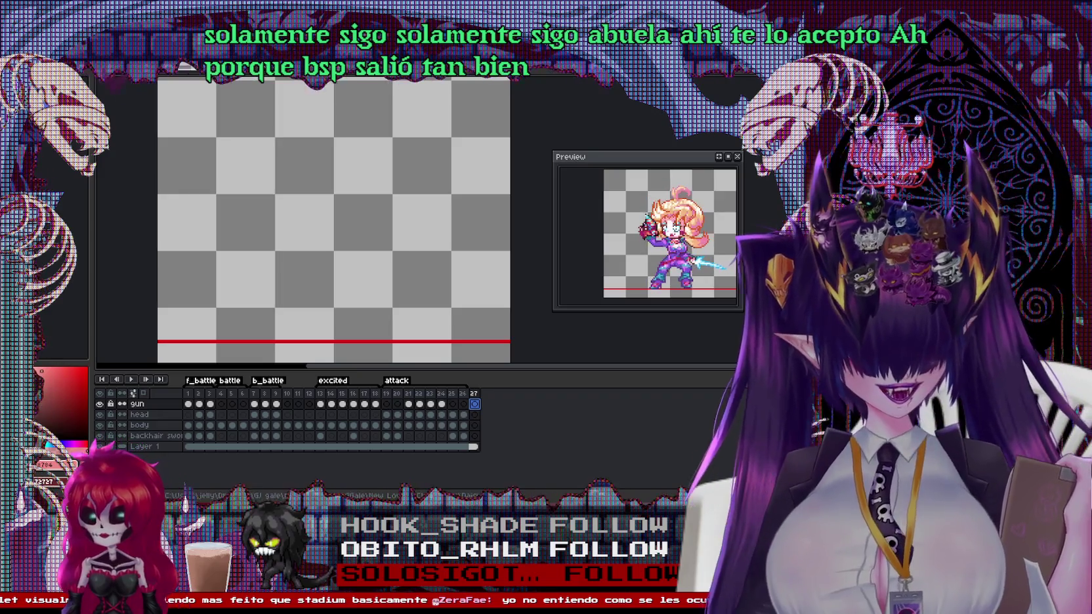
Review the character's poses at frames 26, 8, 9, 10, 11, 12 and 5
click(464, 393)
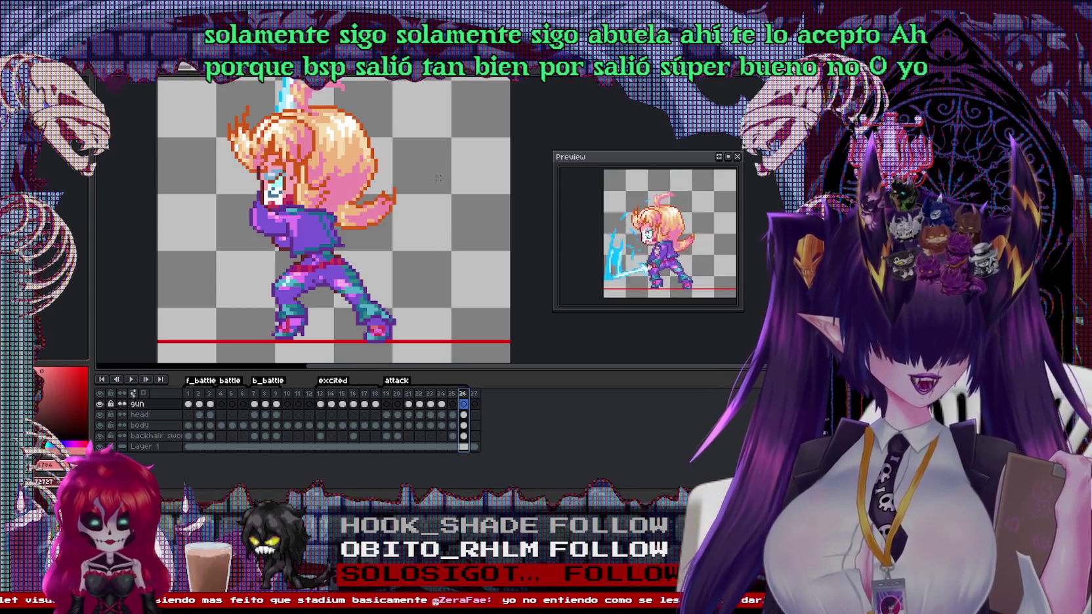
click(267, 403)
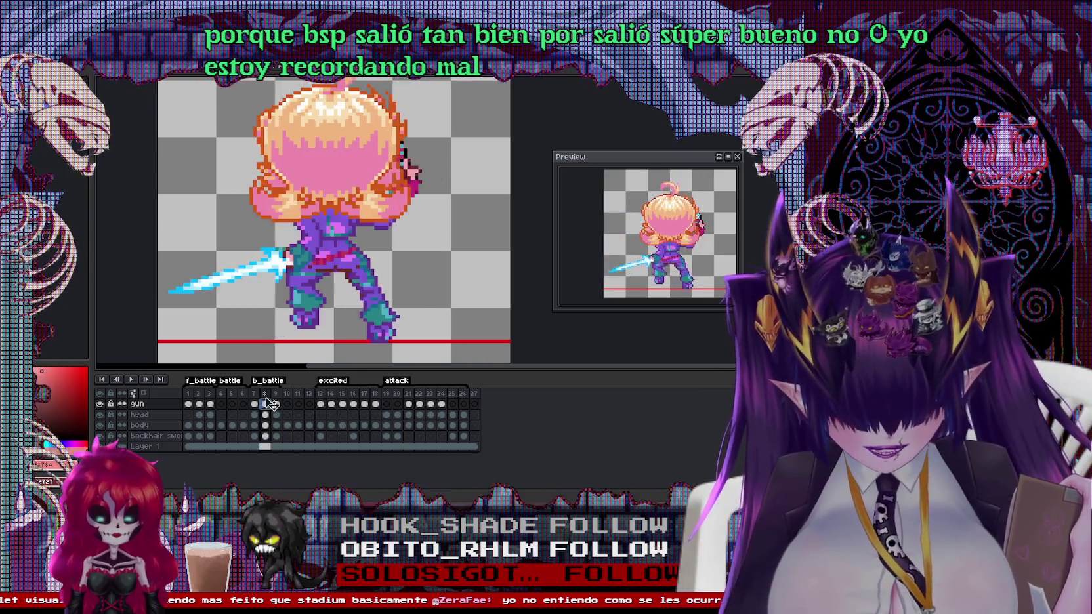
click(276, 396)
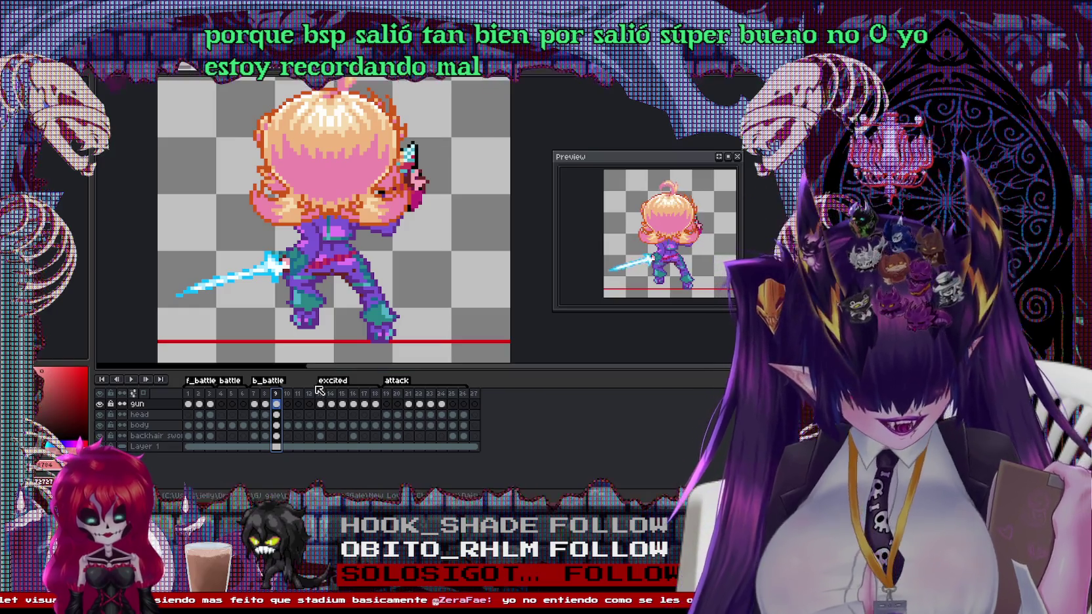
click(290, 393)
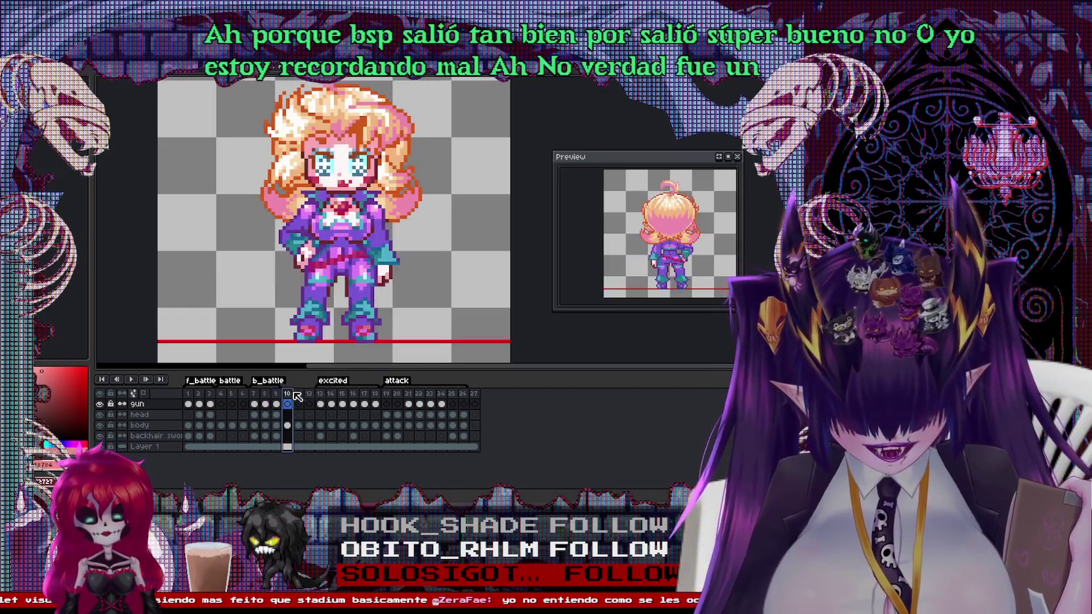
click(298, 396)
click(309, 402)
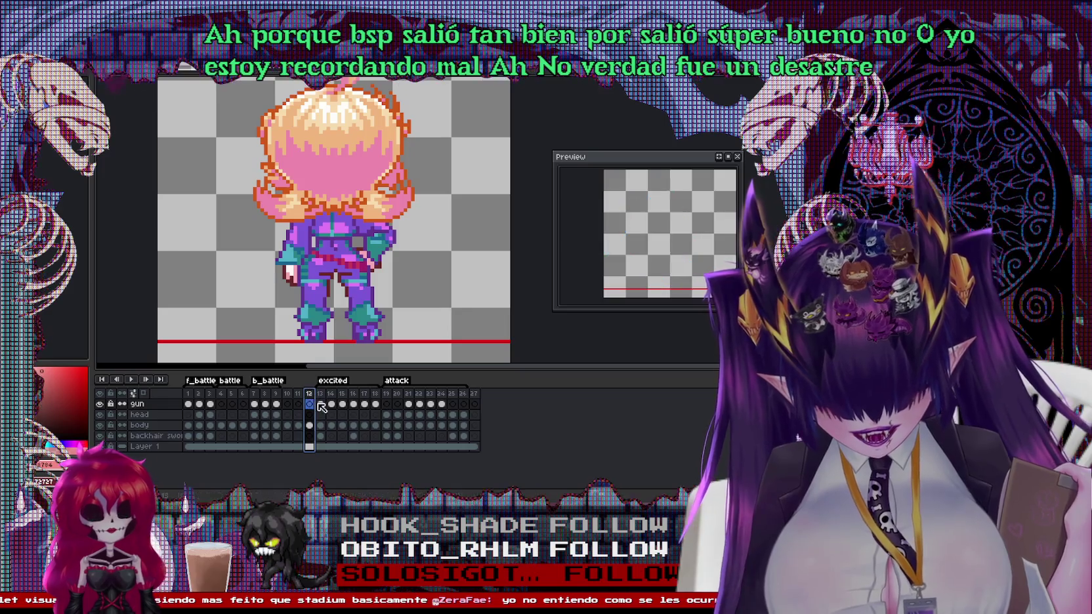
click(235, 402)
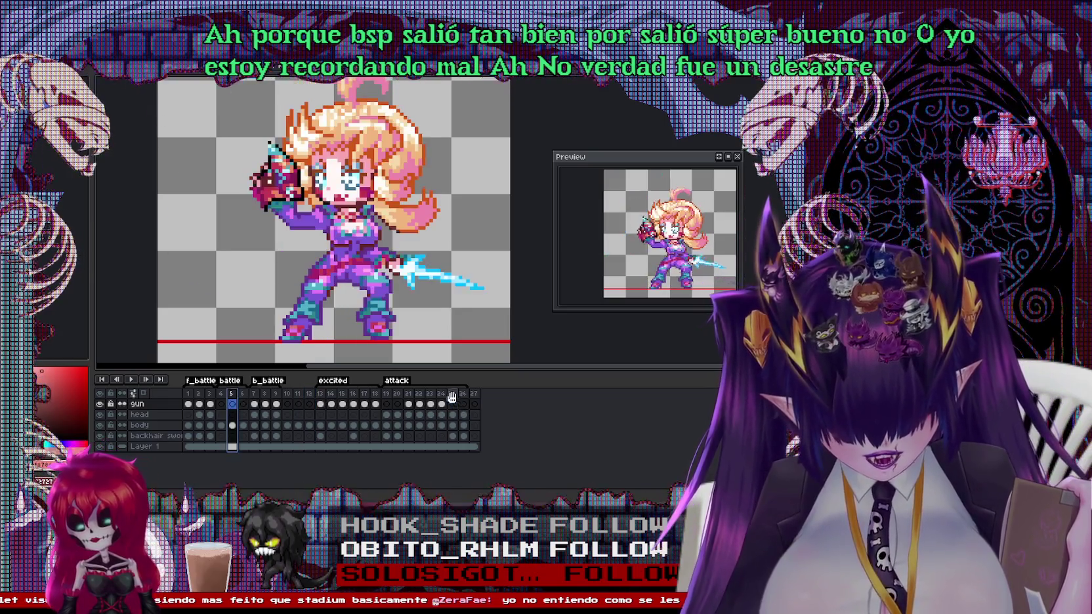
Step through attack frames 25, 26, 24, 23, 21 and 20, then open frame 20's menu
click(455, 401)
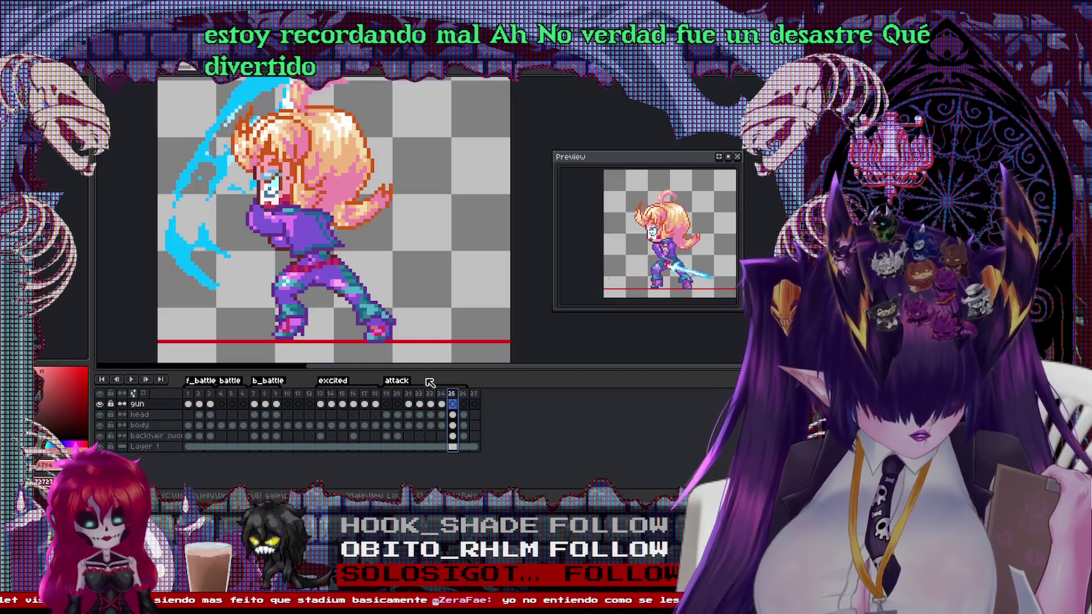
click(465, 395)
click(444, 396)
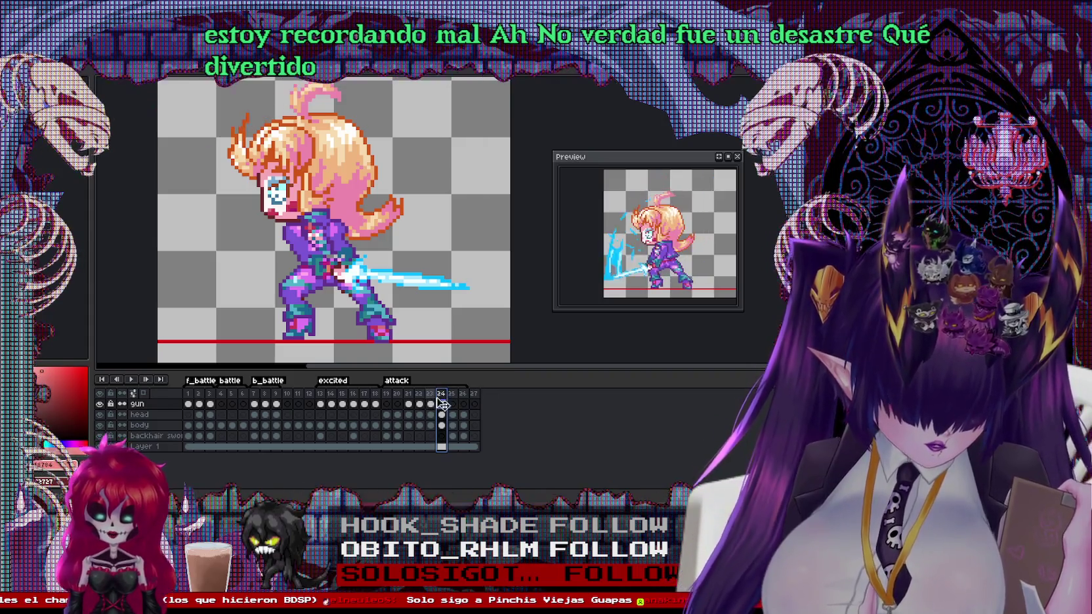
click(431, 404)
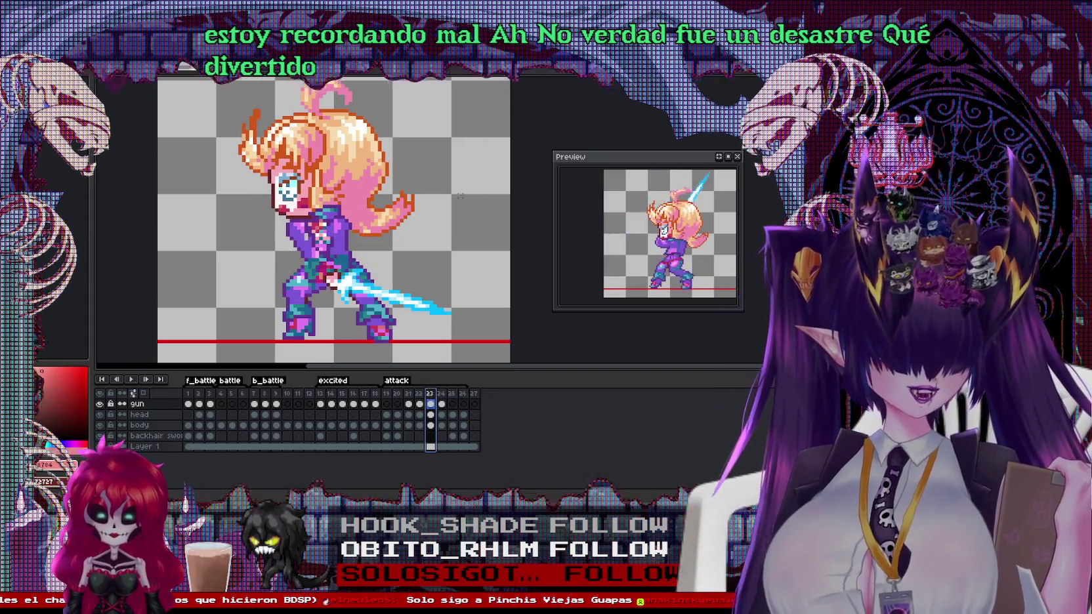
click(411, 395)
click(397, 401)
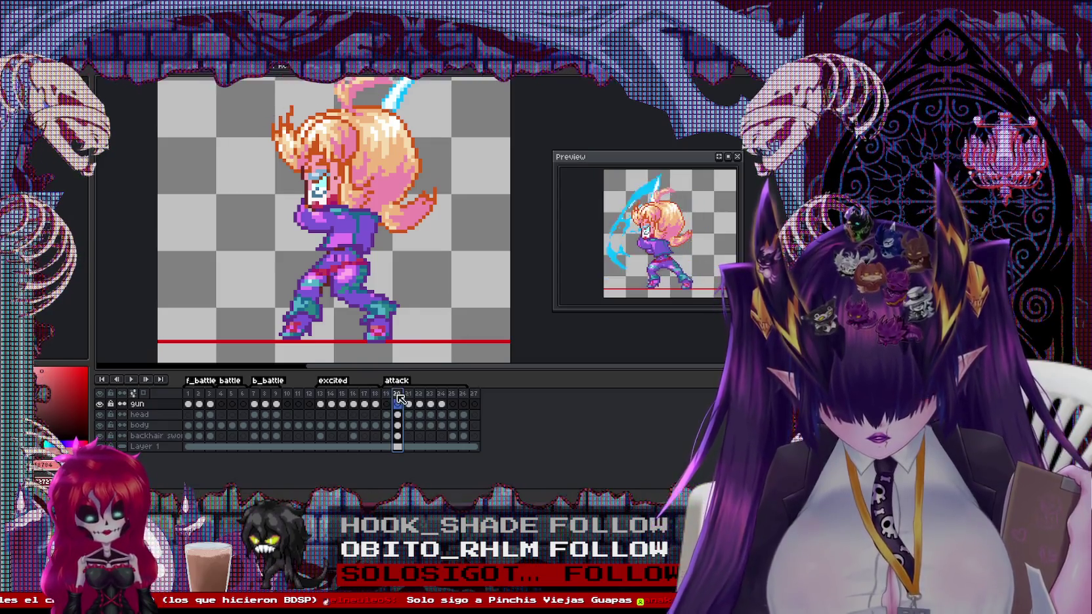
right_click(396, 394)
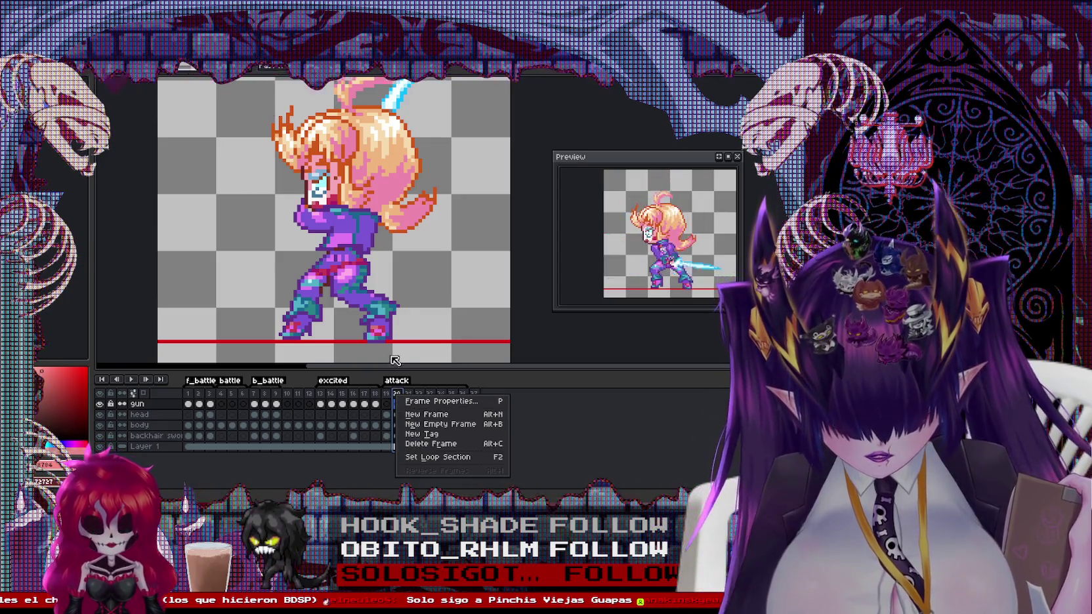
Duplicate frame 20 as new frame 21, then select the gun cel at frame 27
click(427, 414)
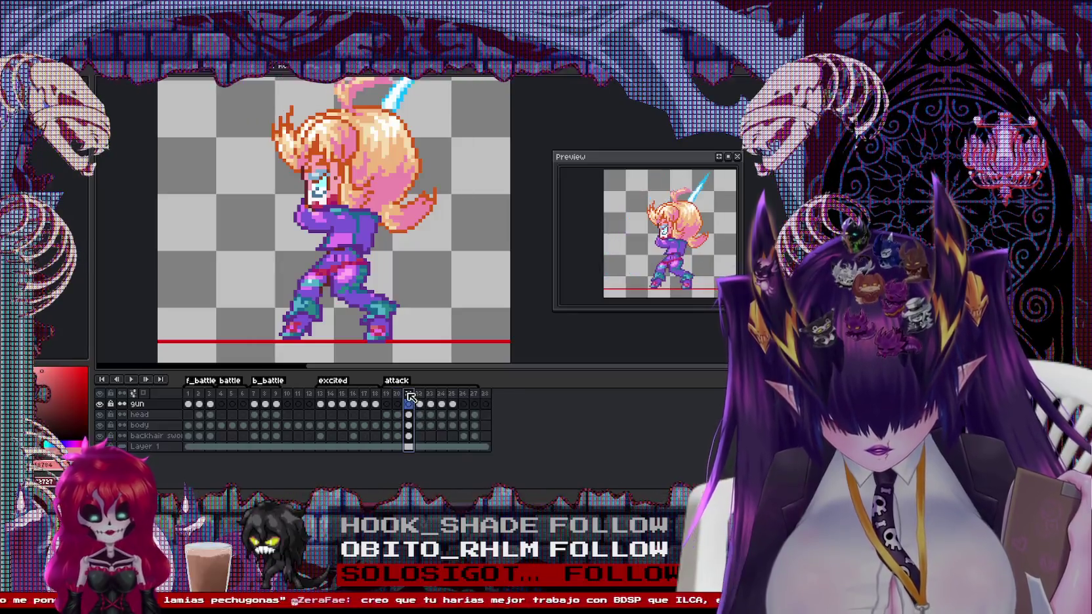
click(409, 404)
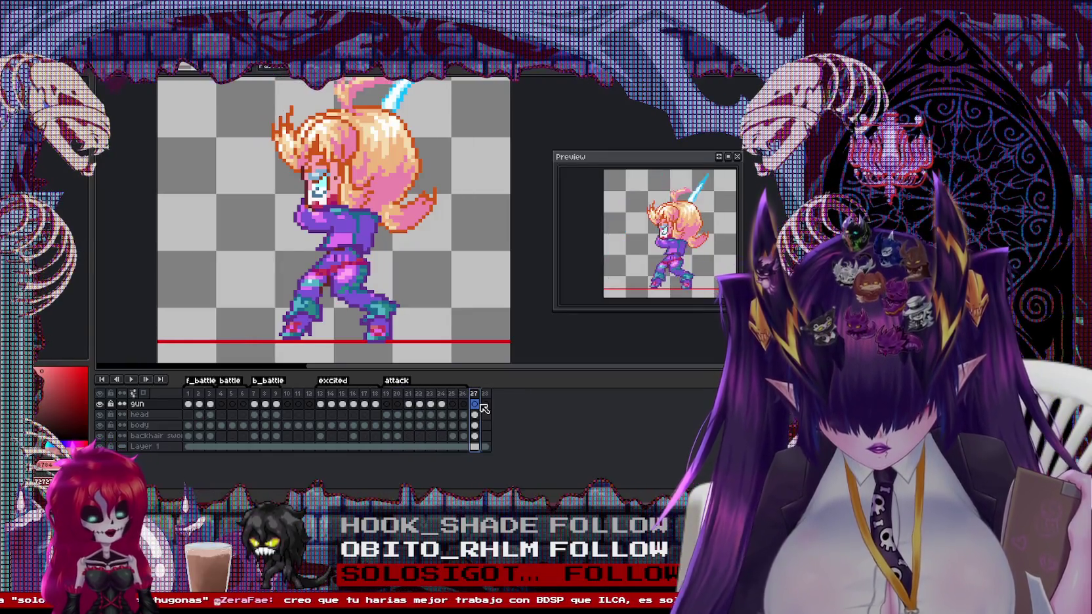
click(475, 404)
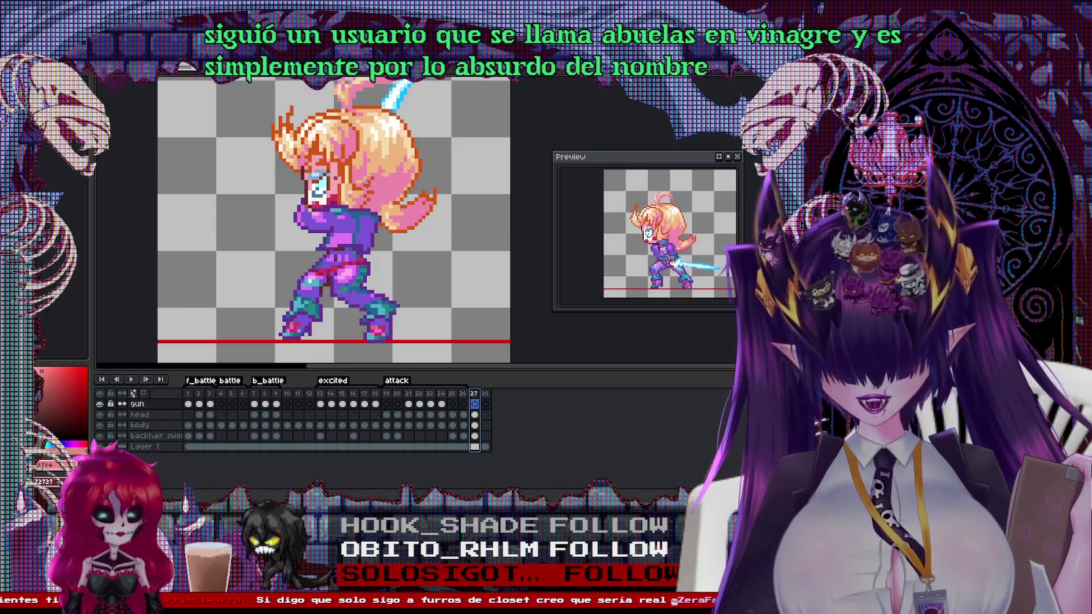
Delete the sword pixels on frame 27's backhair sword layer
click(420, 124)
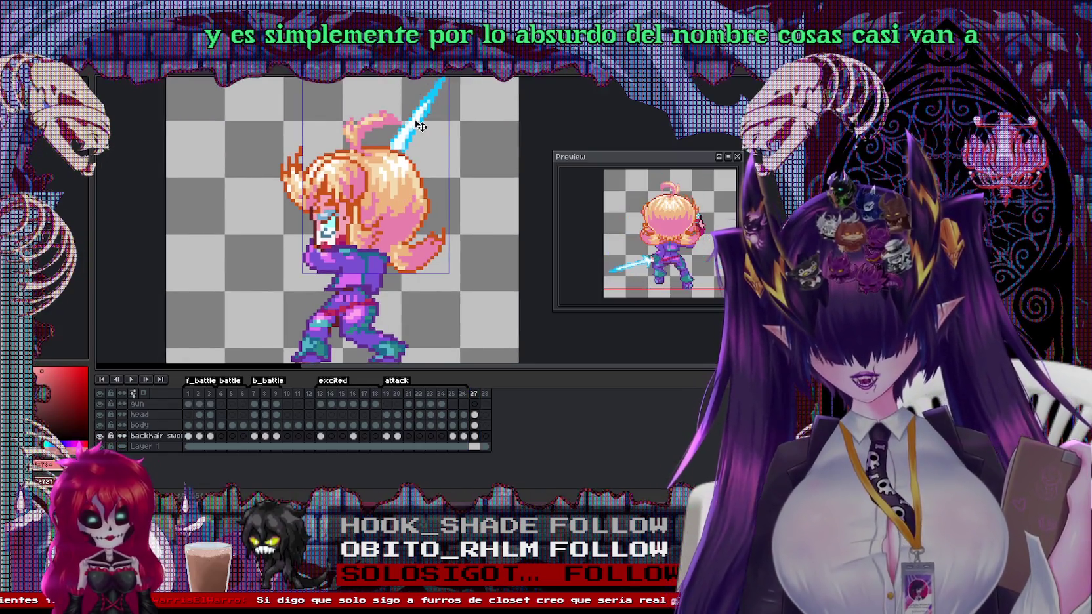
mouse_move(308, 85)
mouse_down()
mouse_move(460, 210)
mouse_move(512, 179)
mouse_up()
key(Delete)
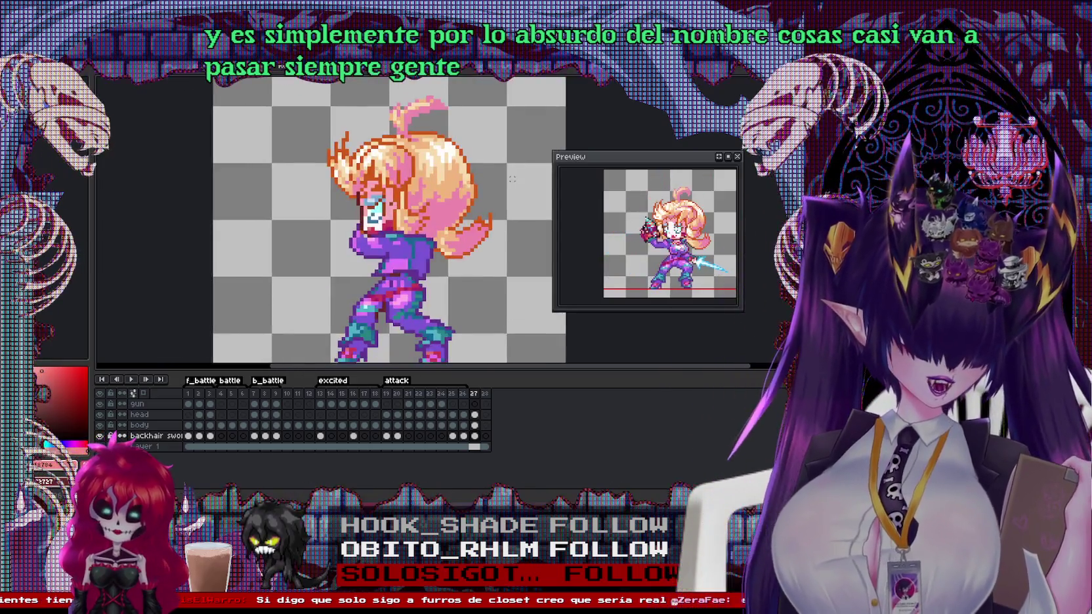
scroll(394, 237, up, 2)
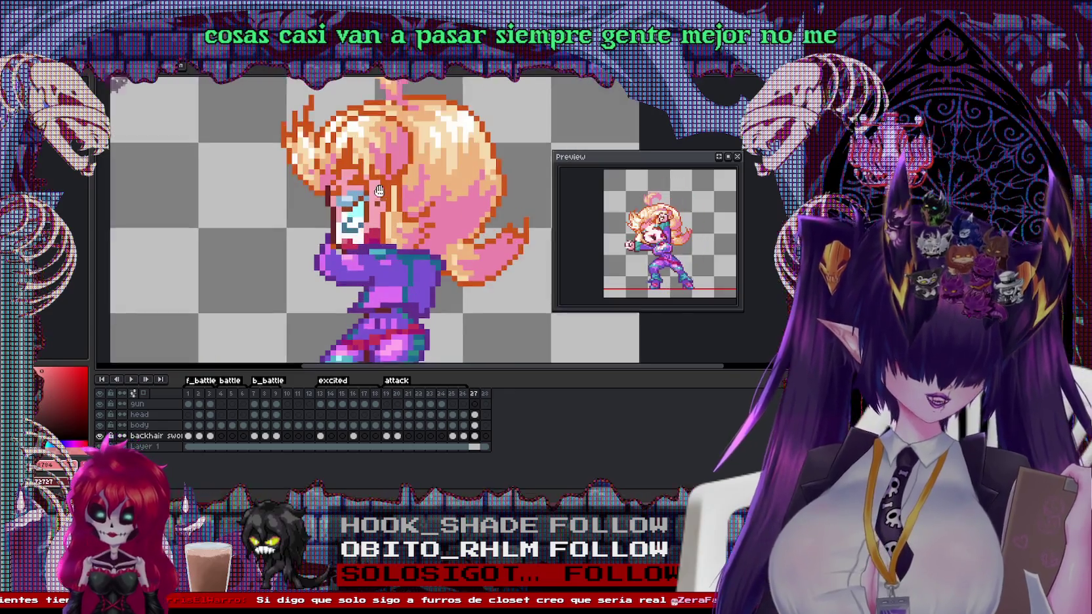
drag(291, 132, 401, 243)
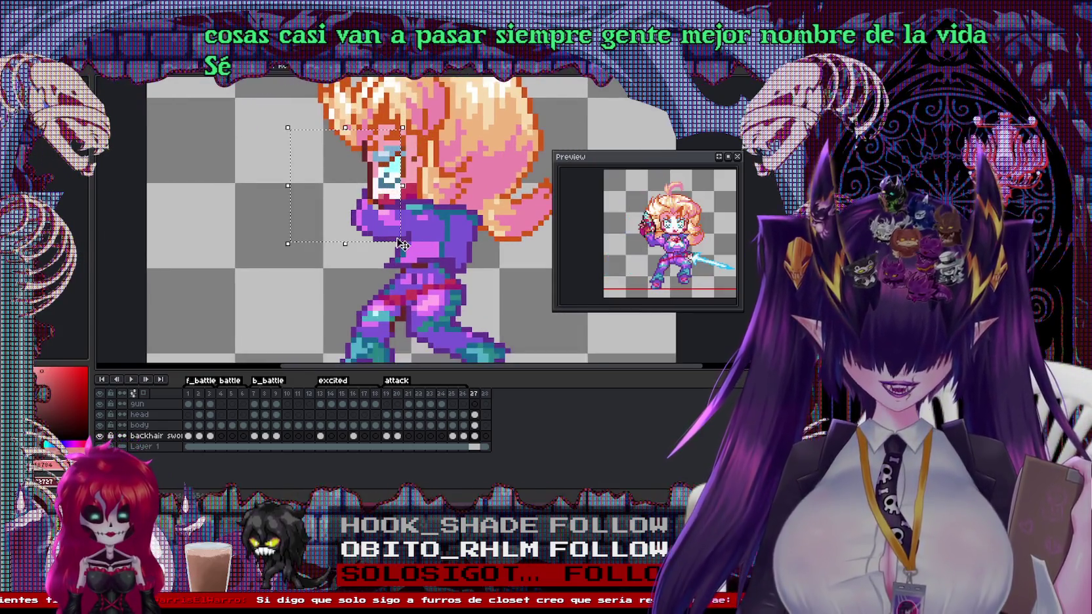
scroll(394, 262, down, 1)
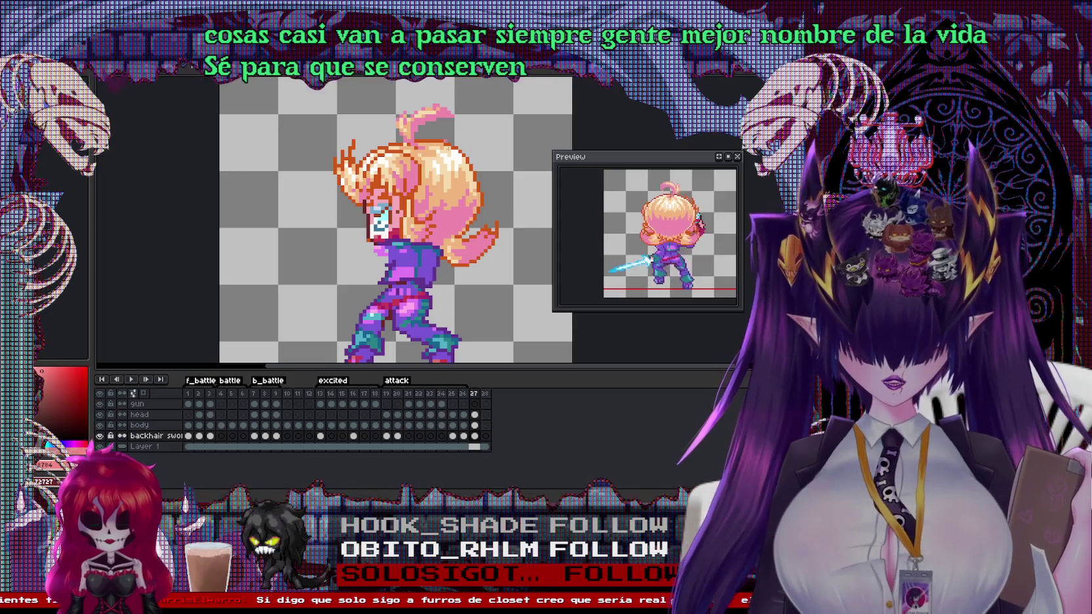
Add a pink pixel to the tip of the hair curl
scroll(448, 92, up, 2)
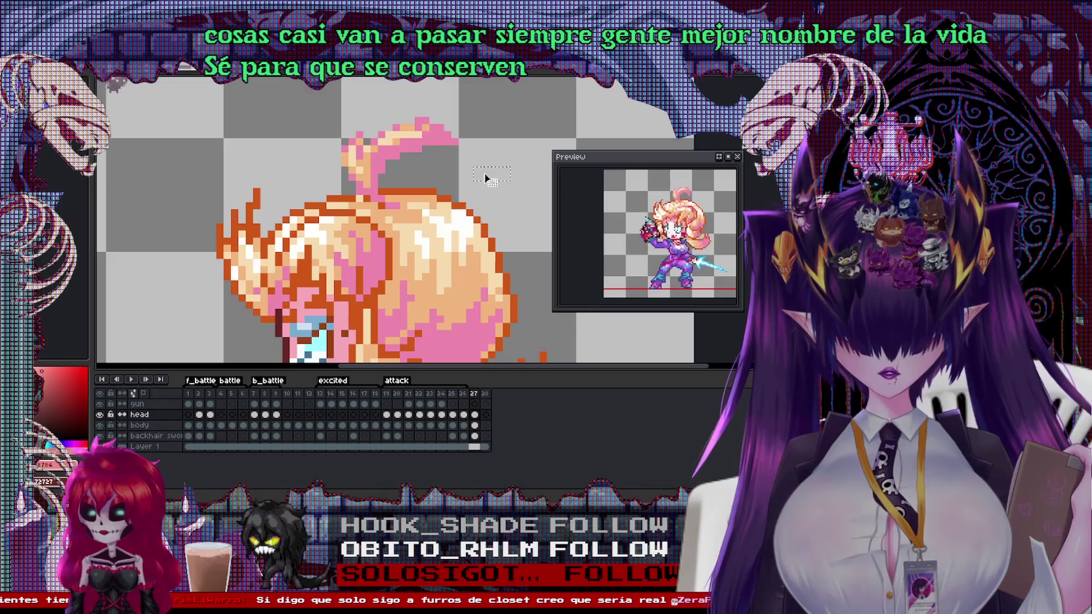
drag(471, 165, 420, 87)
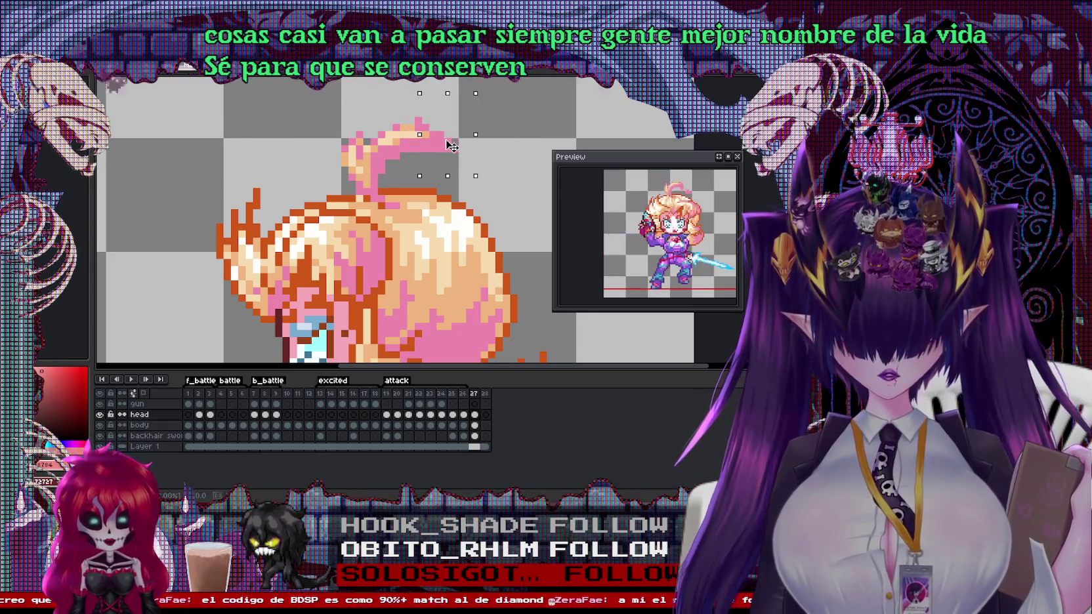
scroll(451, 142, up, 1)
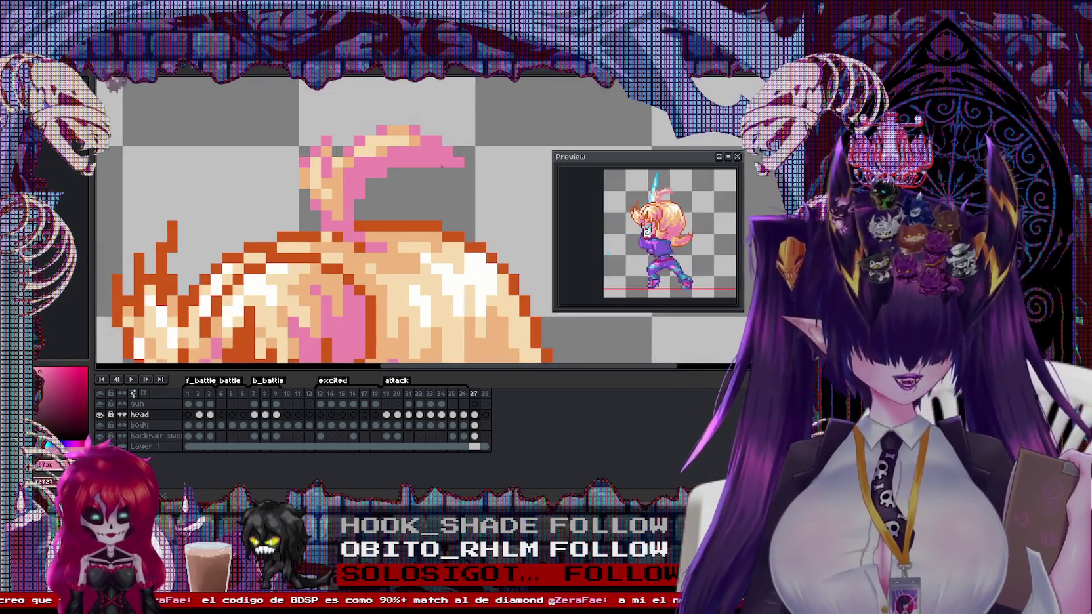
scroll(454, 173, down, 2)
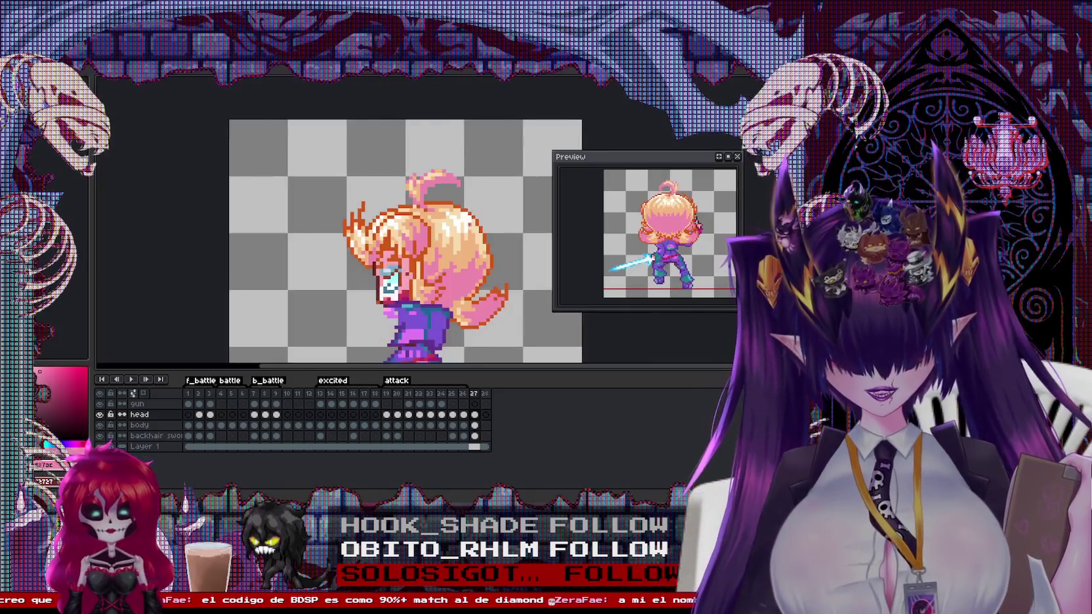
scroll(466, 213, up, 2)
click(453, 145)
scroll(476, 138, down, 1)
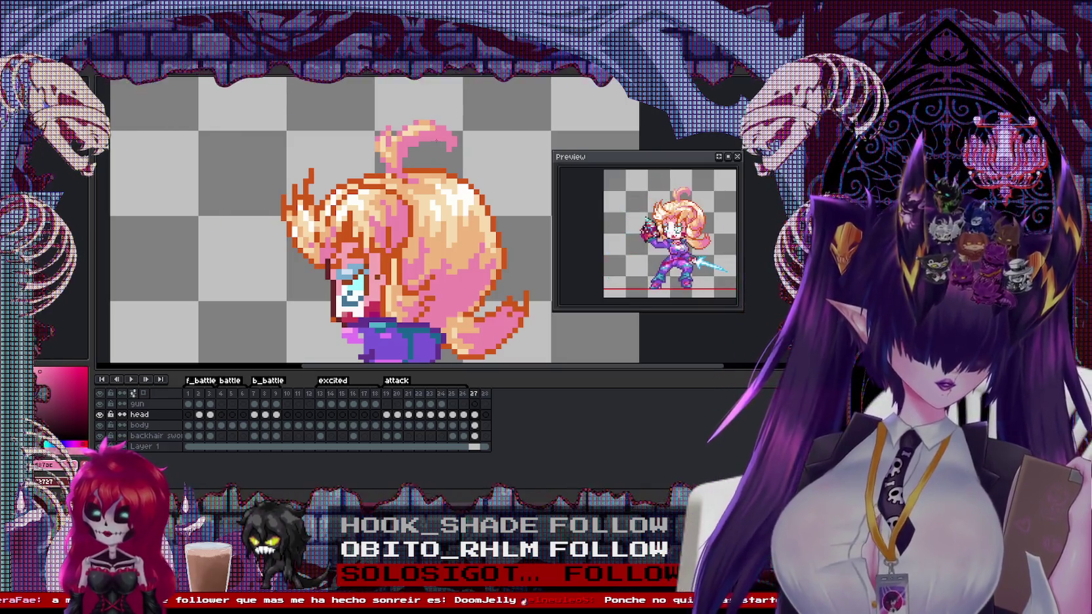
Step to the neighbouring frames to check the hair curl
key(Left)
key(Left)
key(Right)
key(Right)
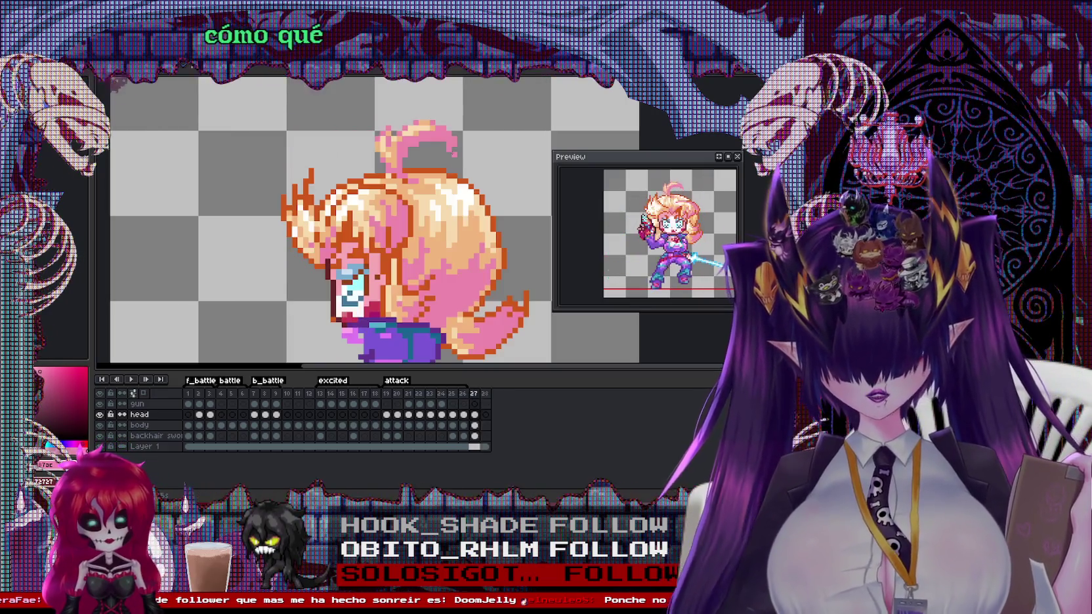
scroll(387, 223, down, 1)
scroll(387, 223, up, 2)
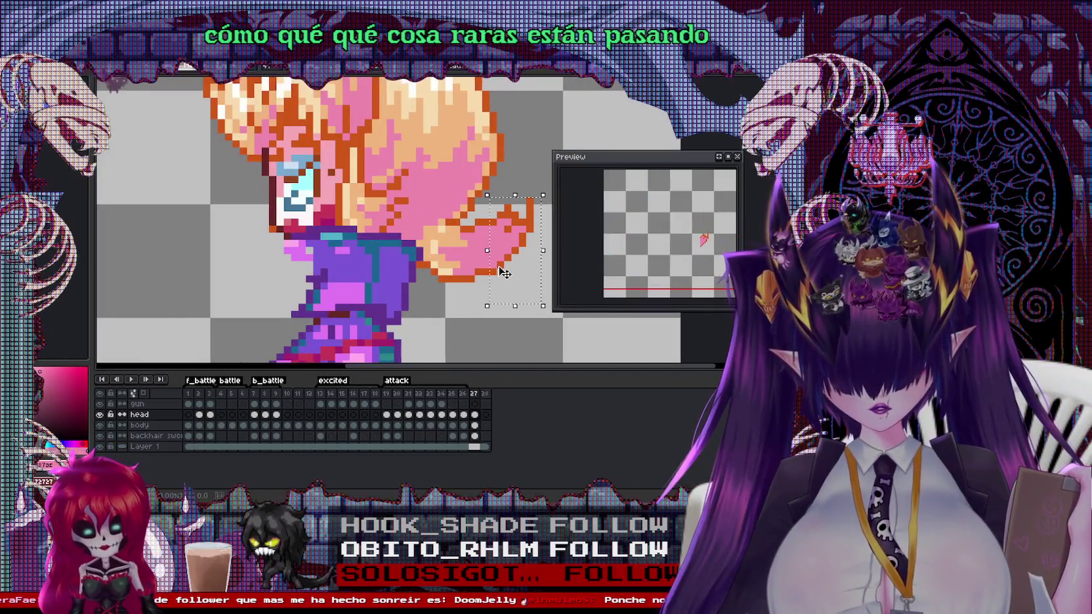
scroll(387, 223, up, 1)
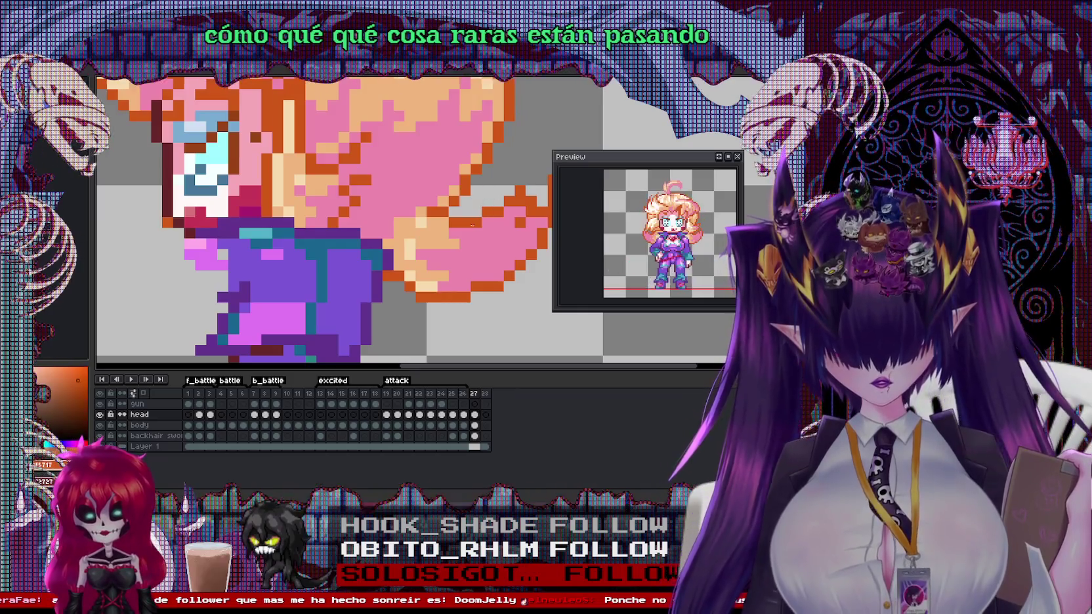
scroll(387, 223, down, 1)
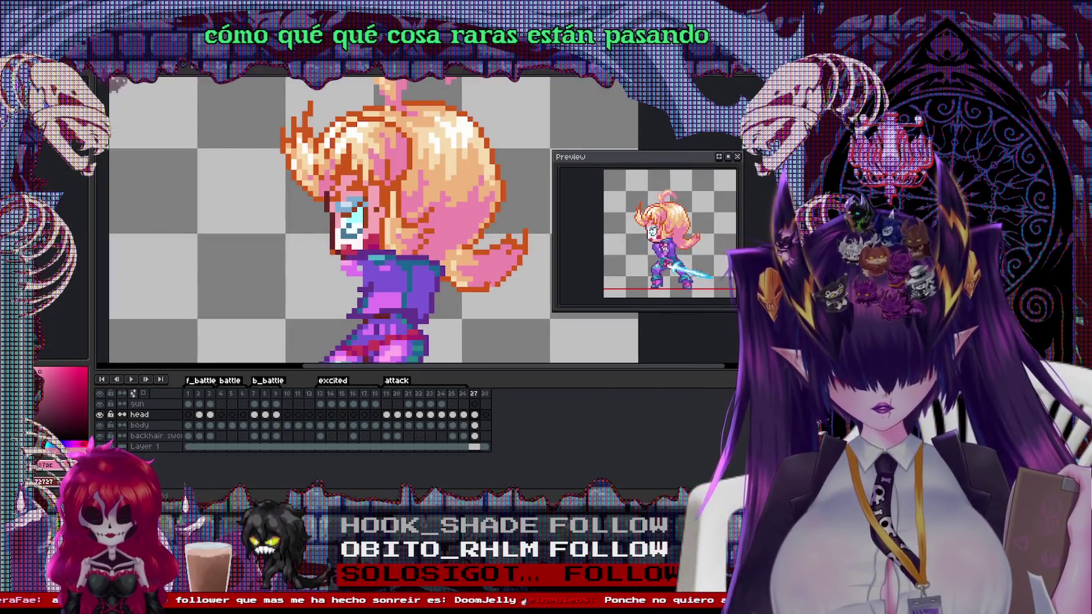
scroll(472, 289, down, 2)
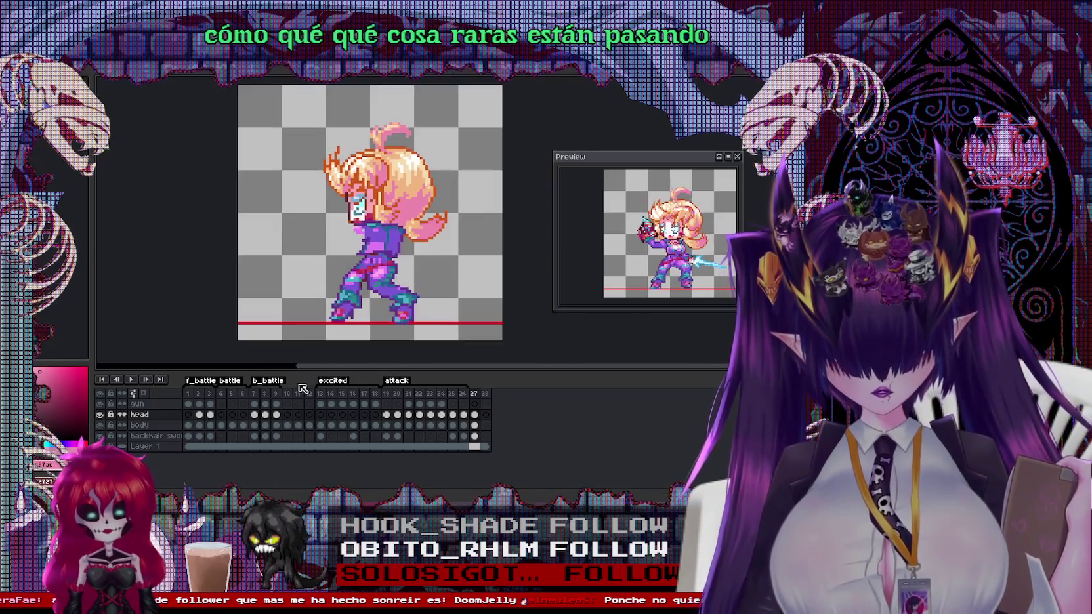
Paste frame 1's gun arm onto frame 27 and place it left of the character
click(191, 394)
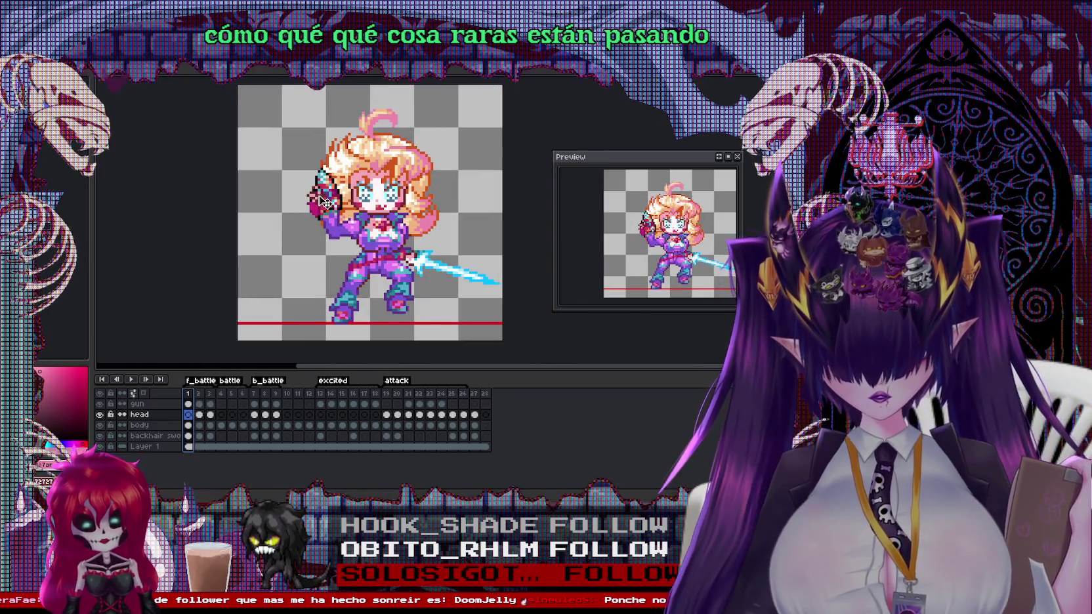
ctrl+click(322, 203)
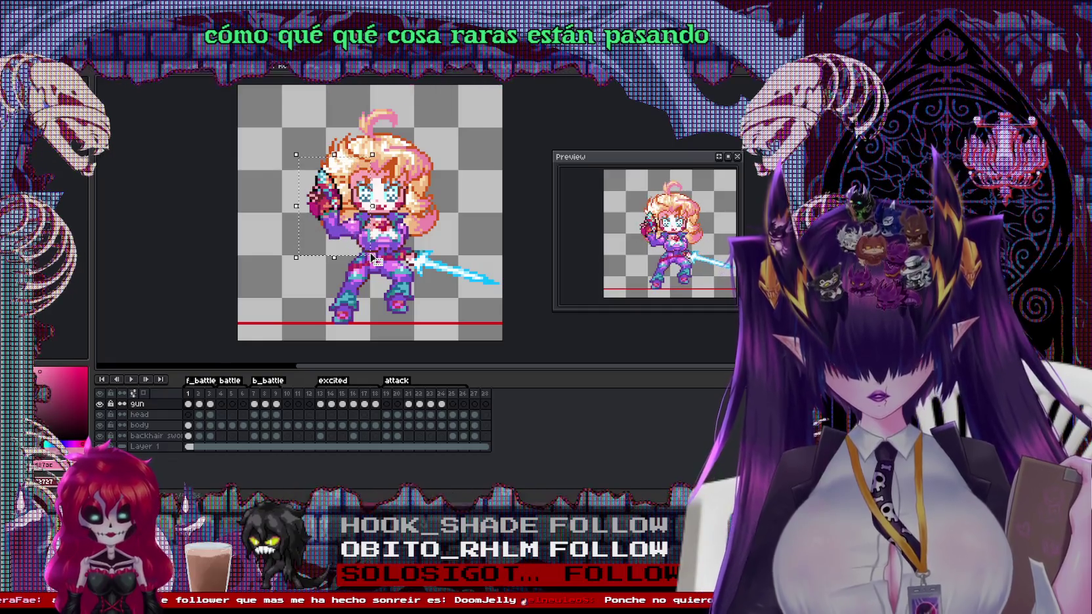
click(474, 394)
click(484, 393)
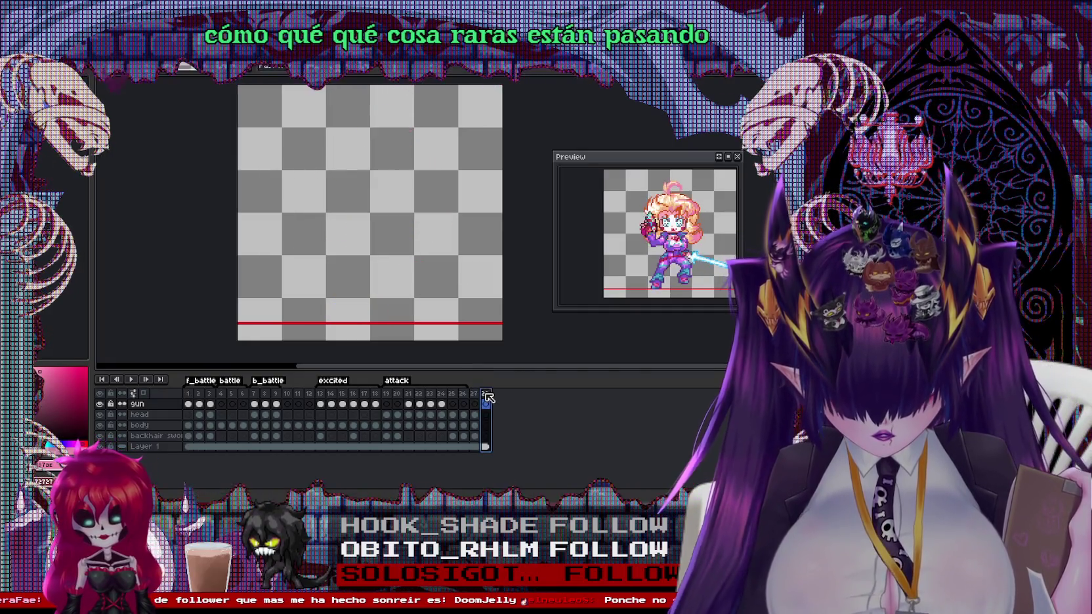
click(474, 393)
key(ctrl+v)
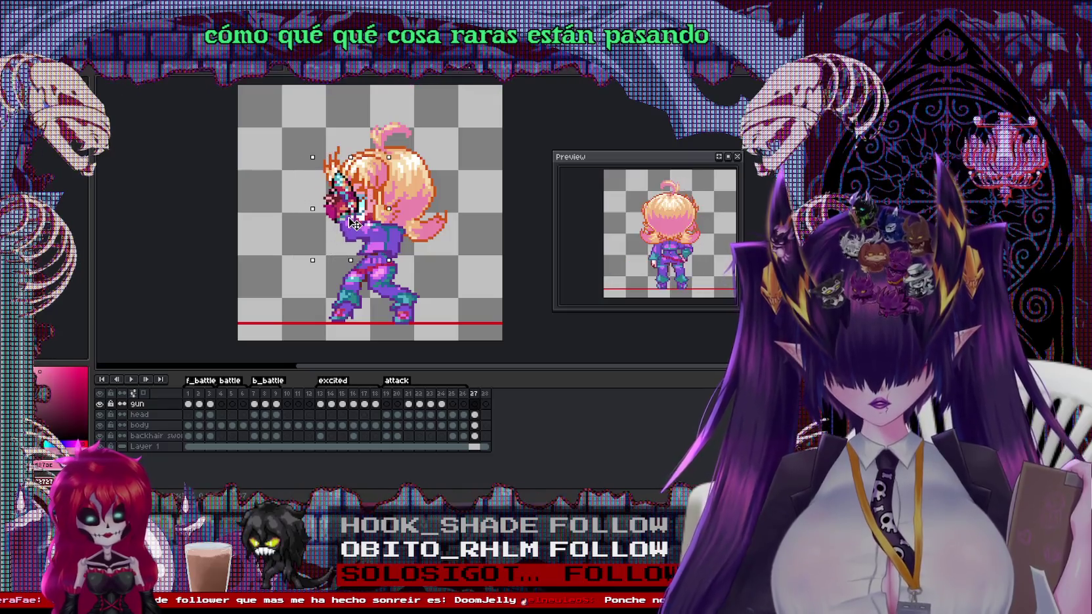
drag(347, 231, 353, 229)
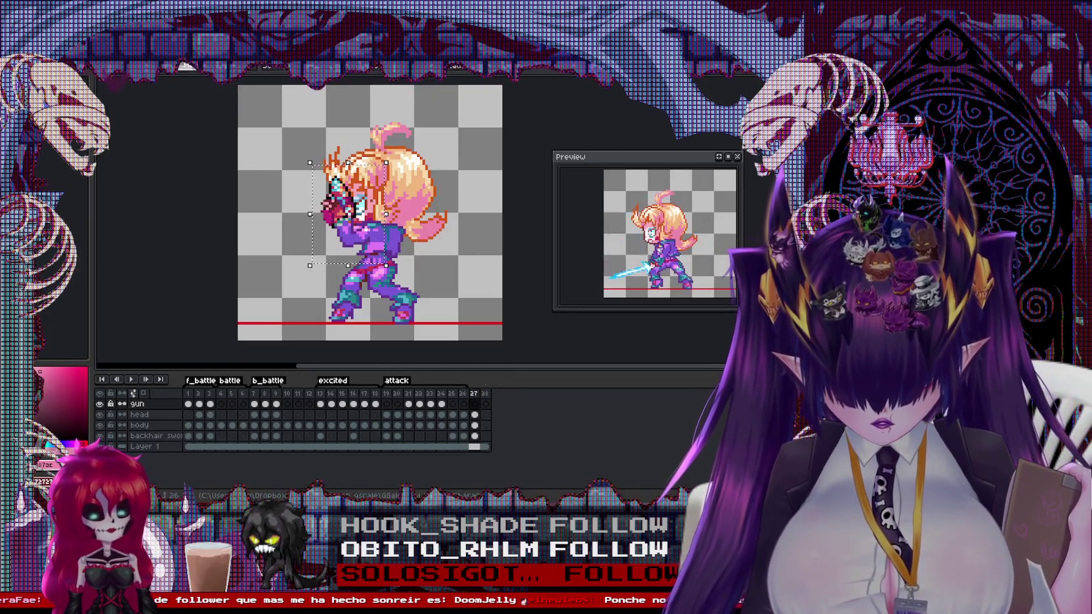
scroll(255, 214, up, 1)
drag(360, 242, 283, 254)
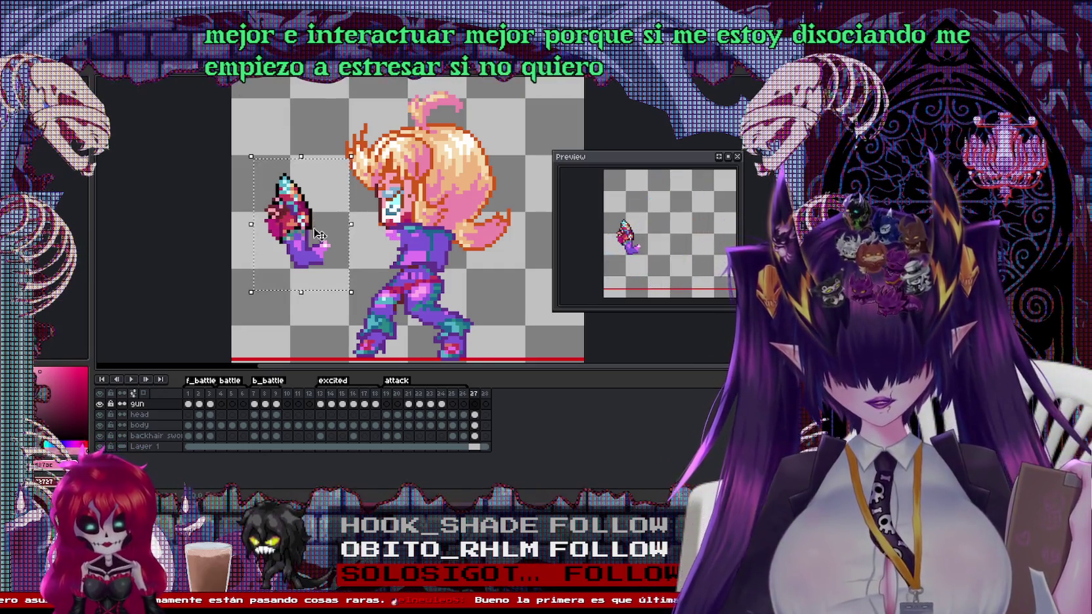
Browse frames 26, 3, 8 through 15, 7 and 5, settling on frame 4
click(463, 404)
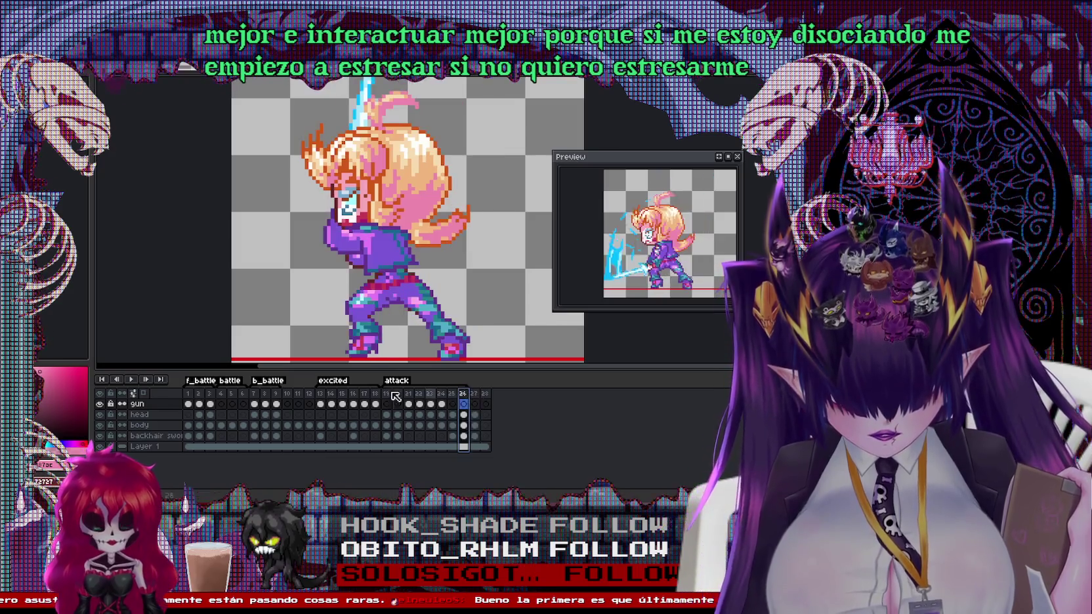
click(211, 404)
click(265, 403)
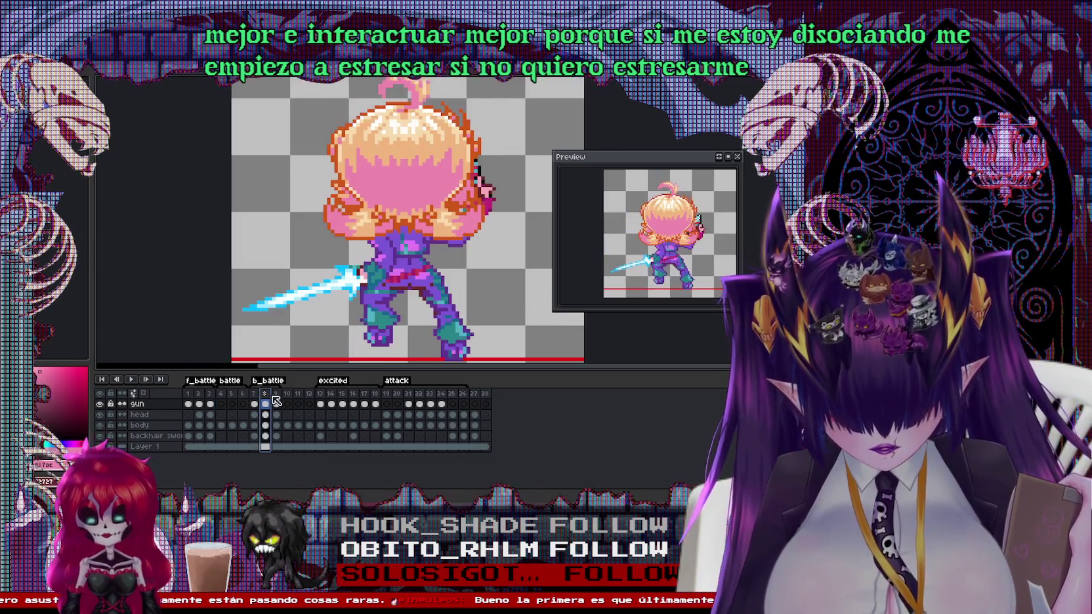
drag(275, 394, 335, 396)
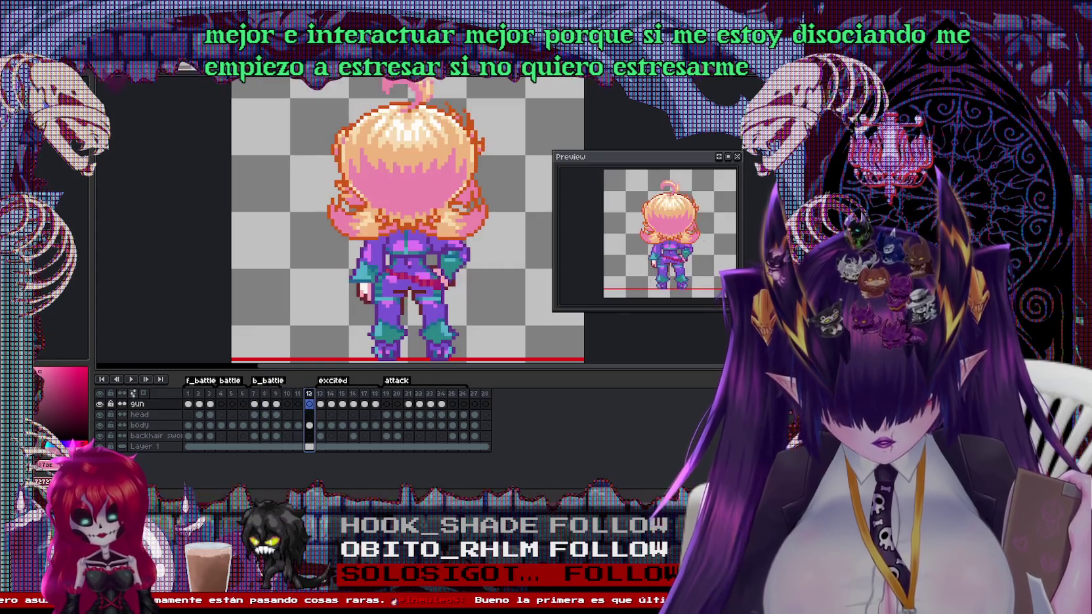
key(Return)
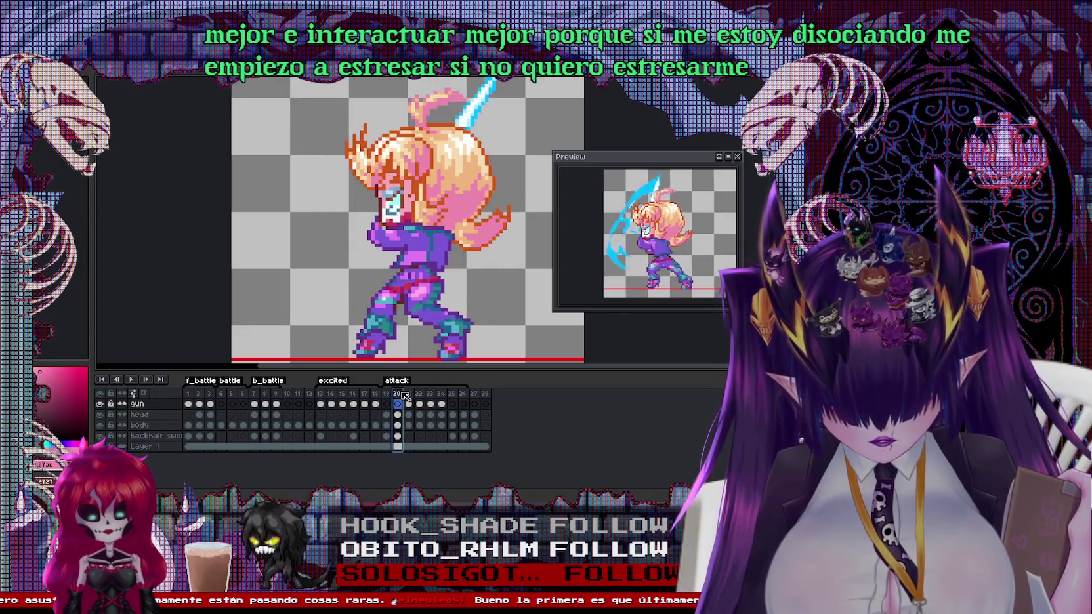
click(254, 403)
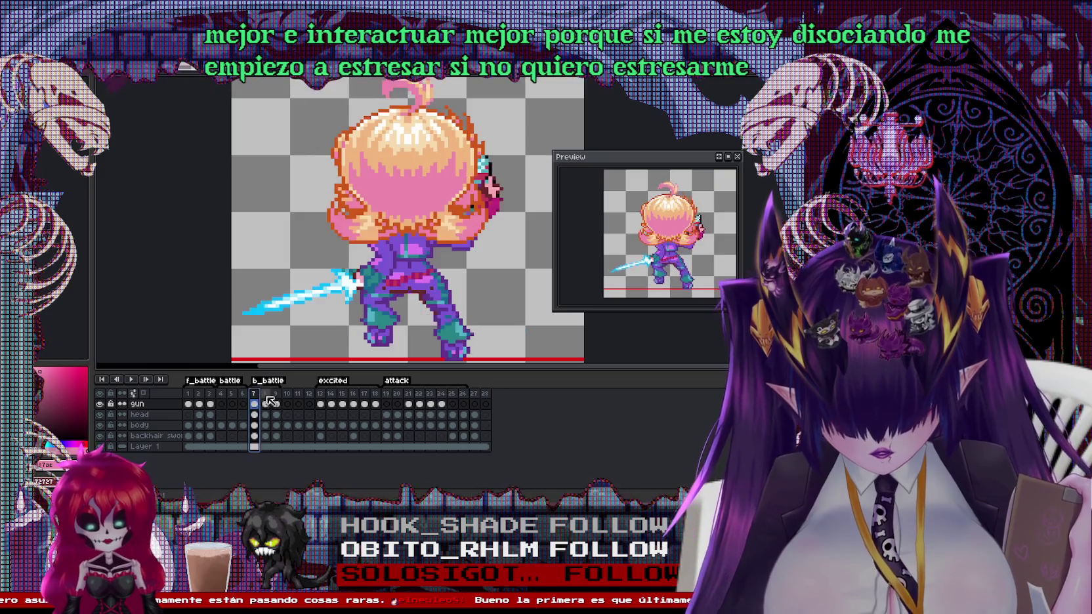
click(231, 401)
key(Left)
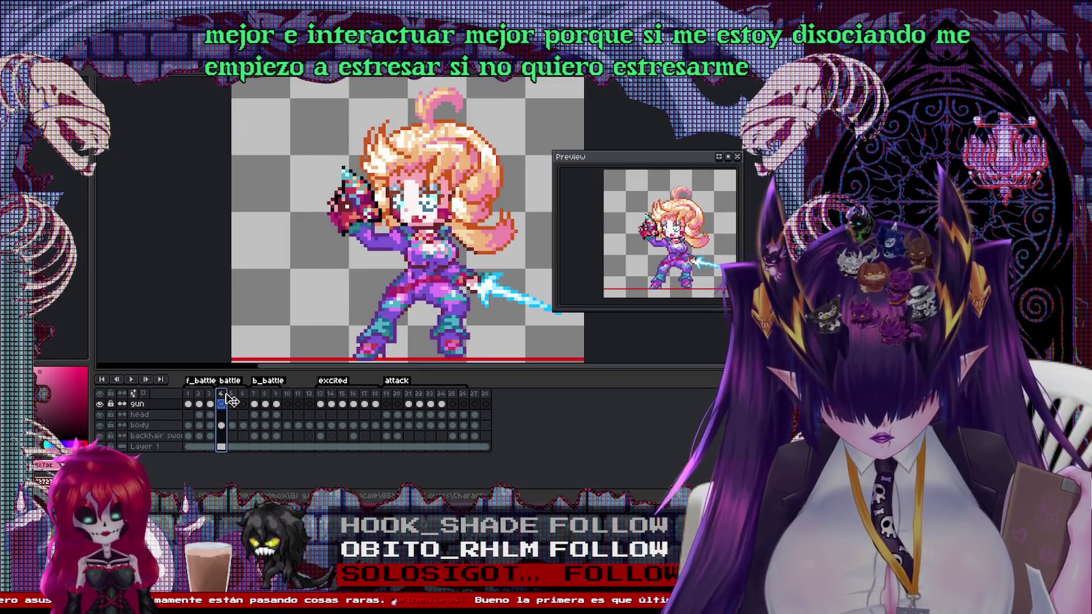
key(Right)
key(Left)
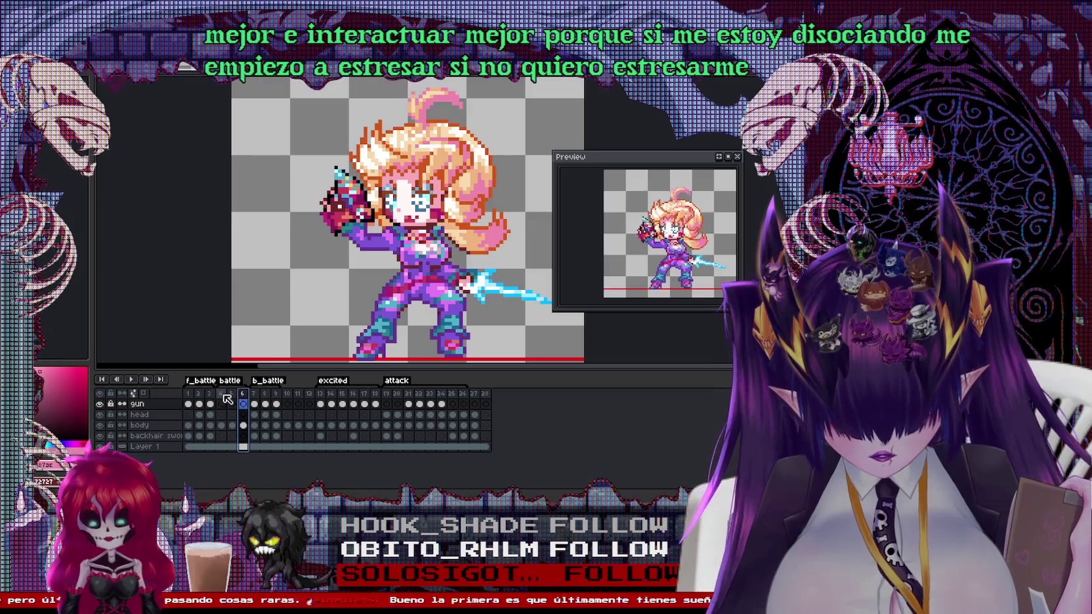
Insert a new frame after frame 4 and start dragging it toward position 27
right_click(221, 394)
click(252, 422)
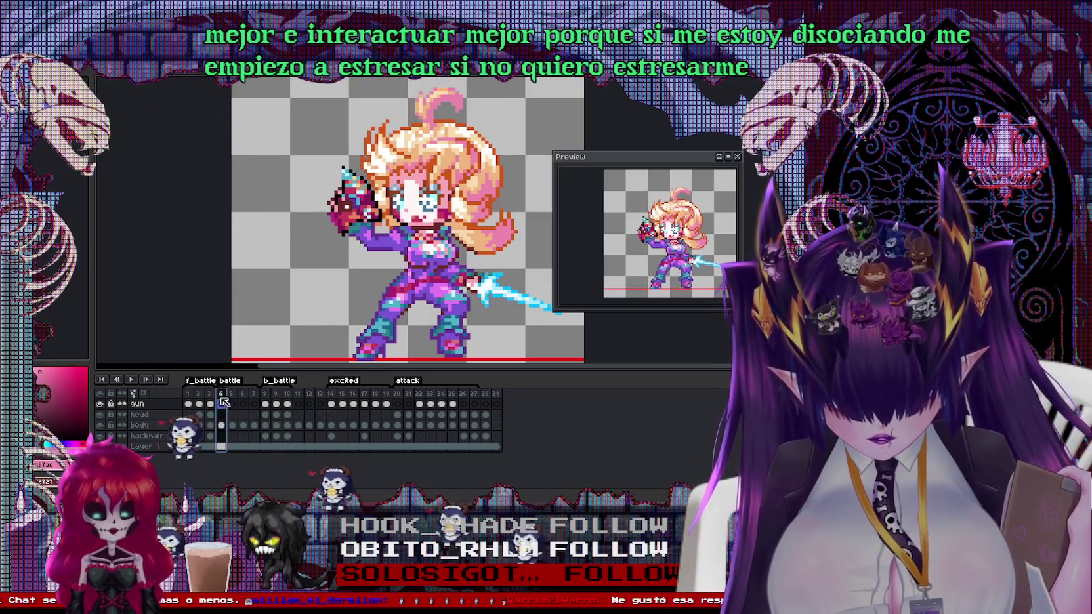
click(232, 404)
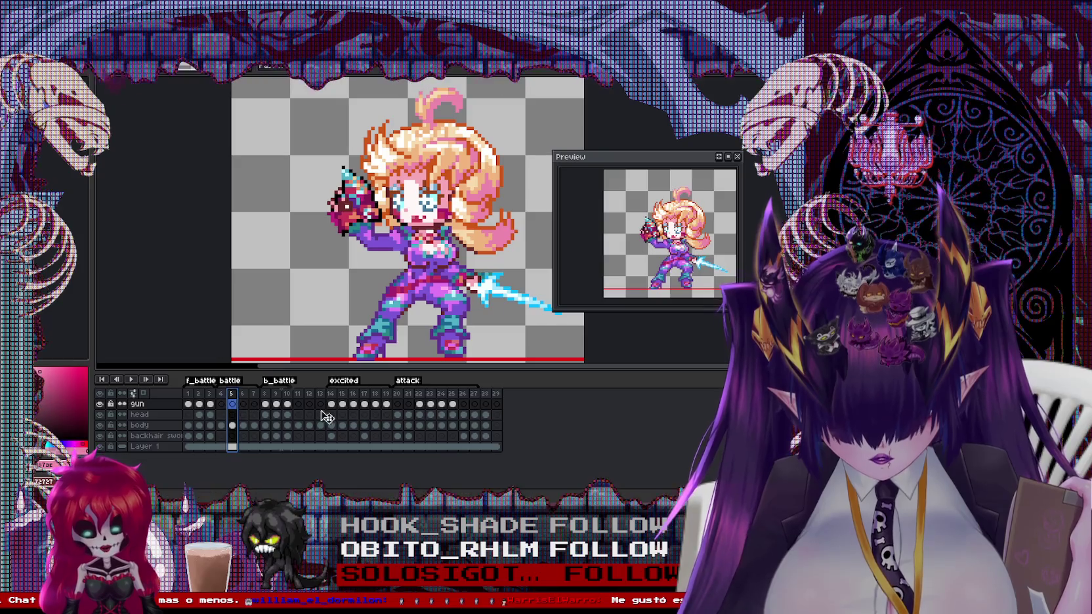
drag(484, 404, 485, 397)
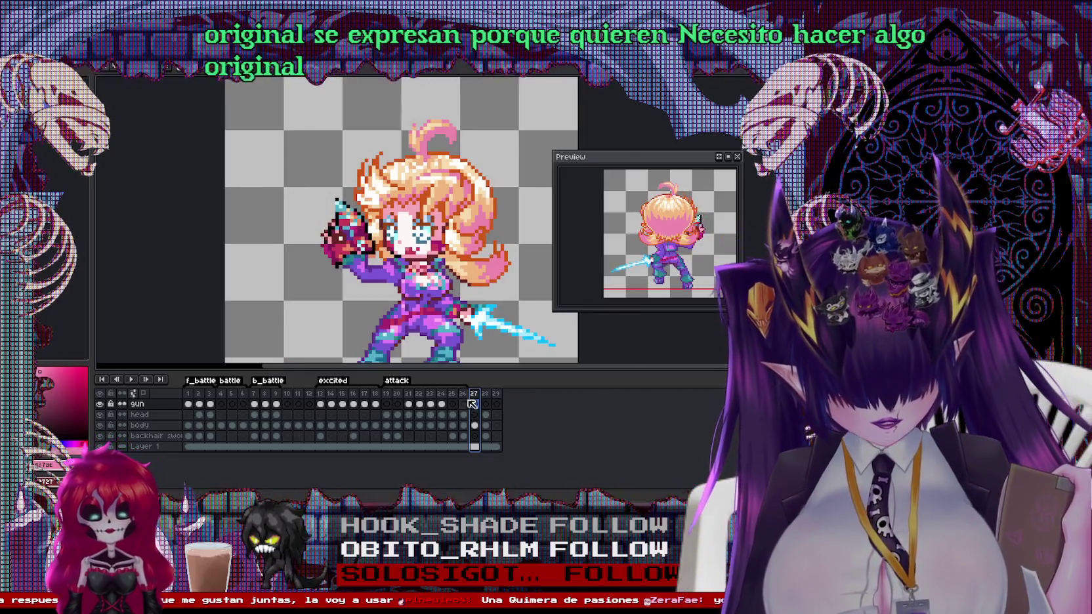
Check frames 28 and 27 to confirm the moved frame sits at 27
click(486, 394)
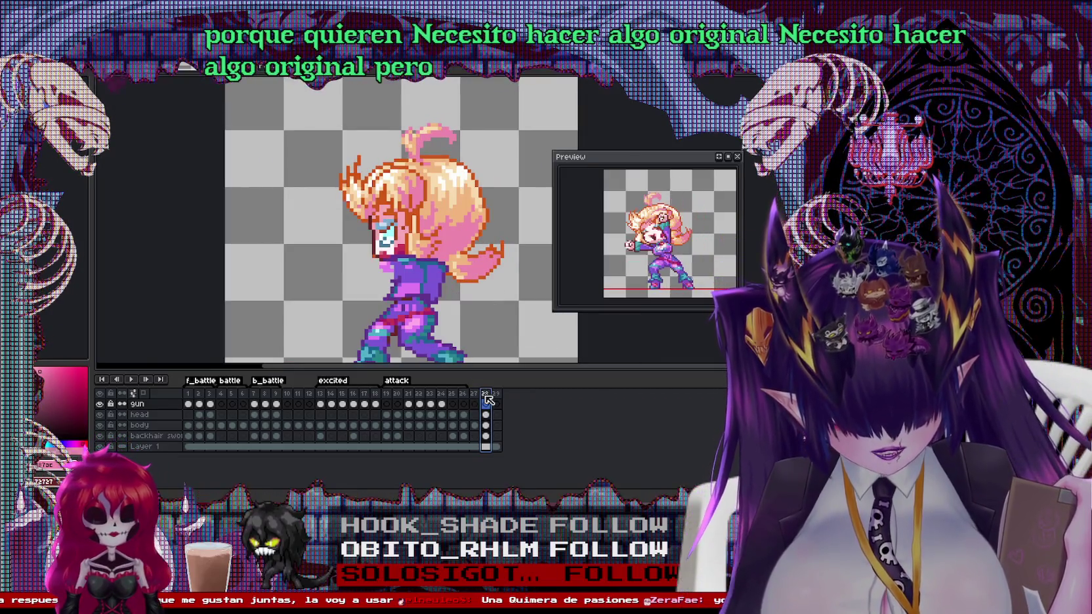
click(473, 393)
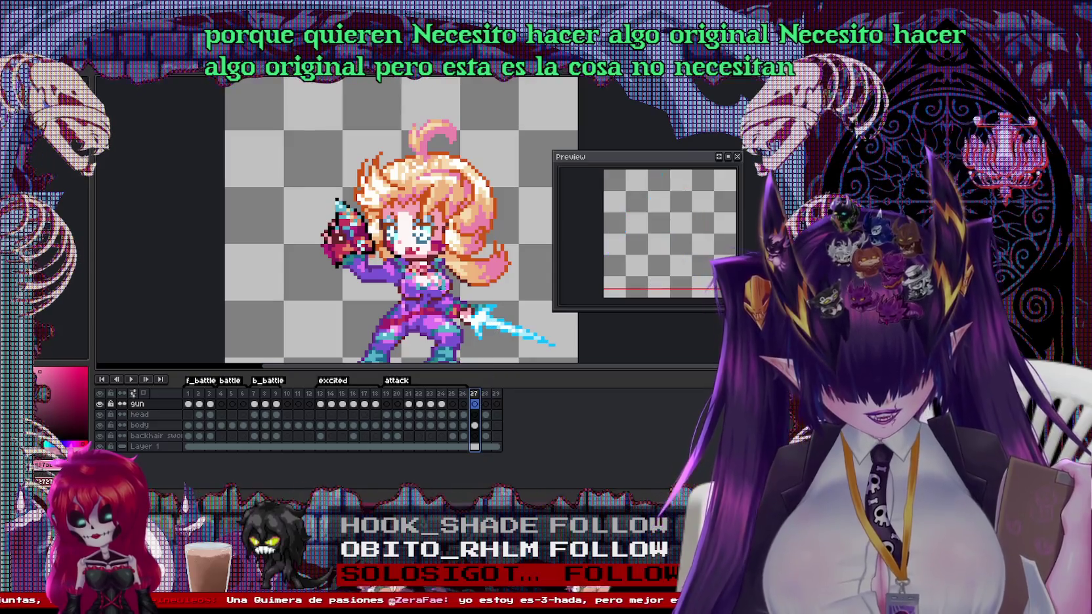
scroll(431, 272, up, 1)
Select the sword area, then undo to restore the character's open blue eyes
scroll(328, 216, down, 1)
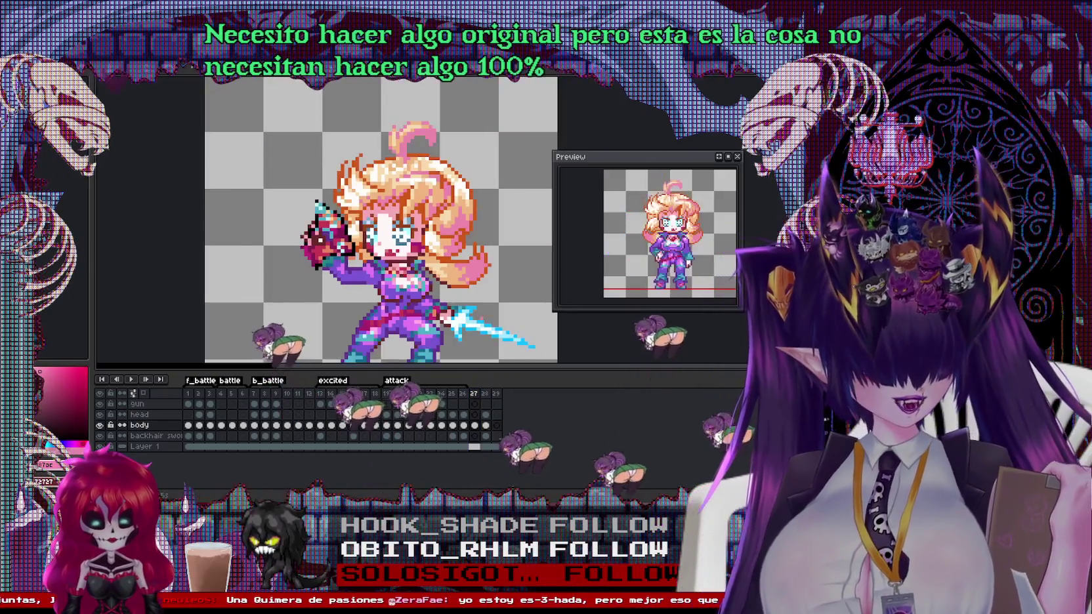
scroll(328, 217, up, 1)
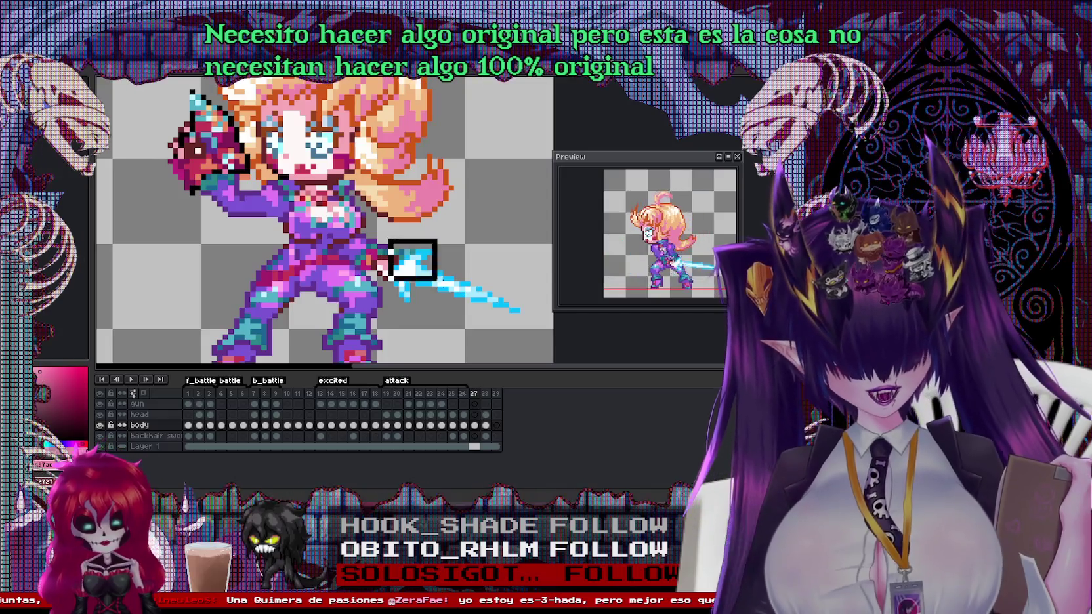
drag(400, 250, 544, 328)
scroll(402, 254, up, 1)
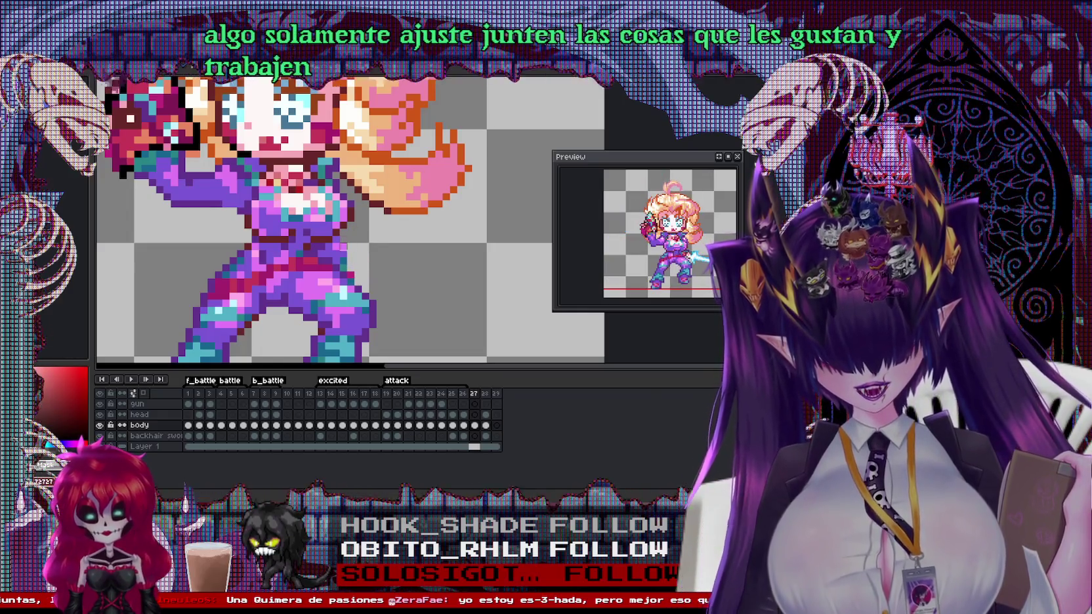
key(ctrl+z)
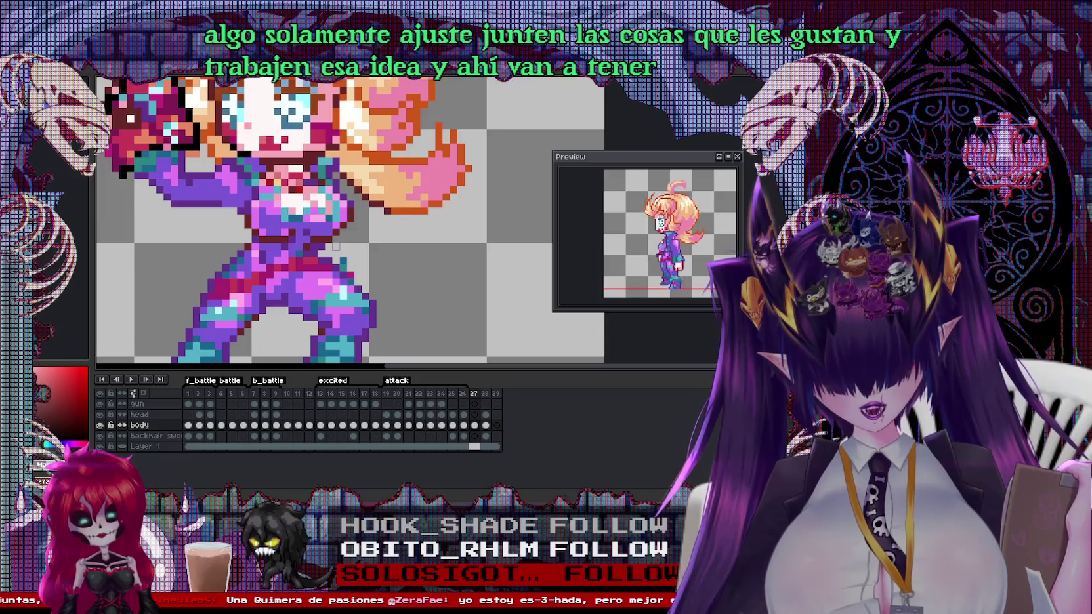
Eyedrop the light peach, then the dark orange hair-shading colour
scroll(342, 275, up, 1)
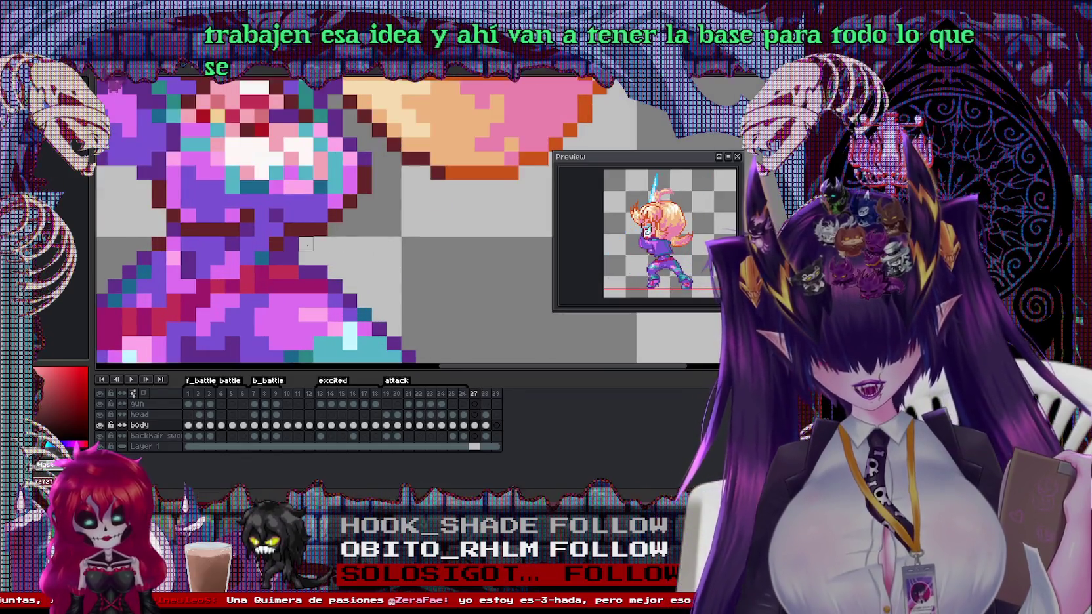
scroll(294, 273, down, 1)
scroll(294, 273, up, 1)
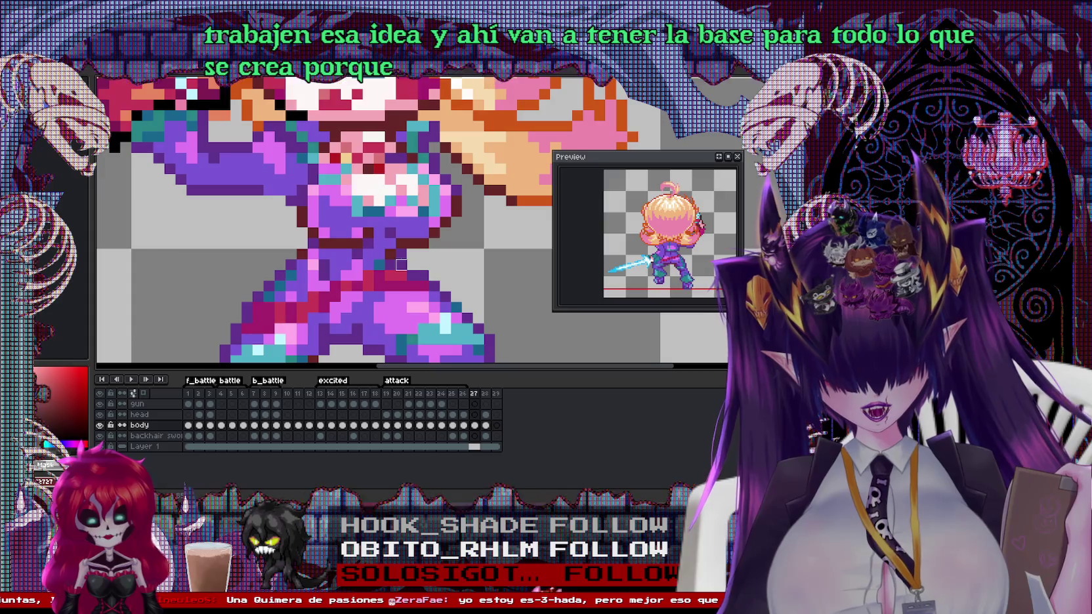
scroll(401, 264, down, 3)
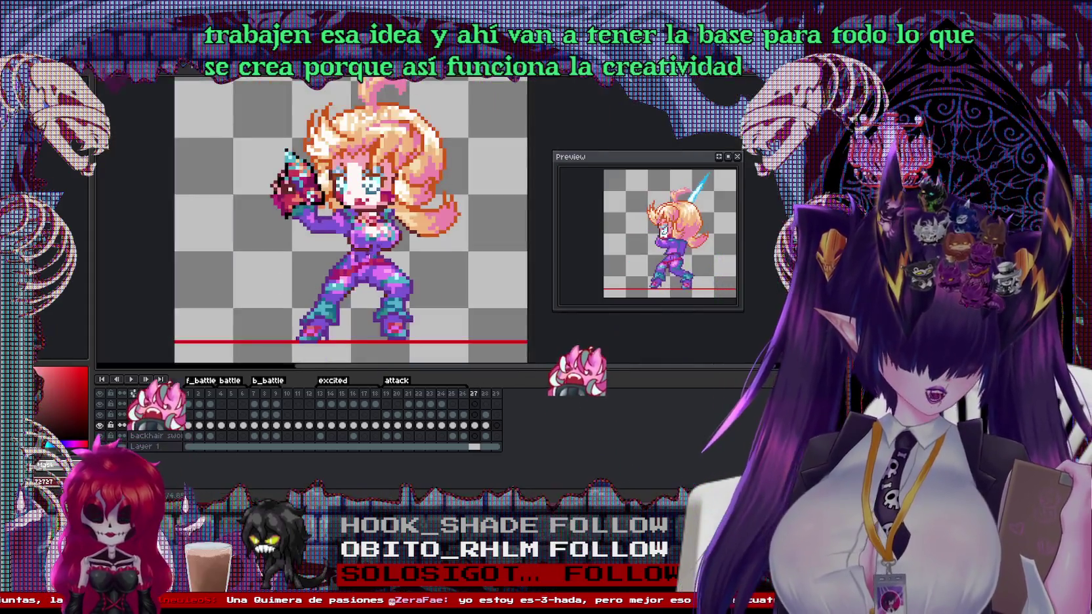
scroll(454, 282, up, 1)
scroll(453, 281, up, 1)
scroll(453, 282, up, 2)
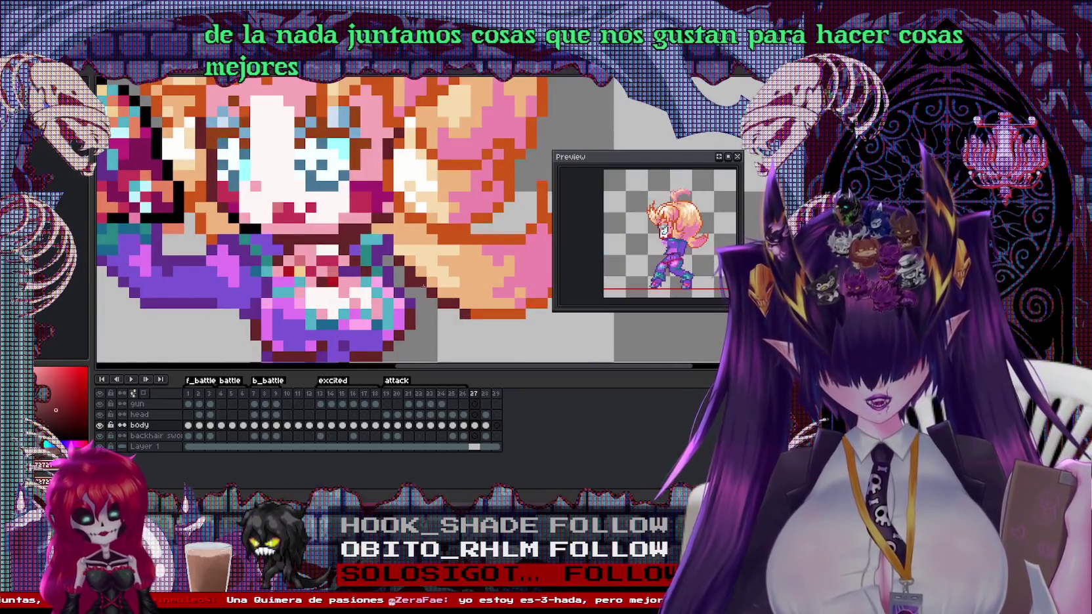
alt+click(419, 284)
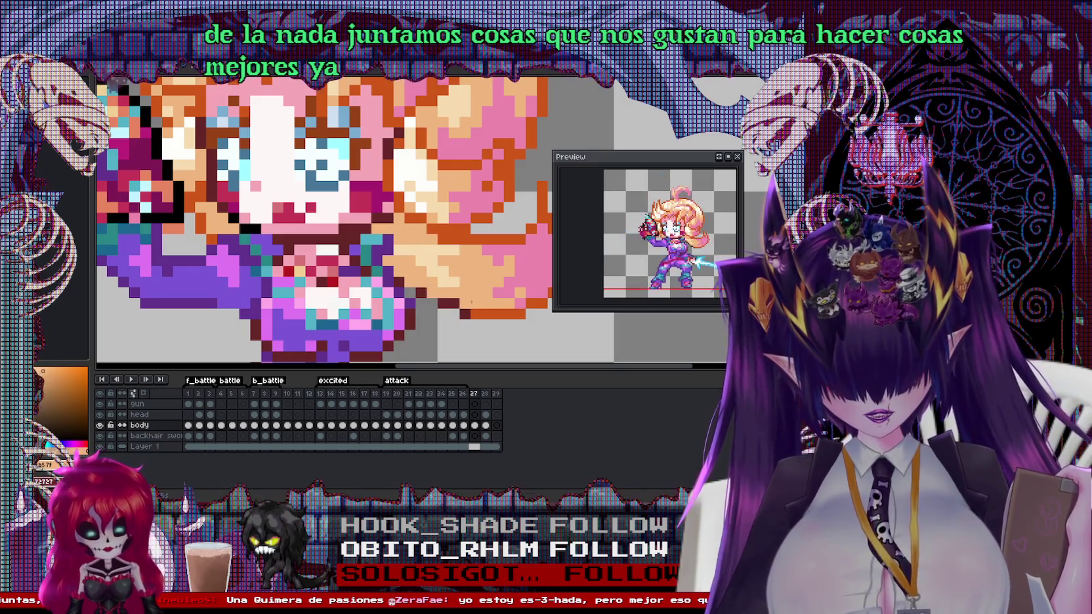
alt+click(429, 303)
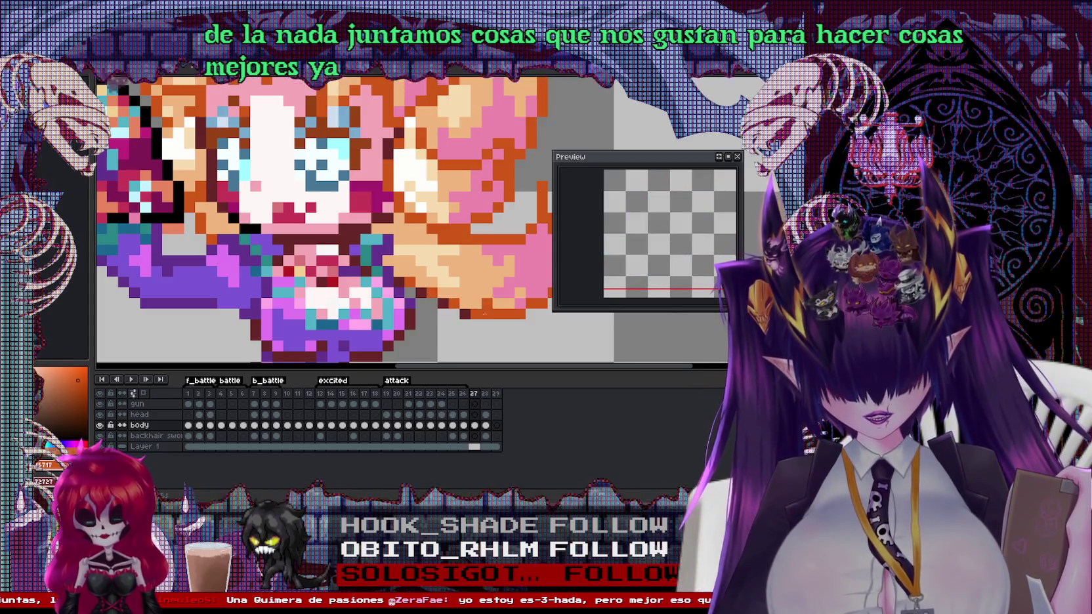
scroll(508, 276, down, 2)
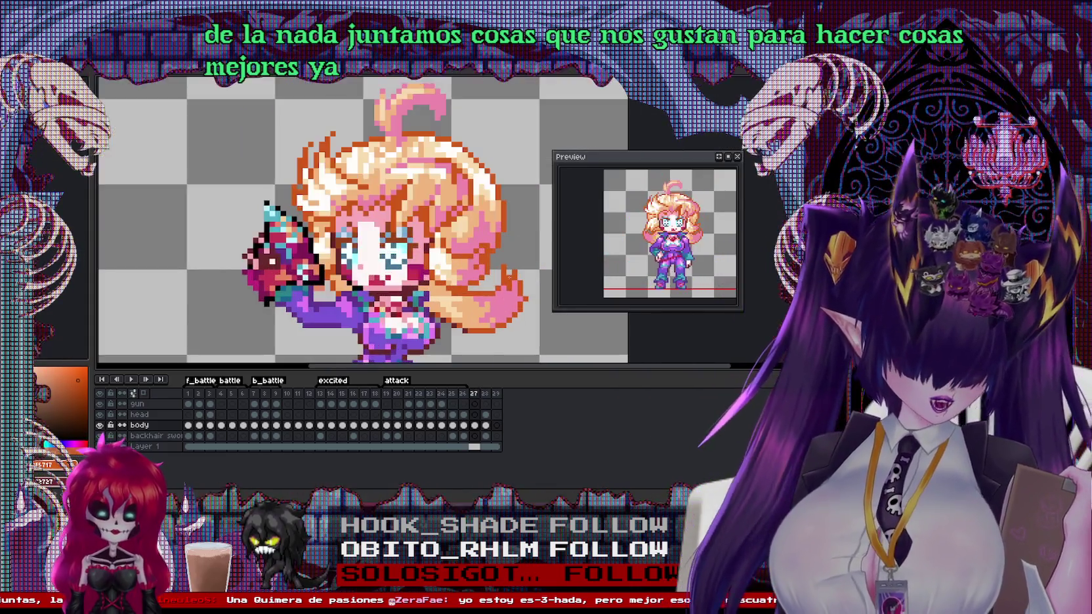
scroll(508, 276, up, 1)
scroll(485, 269, down, 1)
scroll(445, 261, up, 1)
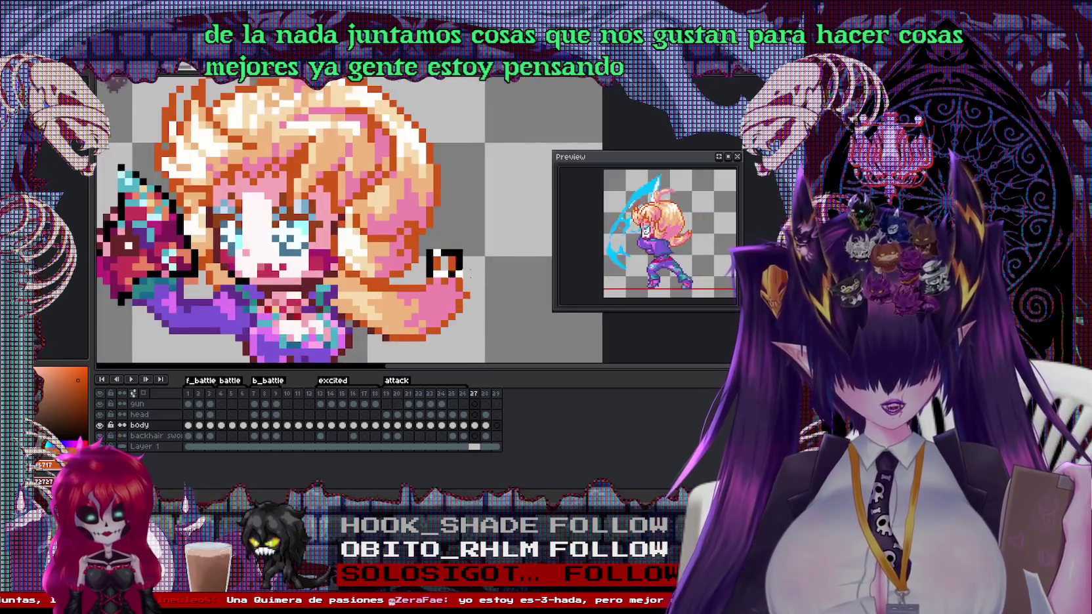
scroll(458, 305, up, 1)
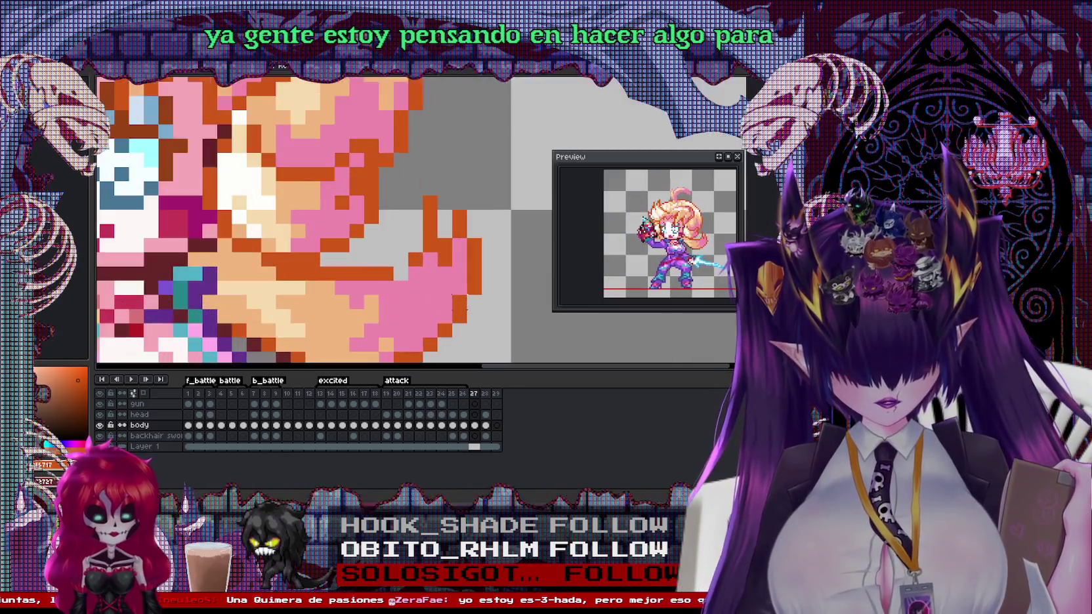
scroll(348, 282, down, 1)
scroll(343, 281, up, 1)
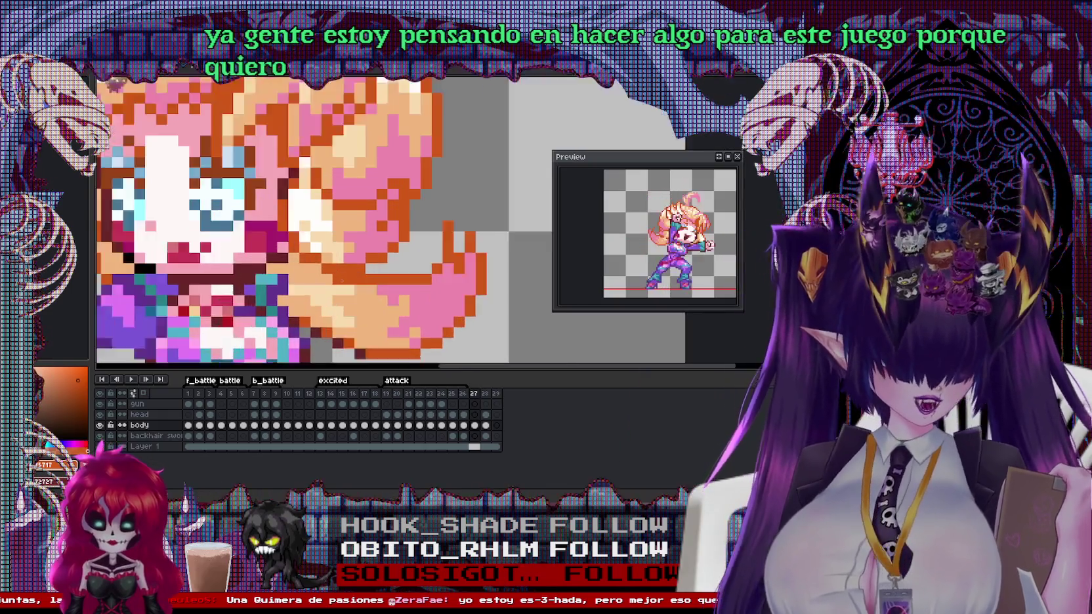
scroll(343, 280, up, 1)
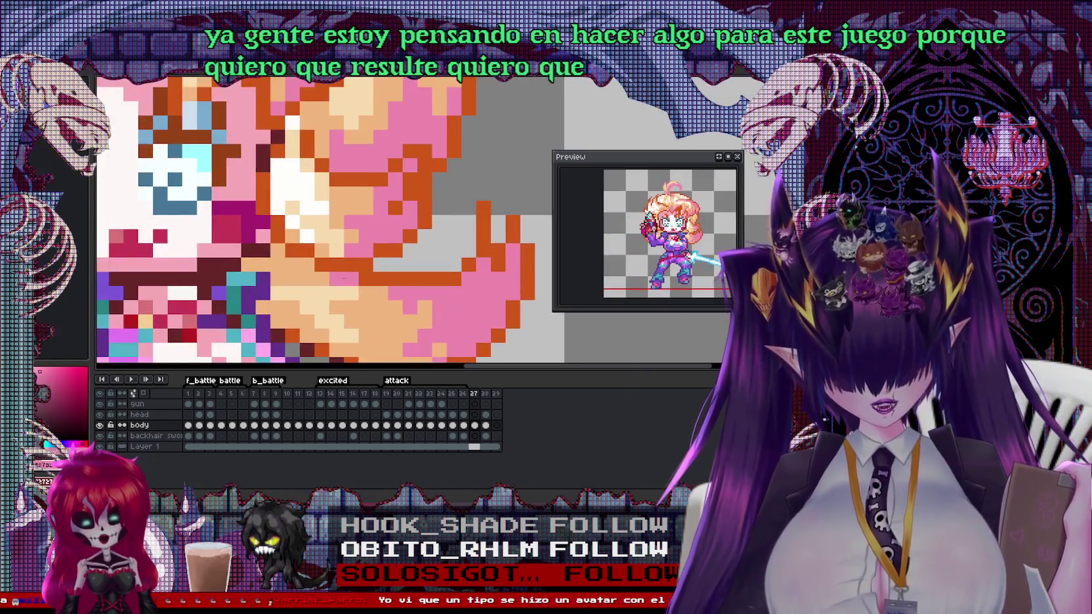
scroll(341, 278, down, 3)
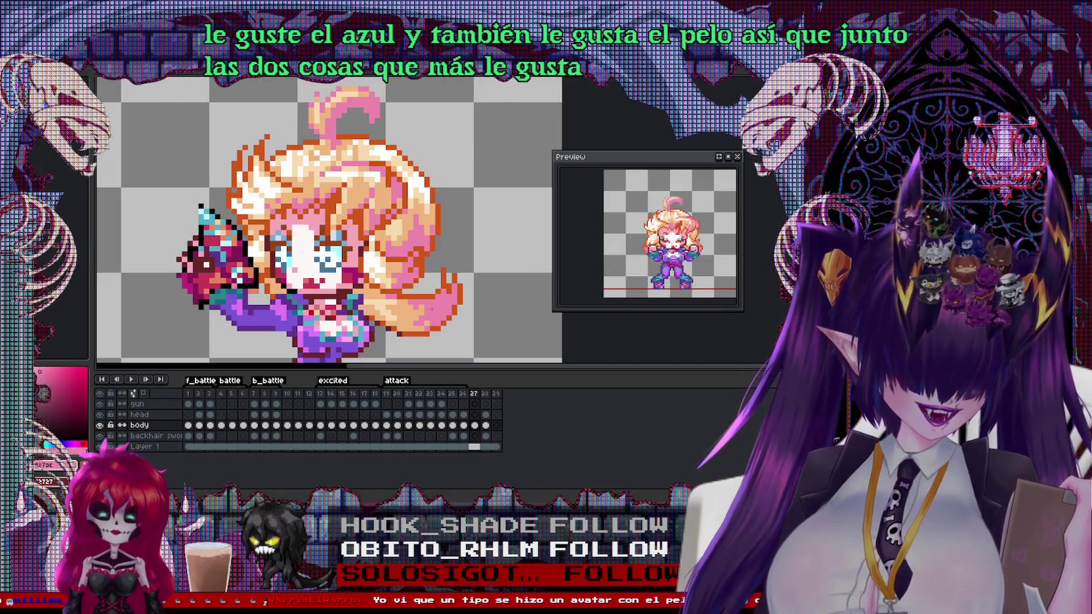
scroll(328, 223, down, 2)
scroll(328, 223, up, 3)
scroll(328, 223, down, 2)
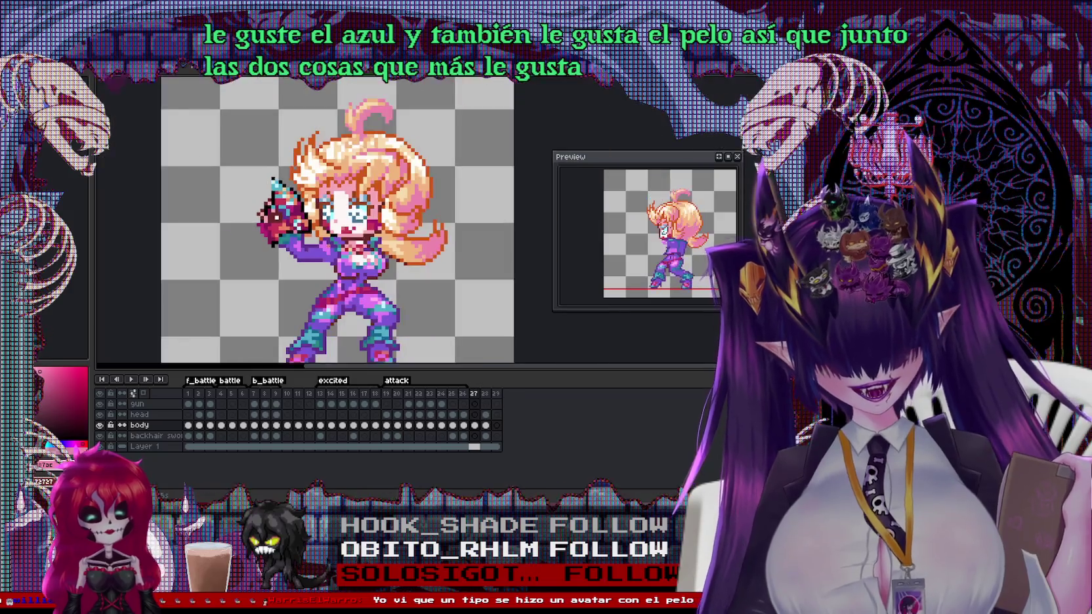
click(486, 393)
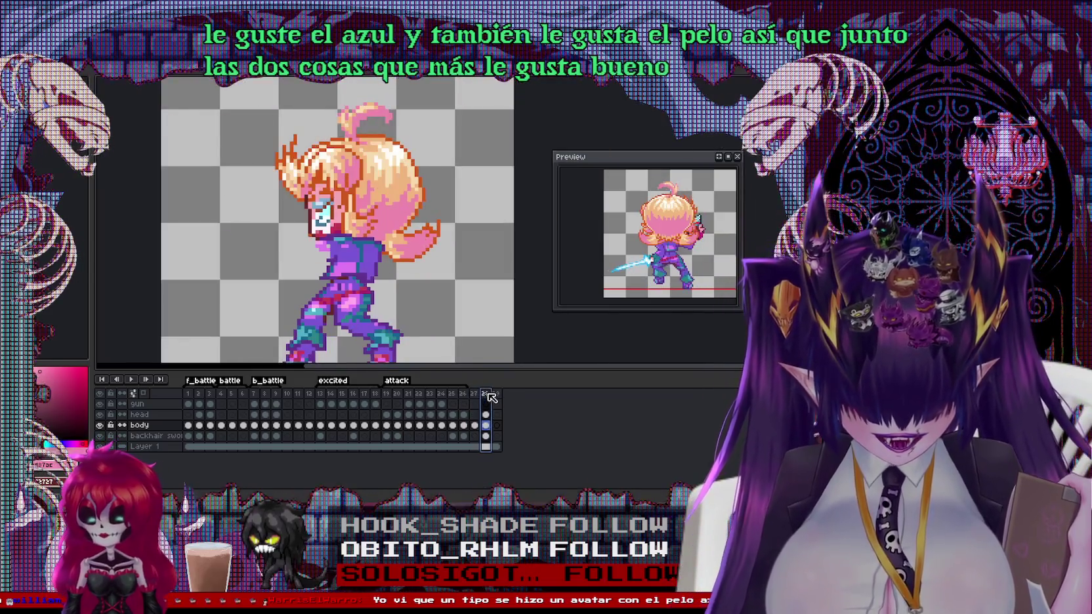
click(473, 393)
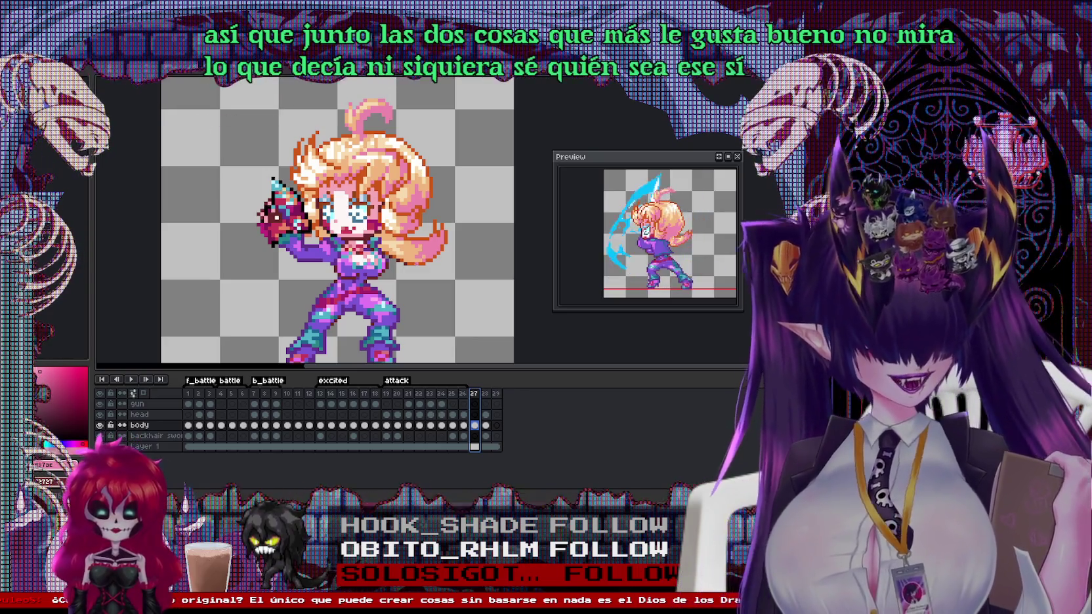
Marquee-select and delete the gun and hand on frame 27
key(Escape)
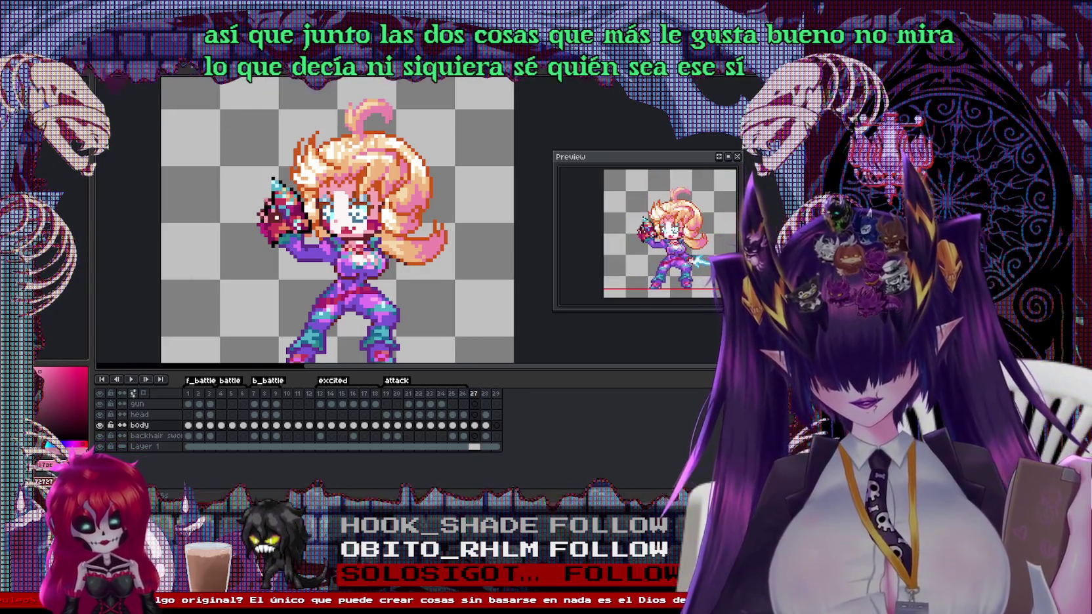
scroll(243, 197, up, 1)
drag(221, 157, 299, 312)
key(Delete)
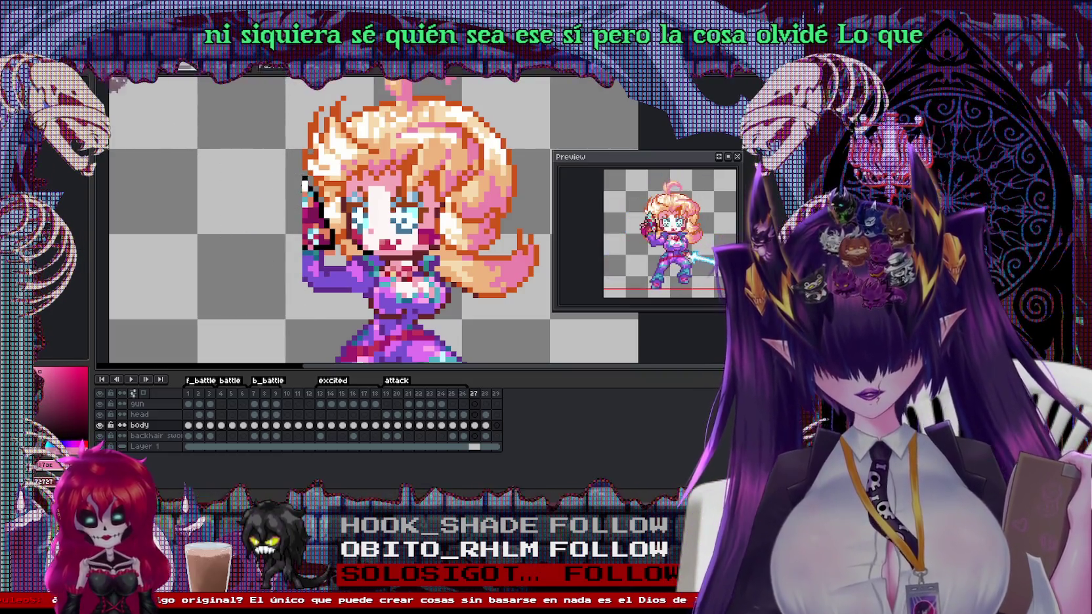
Clean up the leftover purple arm pixels along the sprite's left edge
drag(305, 217, 271, 253)
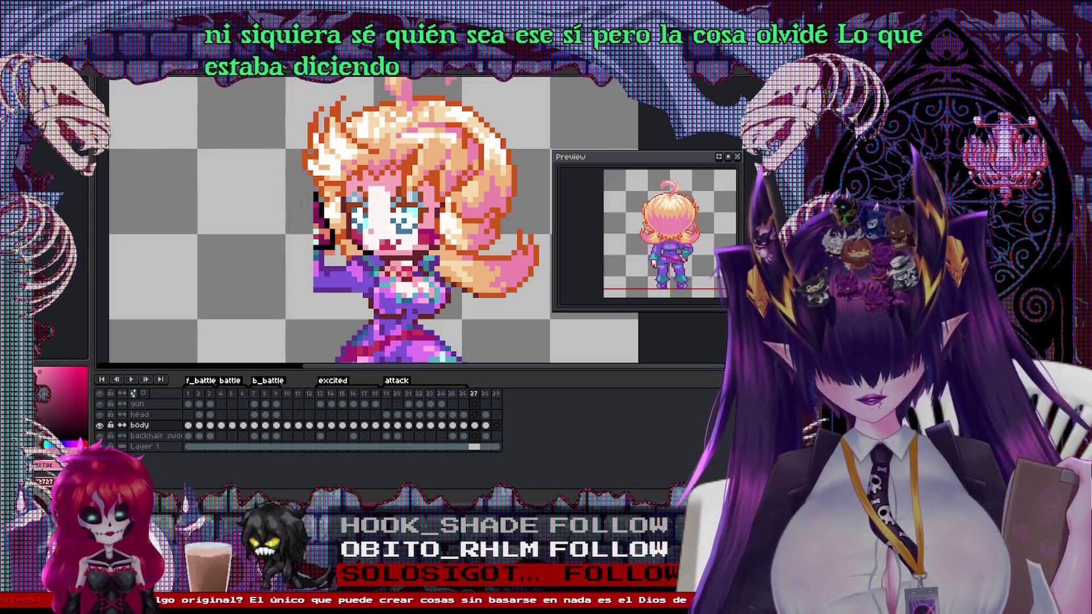
drag(315, 250, 315, 314)
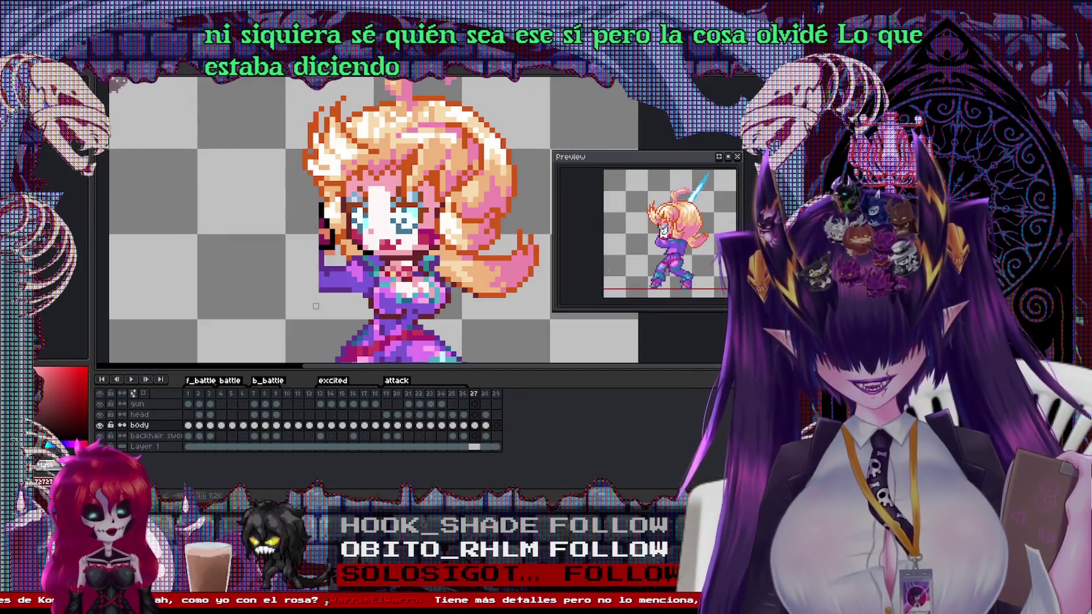
drag(321, 210, 322, 279)
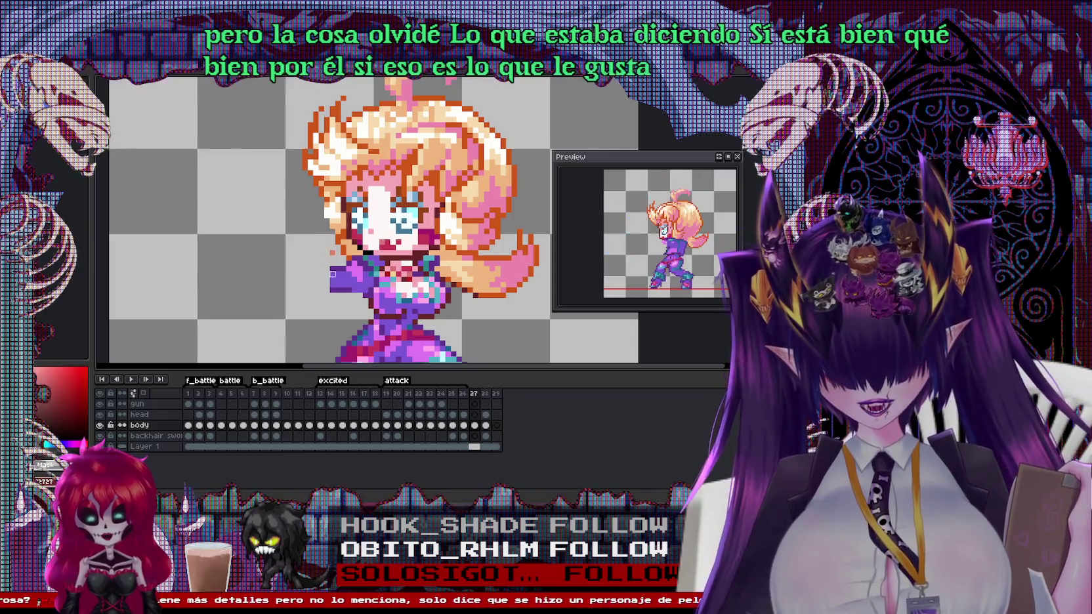
drag(332, 266, 332, 289)
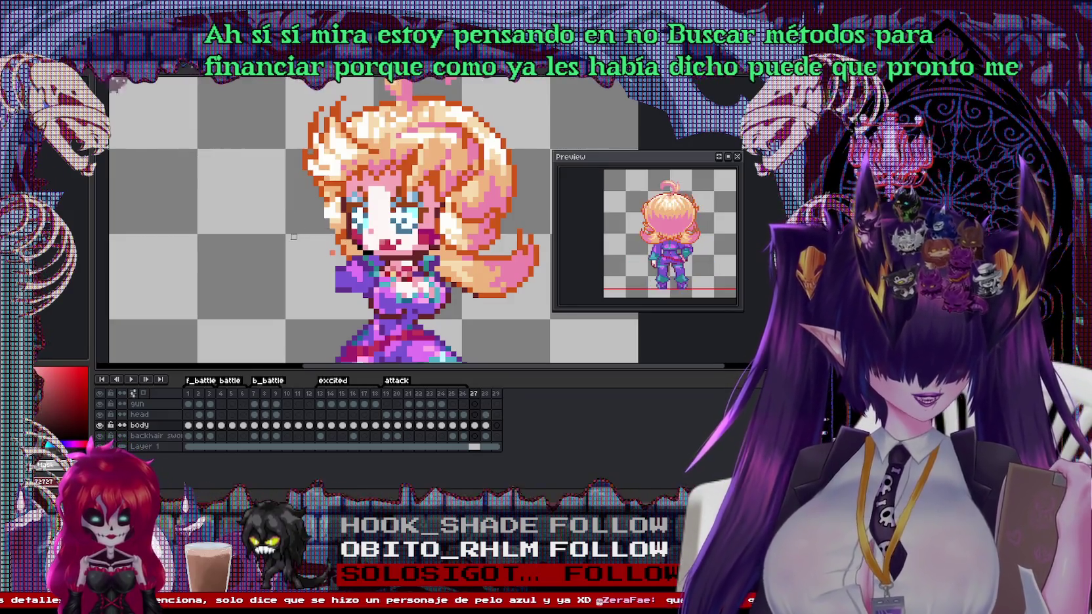
Select the character's head area and zoom in to inspect it
scroll(294, 236, down, 1)
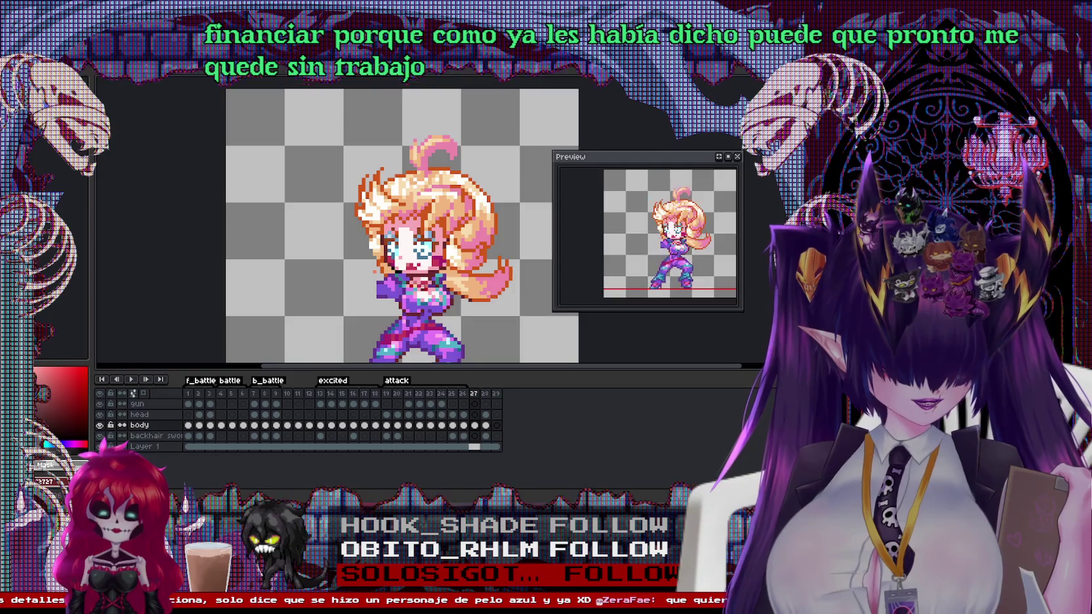
scroll(419, 216, up, 1)
scroll(420, 217, down, 1)
drag(308, 95, 530, 316)
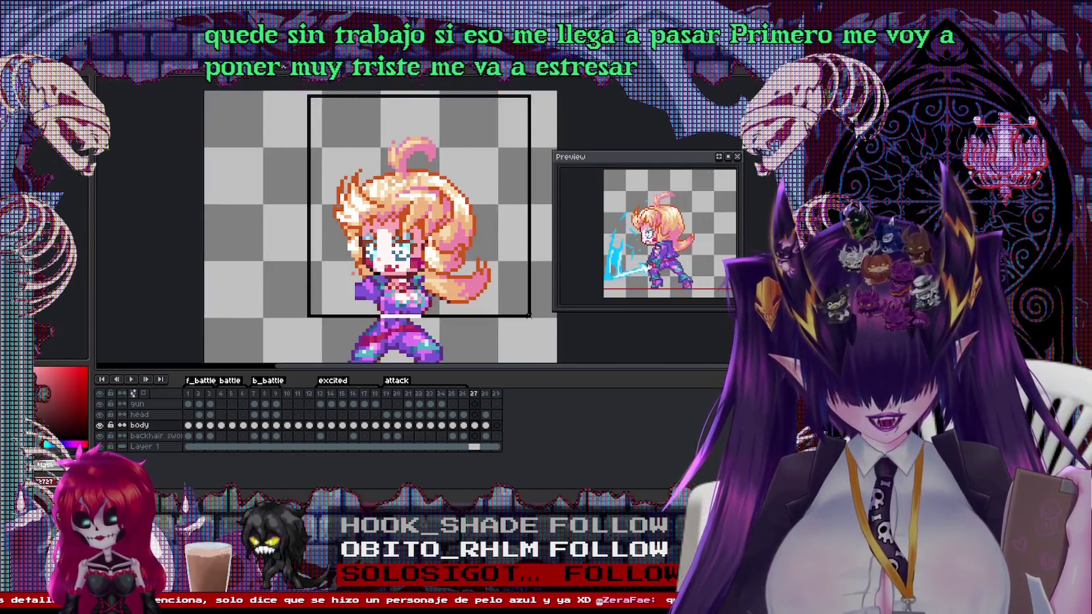
scroll(414, 308, up, 1)
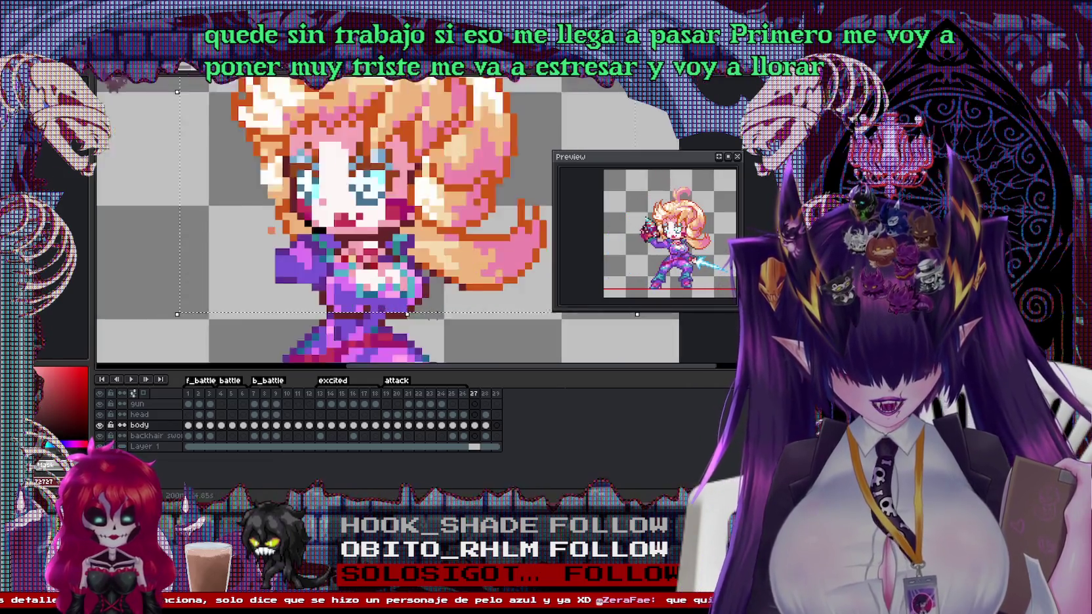
scroll(429, 303, up, 1)
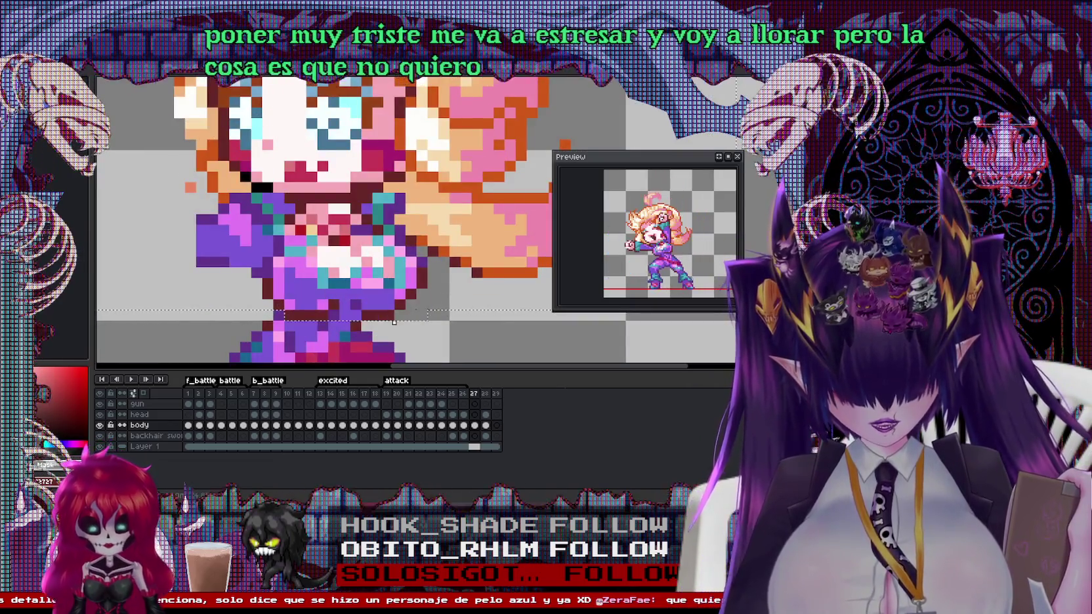
scroll(413, 282, down, 1)
Zoom back out, then switch to the Godot editor's GDScript
scroll(427, 288, down, 1)
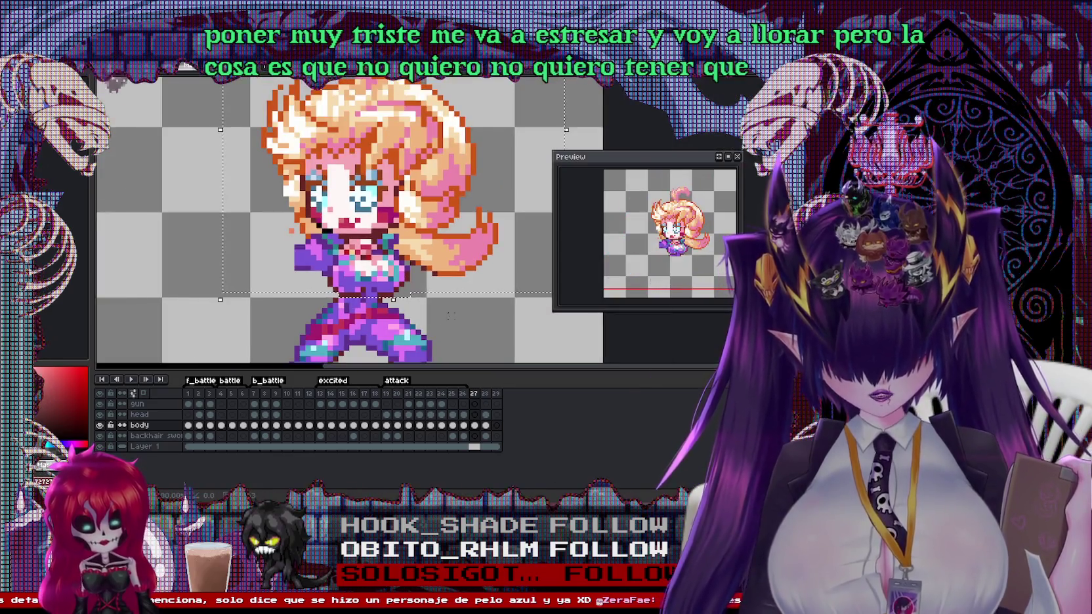
scroll(443, 293, down, 1)
scroll(444, 292, up, 1)
scroll(444, 292, down, 1)
scroll(374, 259, up, 2)
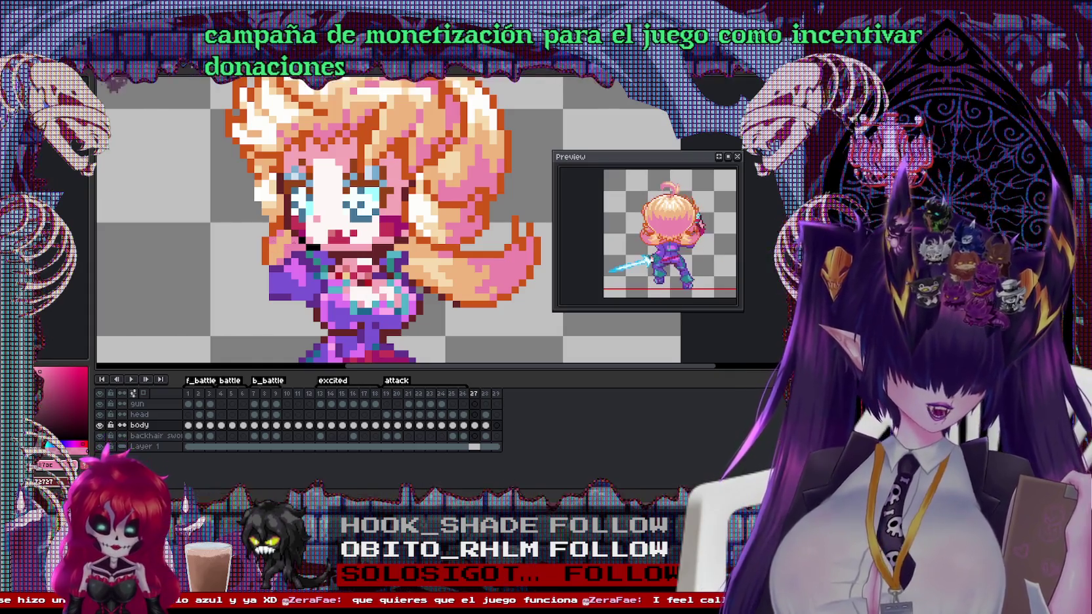
scroll(298, 230, down, 3)
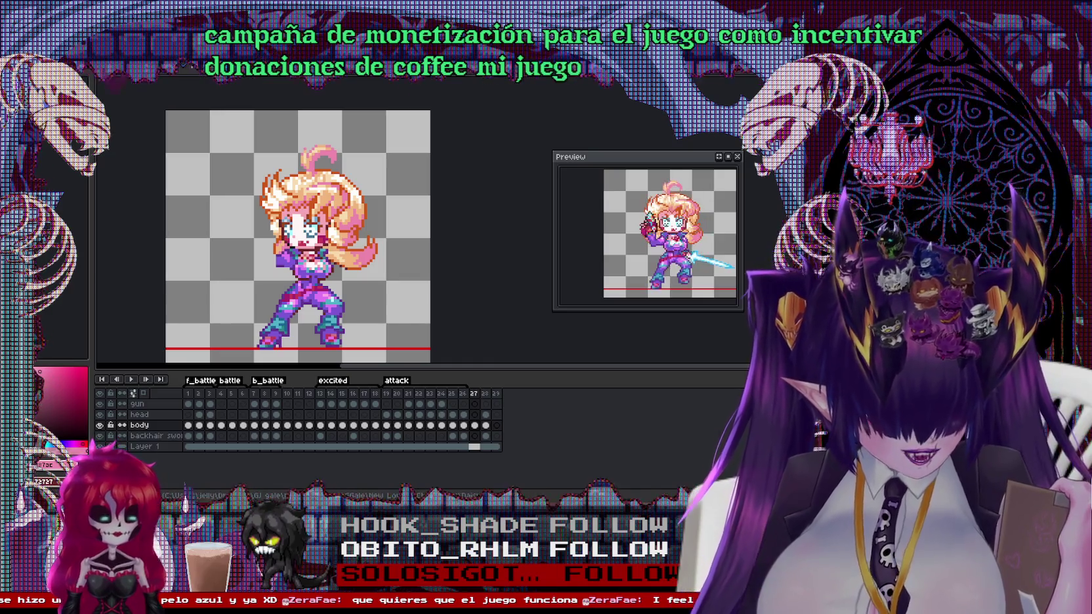
key(alt+Tab)
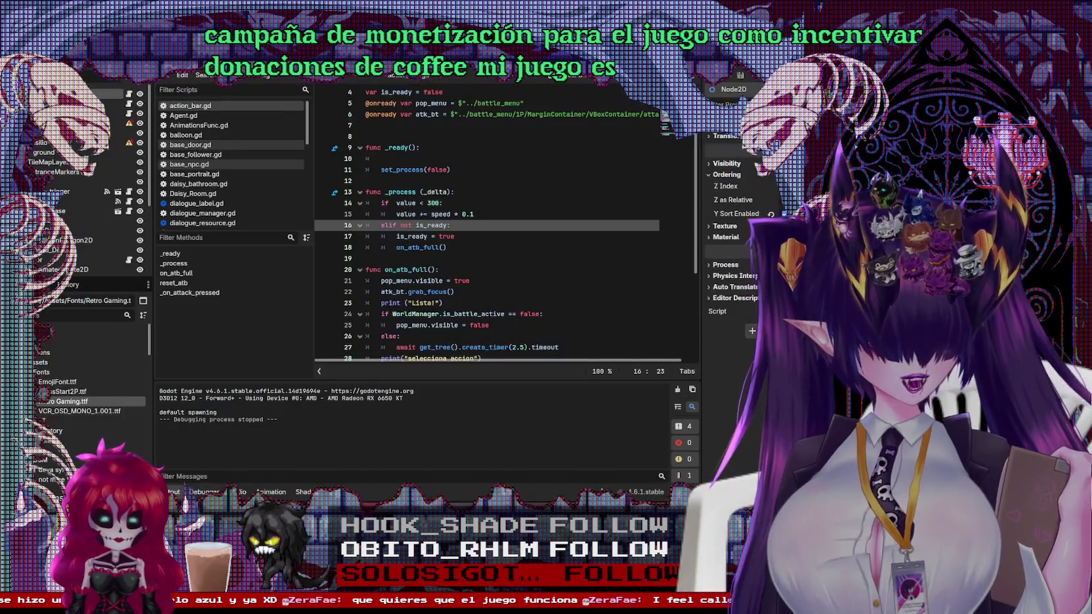
Run the game with F5, start a new game and walk from the bedroom through the corridors
key(F5)
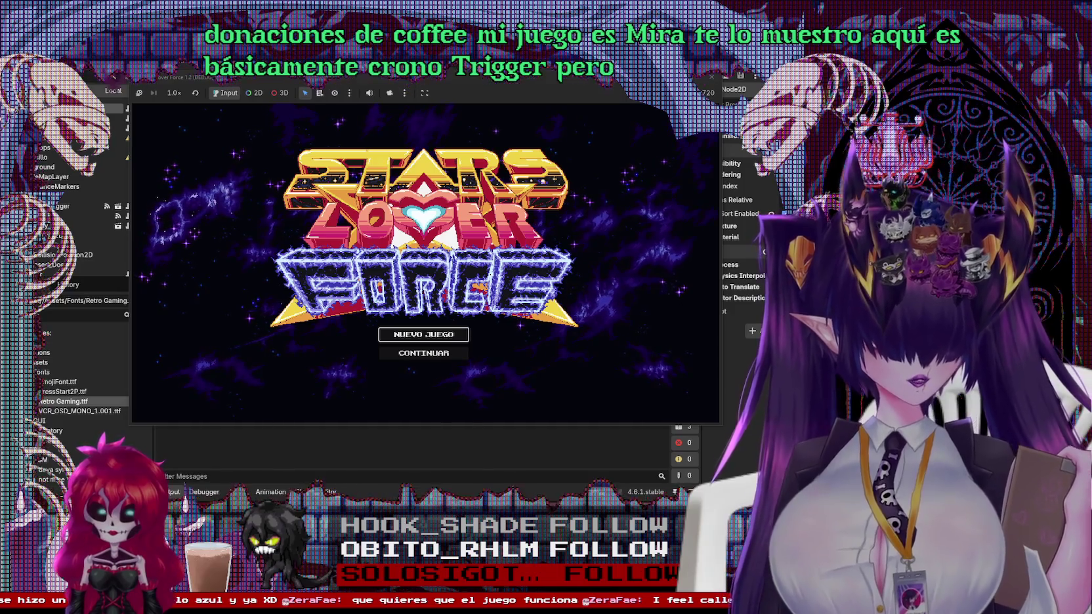
key(Return)
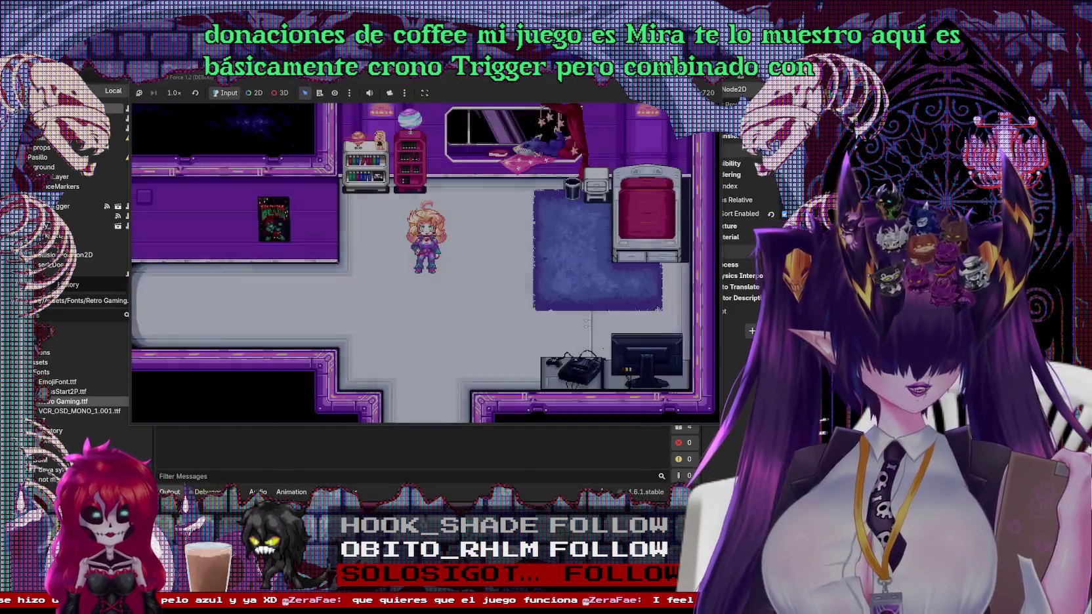
key(Right)
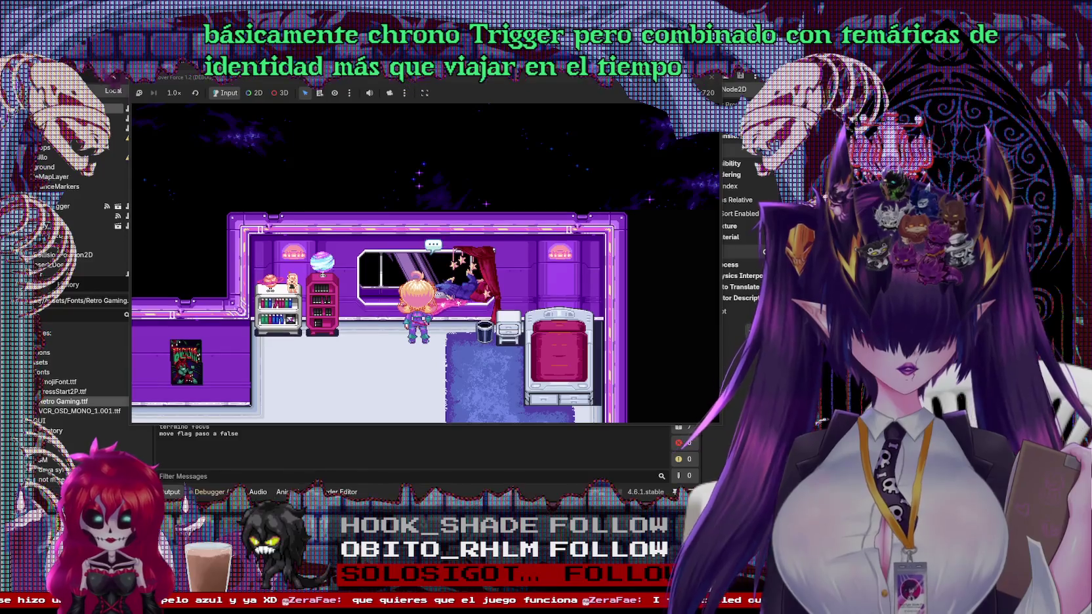
key(Down)
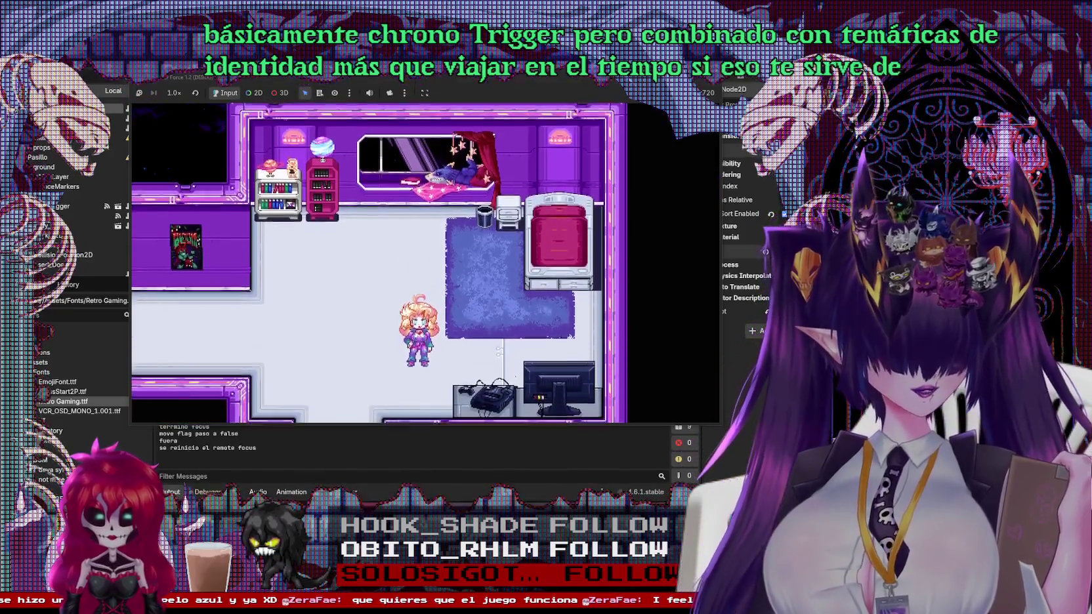
key(Left)
key(Down)
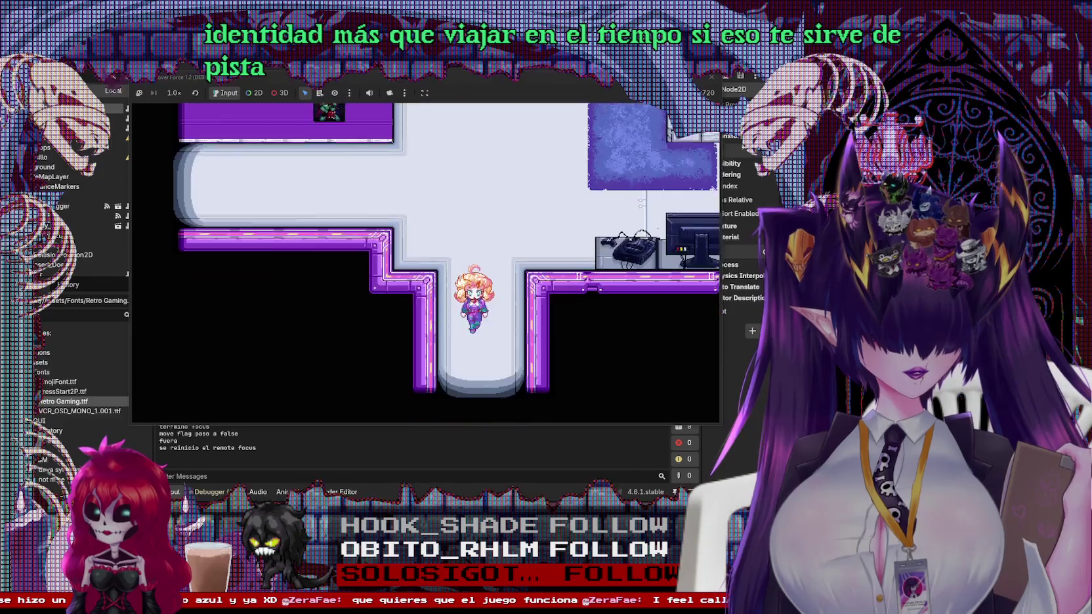
key(Down)
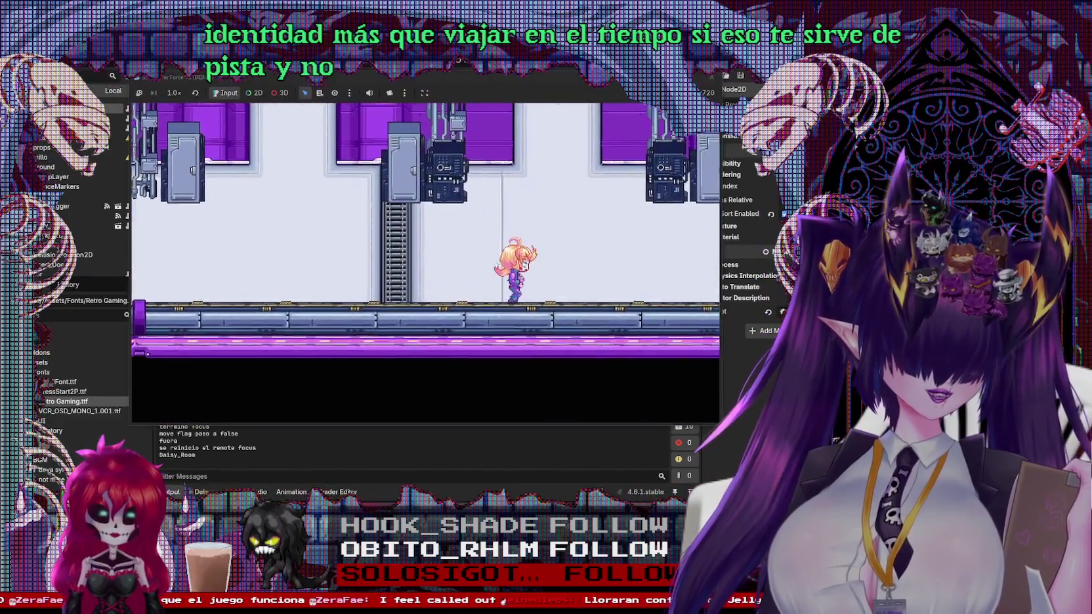
key(Right)
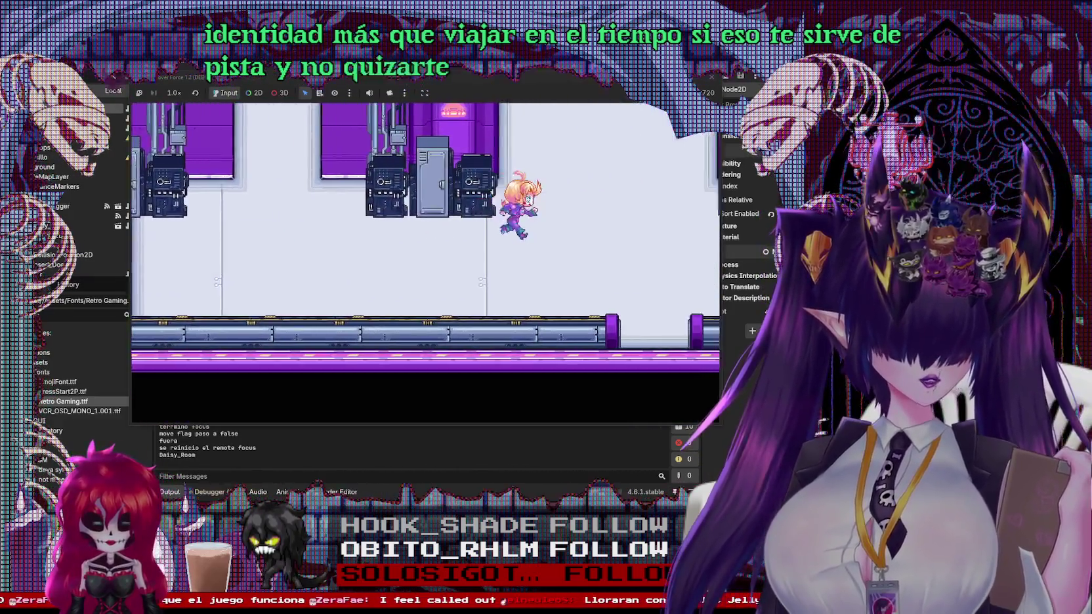
key(Up)
key(Up)
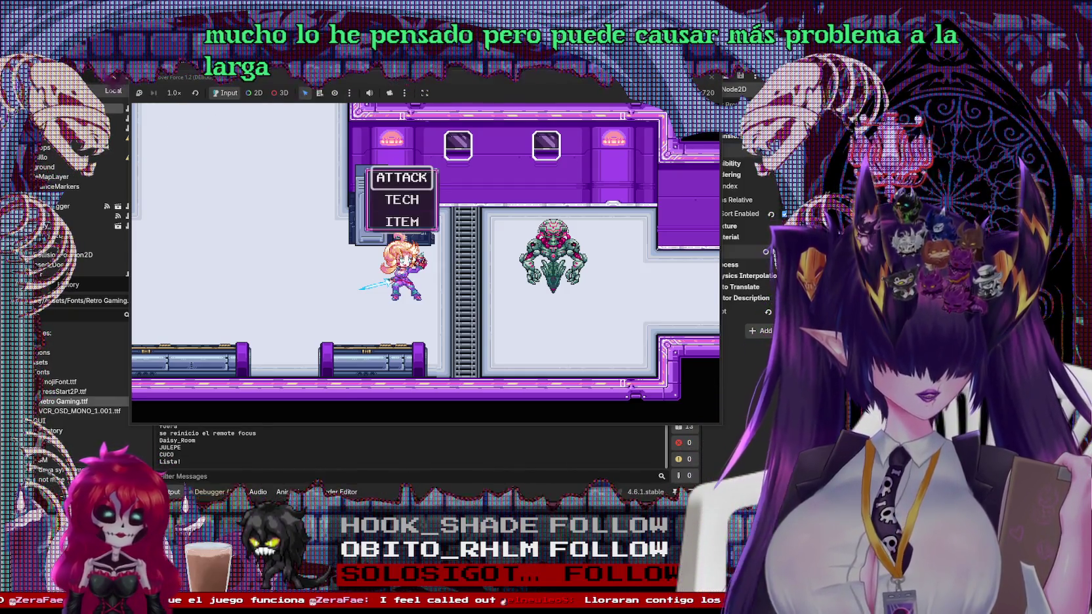
Choose ATTACK in the battle, then walk up to the lounge and talk to the purple character
key(Return)
key(Return)
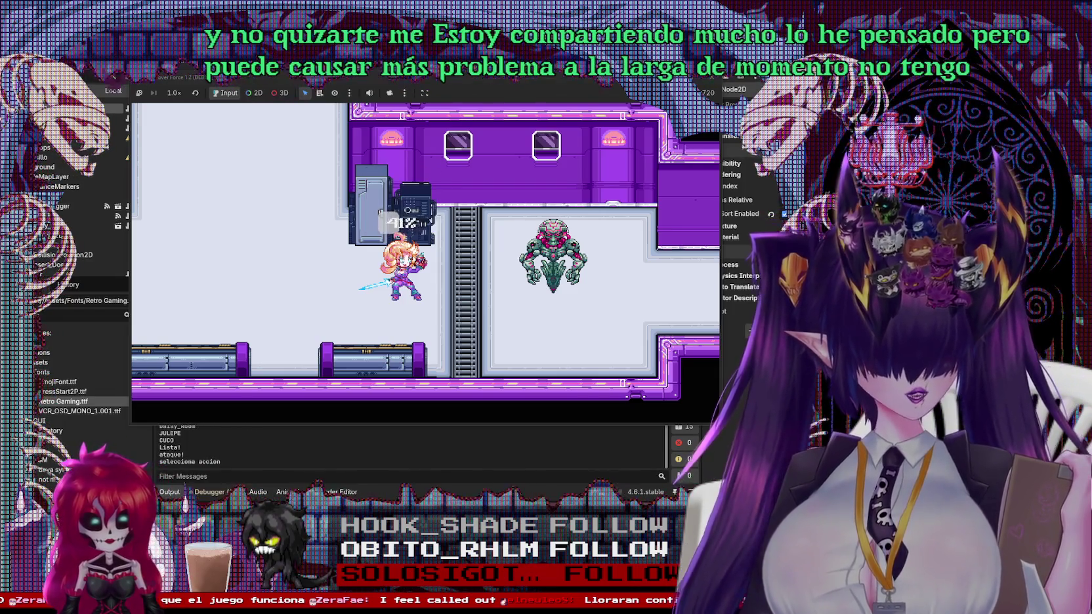
key(Left)
key(Up)
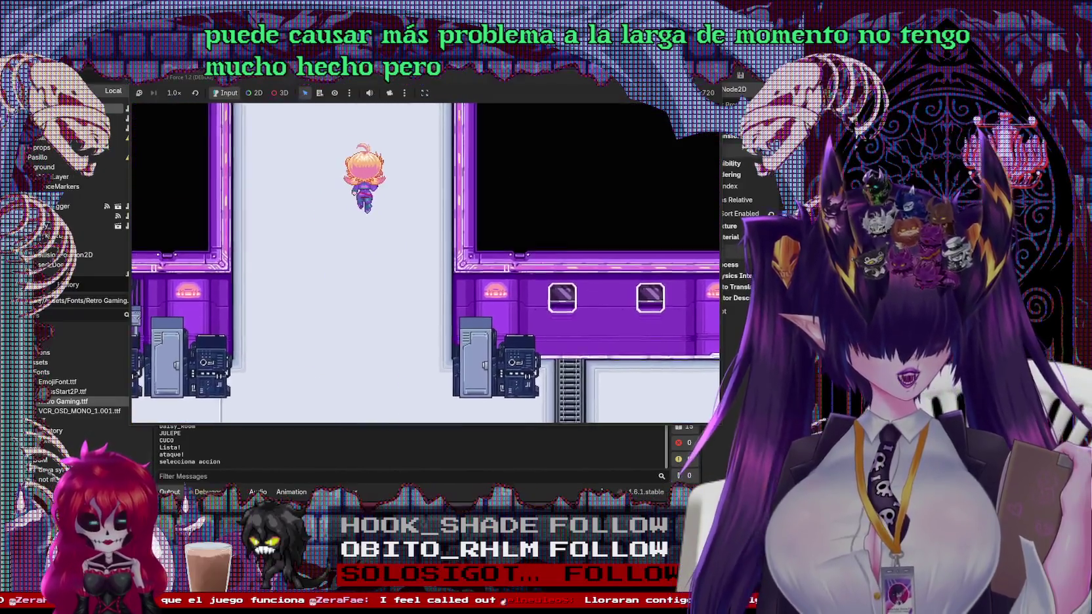
key(Up)
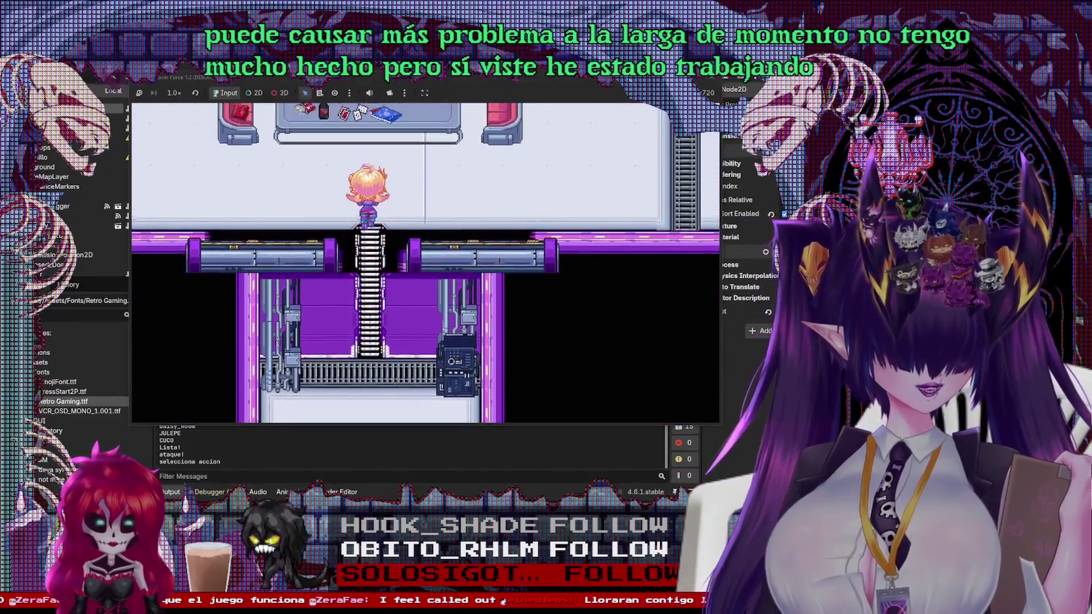
key(Left)
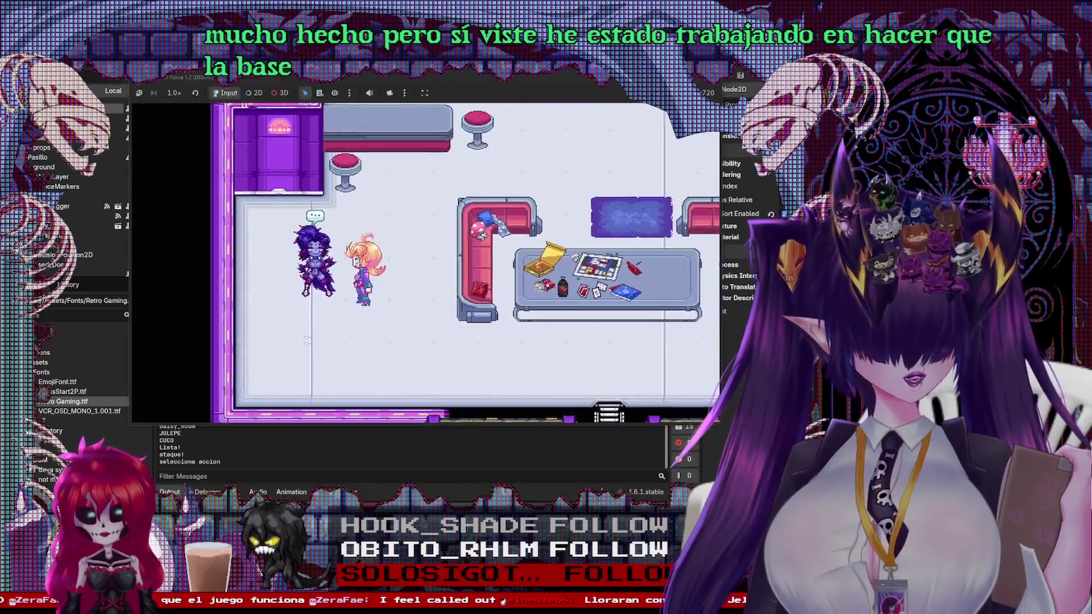
key(Left)
Advance through the purple character's conversation until it closes
key(Return)
key(Return)
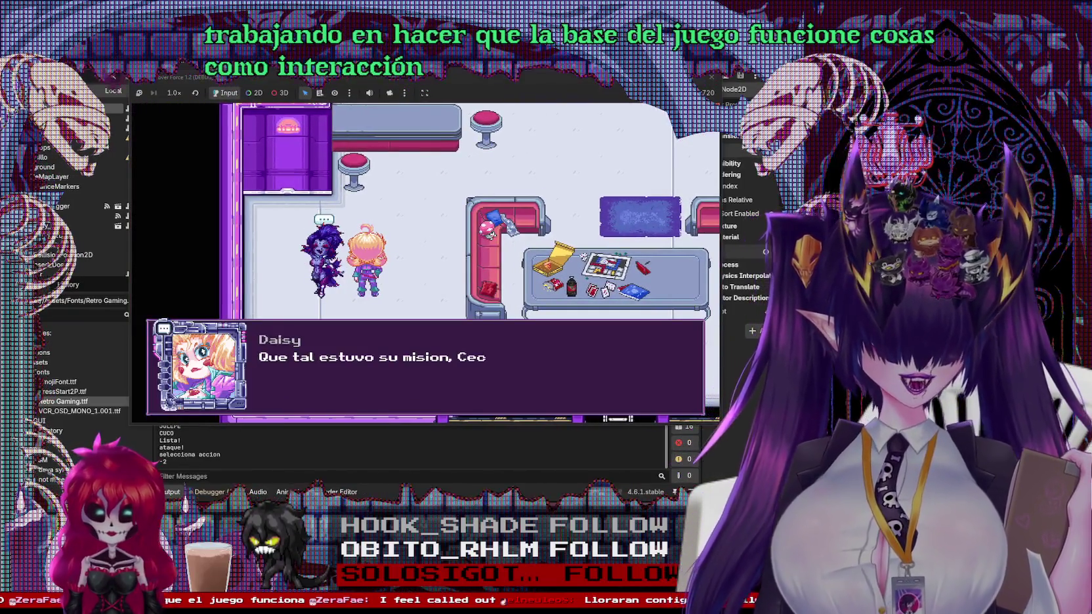
key(Return)
key(Return)
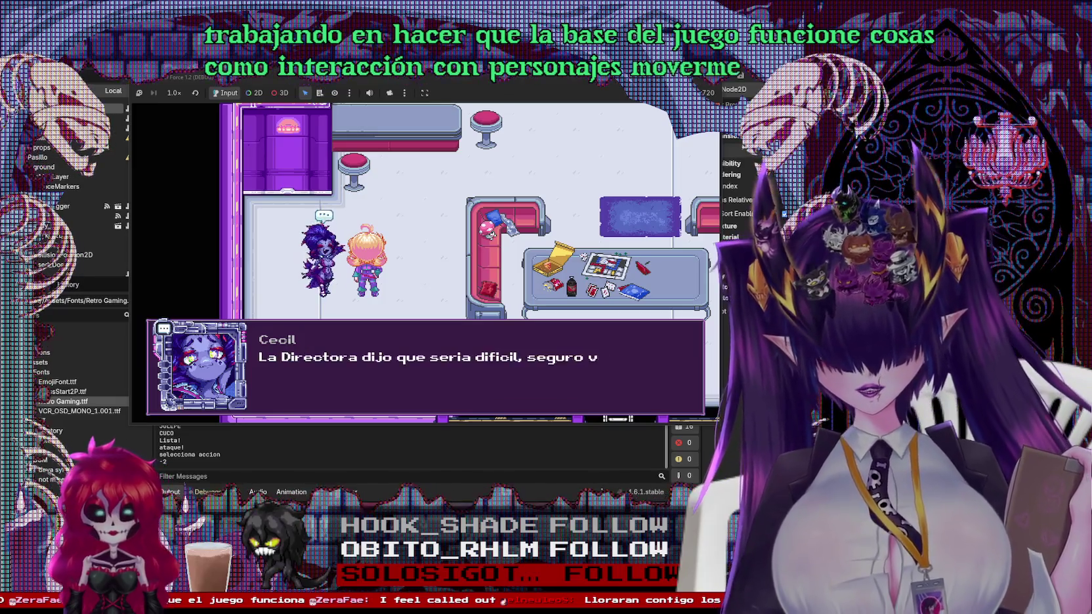
key(Return)
key(Return)
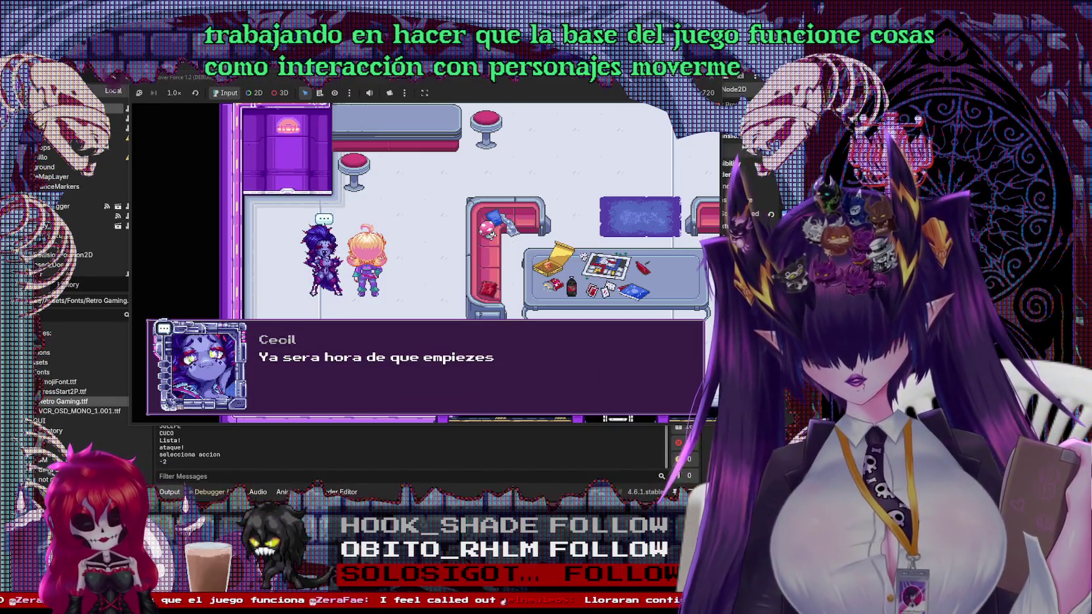
key(Return)
key(Return)
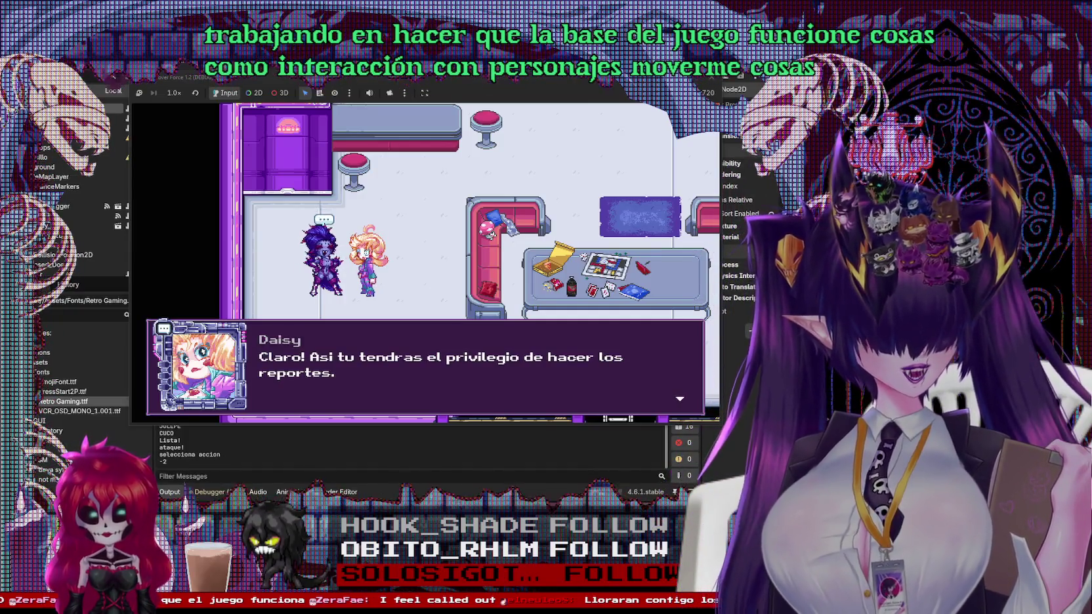
key(Return)
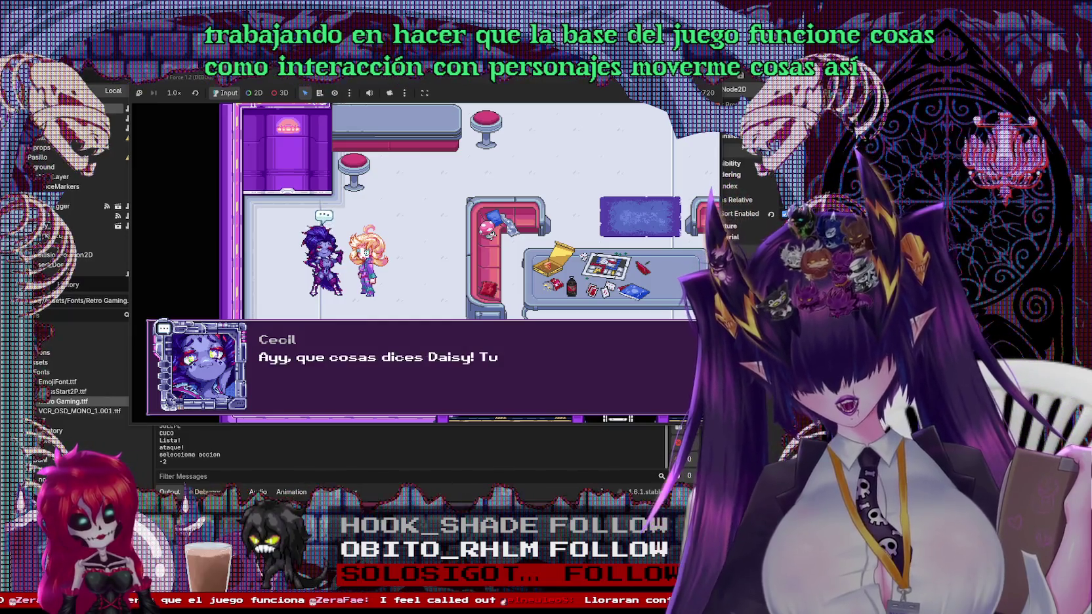
key(Return)
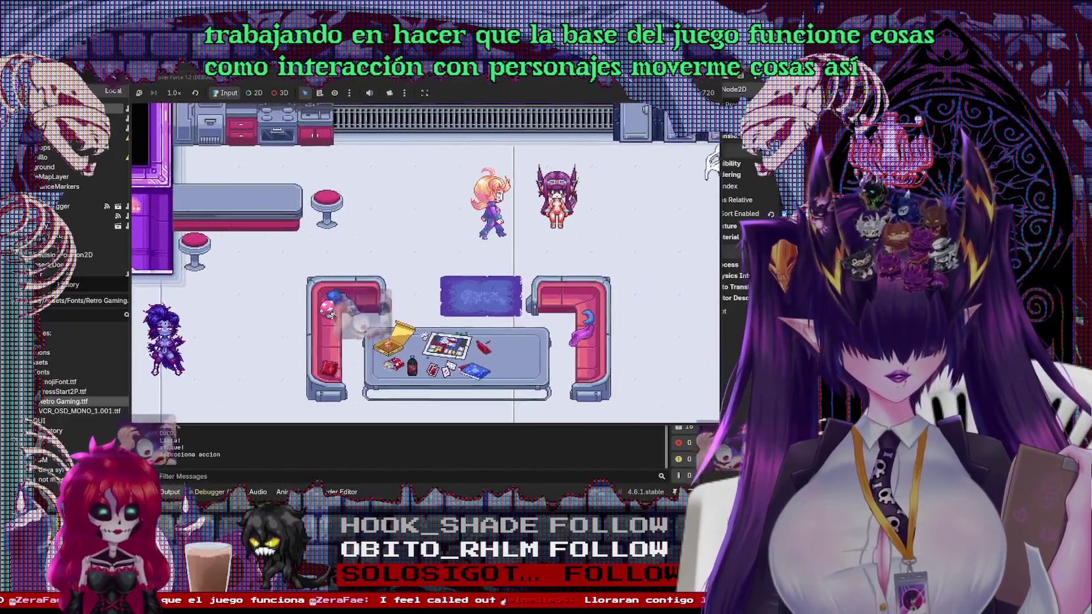
Talk through the dialogue with the character at the top of the lounge, then stop the game
key(Return)
key(Return)
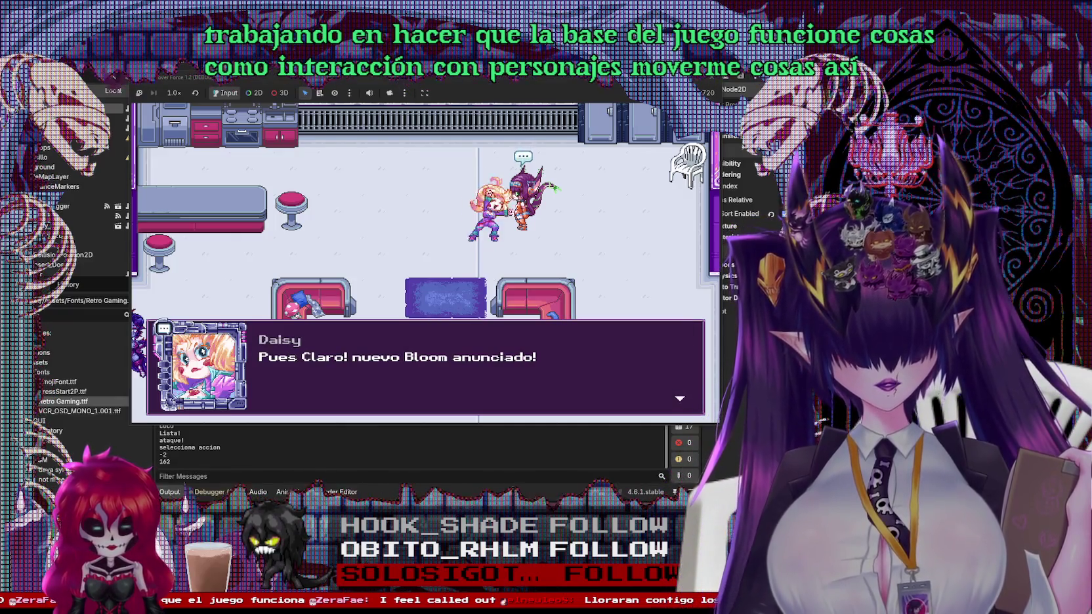
key(Return)
key(Return)
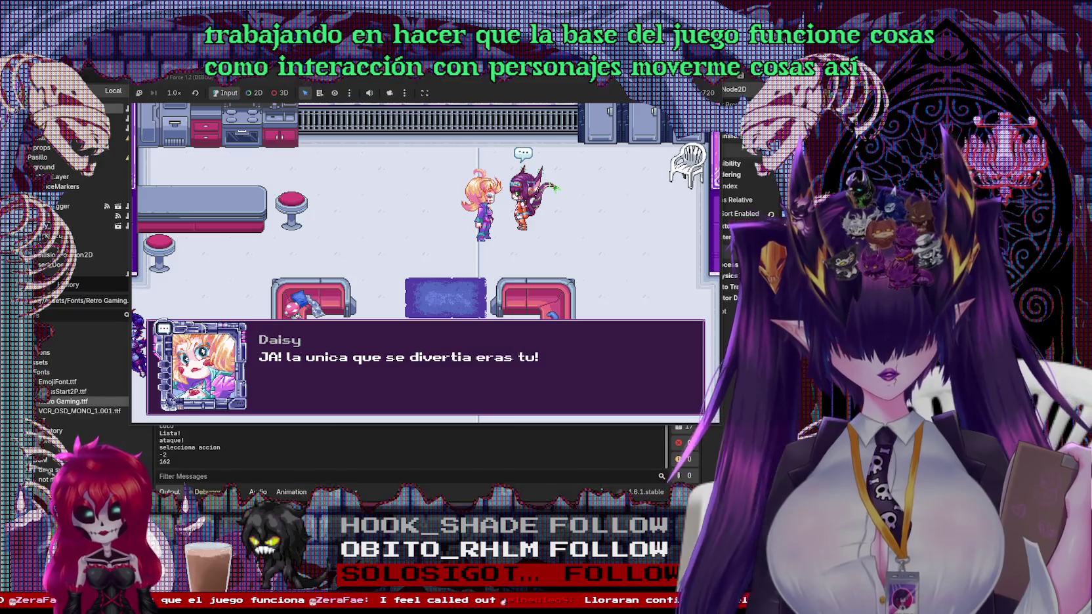
key(Return)
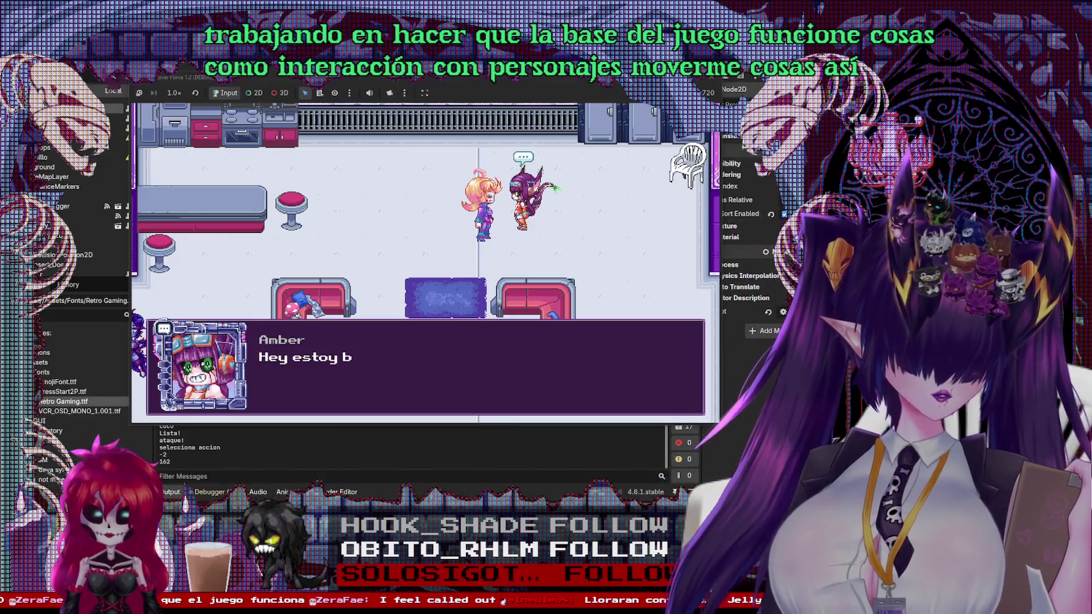
key(Return)
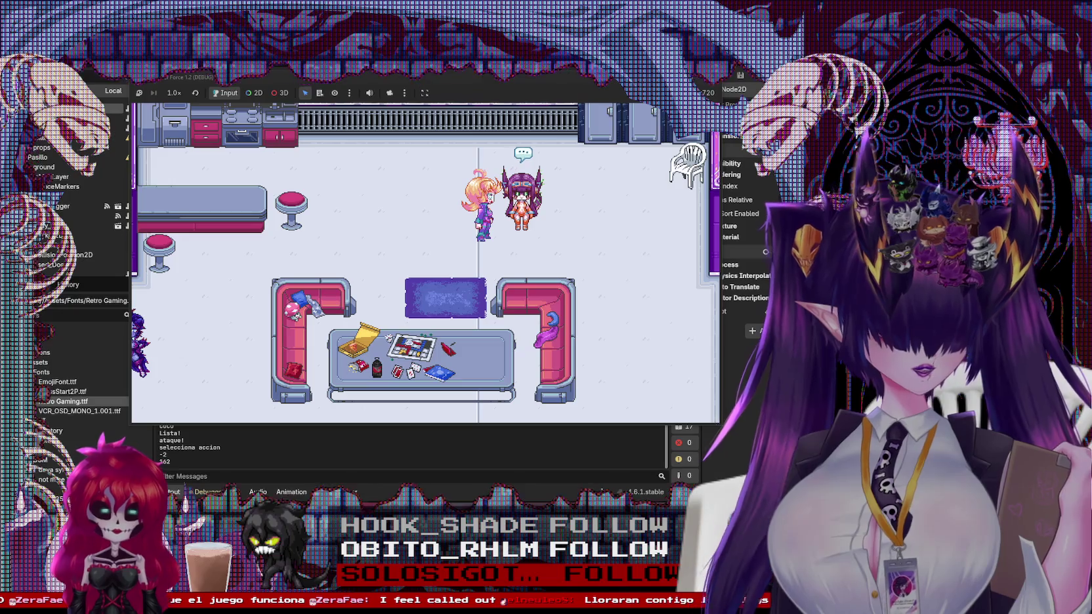
click(708, 78)
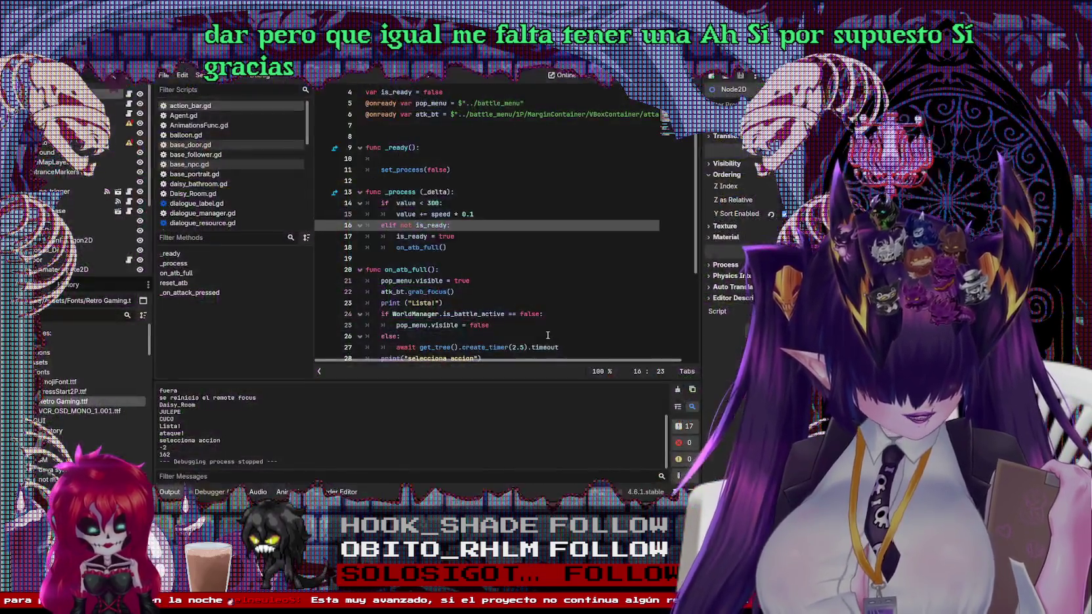
Switch back to Aseprite to show the blonde character's sprite with its battle and attack tags
key(alt+Tab)
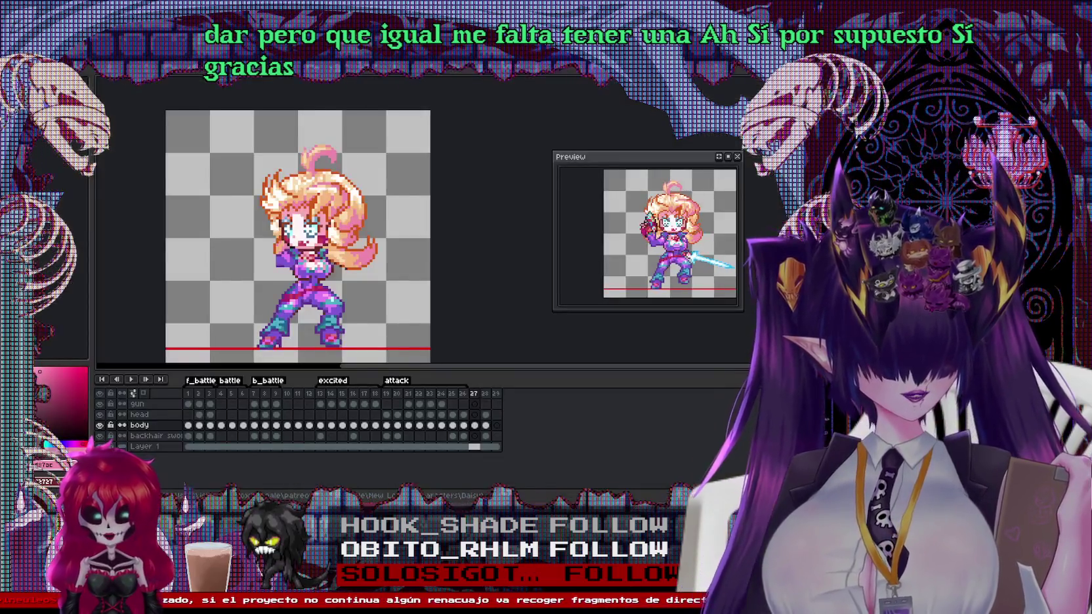
Zoom and centre the character, then look through attack frames 3 to 6
scroll(370, 263, up, 1)
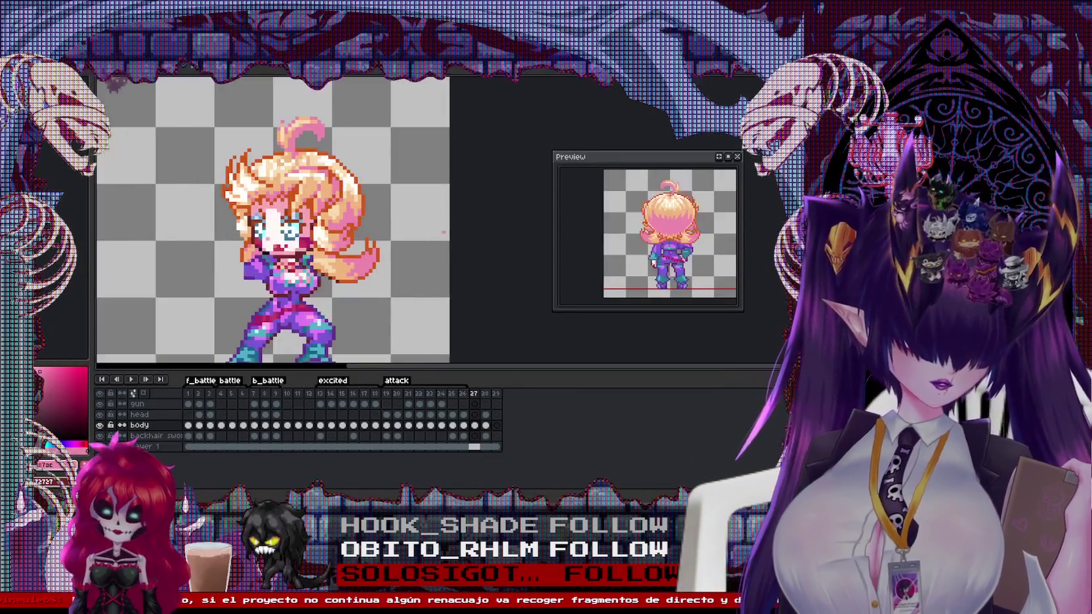
drag(386, 250, 511, 250)
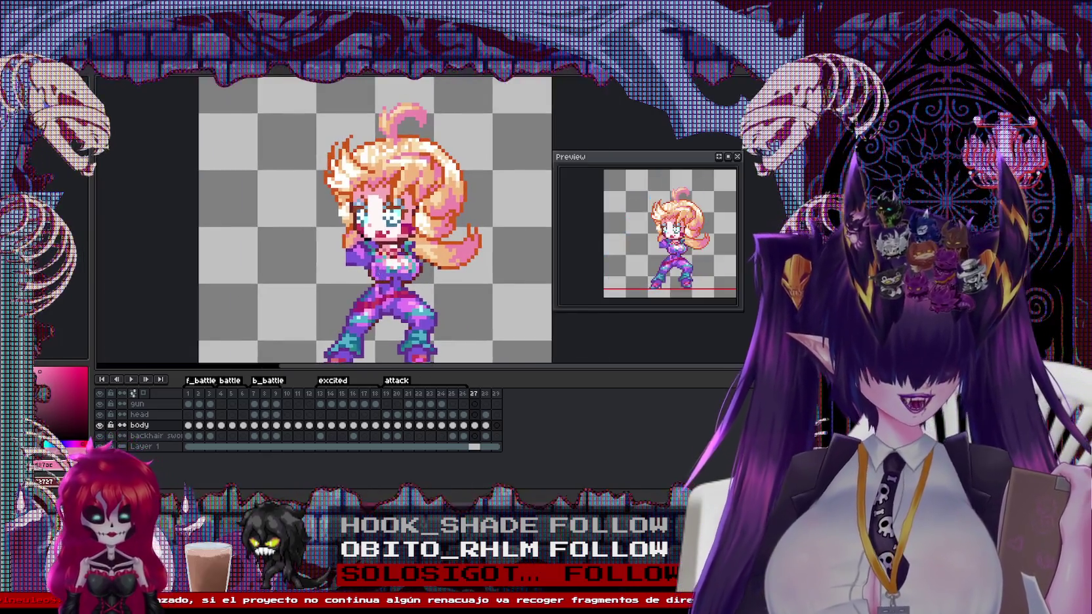
scroll(433, 236, up, 1)
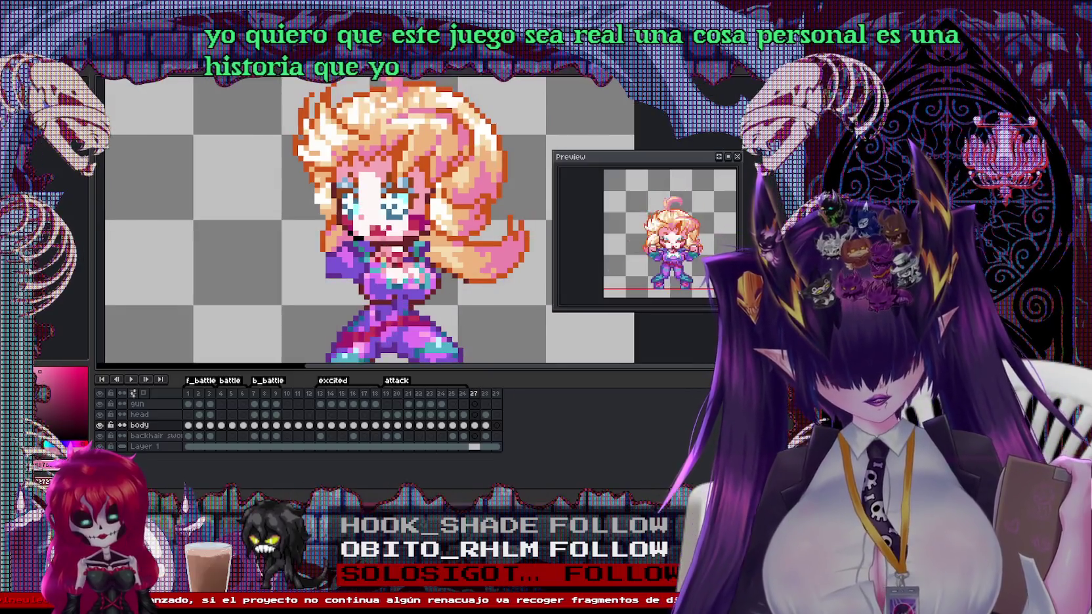
scroll(381, 211, up, 1)
scroll(394, 216, down, 4)
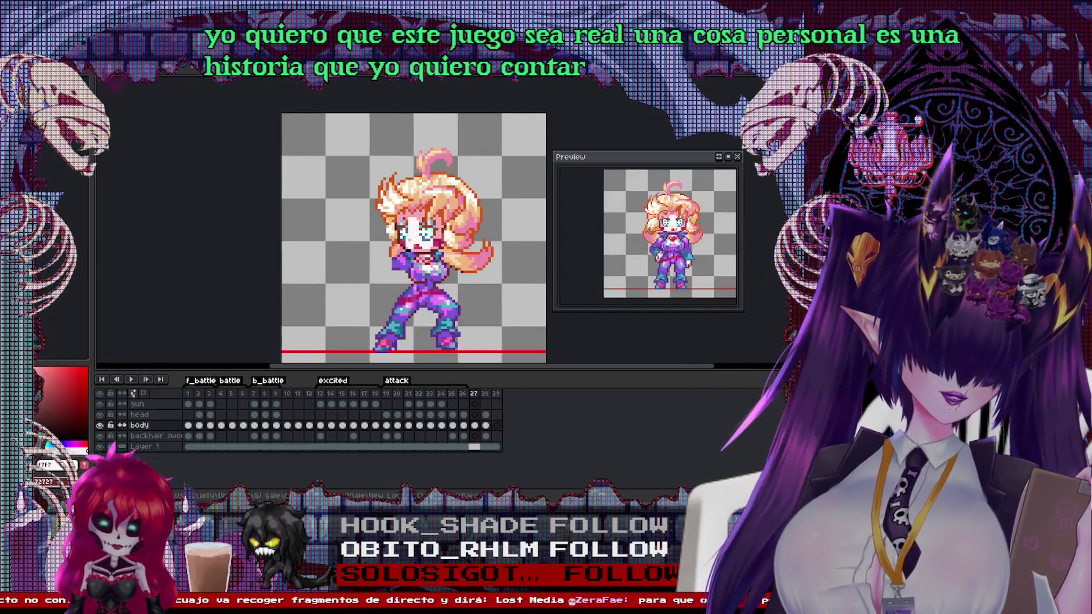
click(189, 402)
click(211, 397)
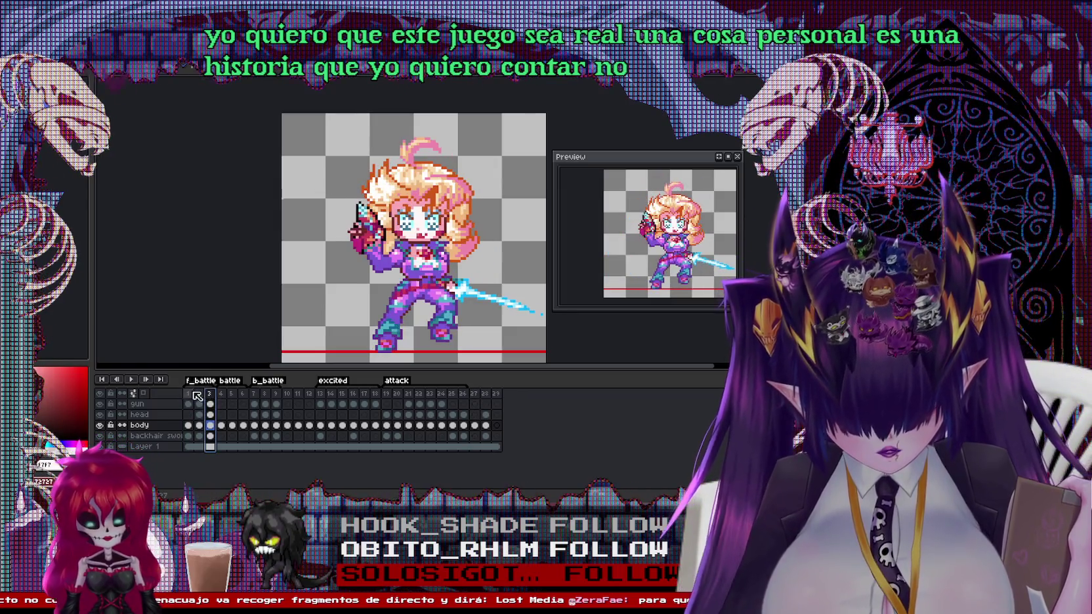
key(Right)
key(Right)
key(Right)
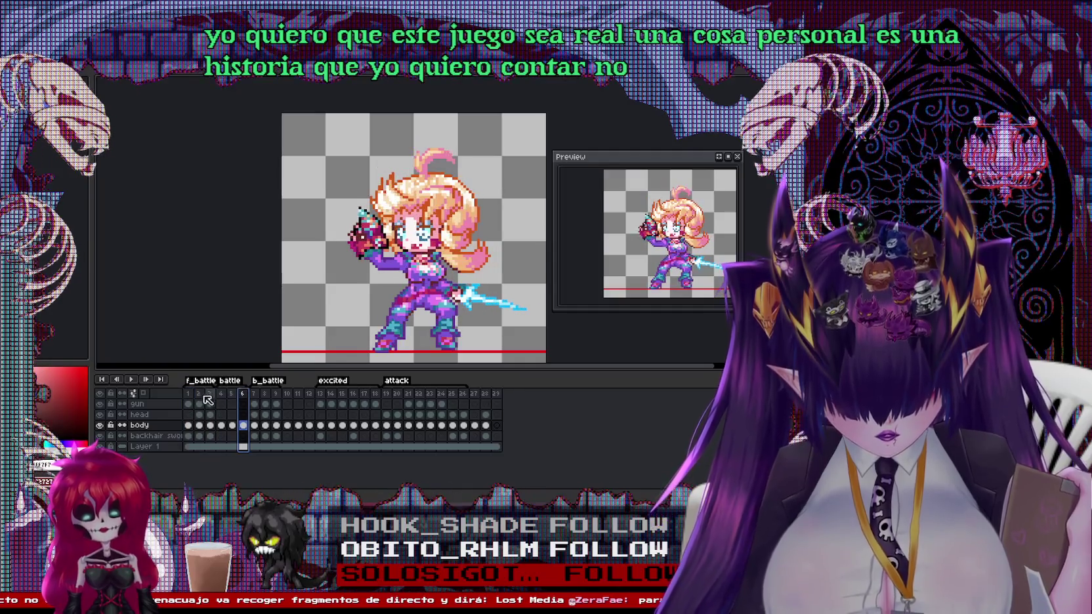
On frame 1, make the gun layer active and select the gun area
click(188, 396)
click(376, 227)
scroll(376, 227, up, 1)
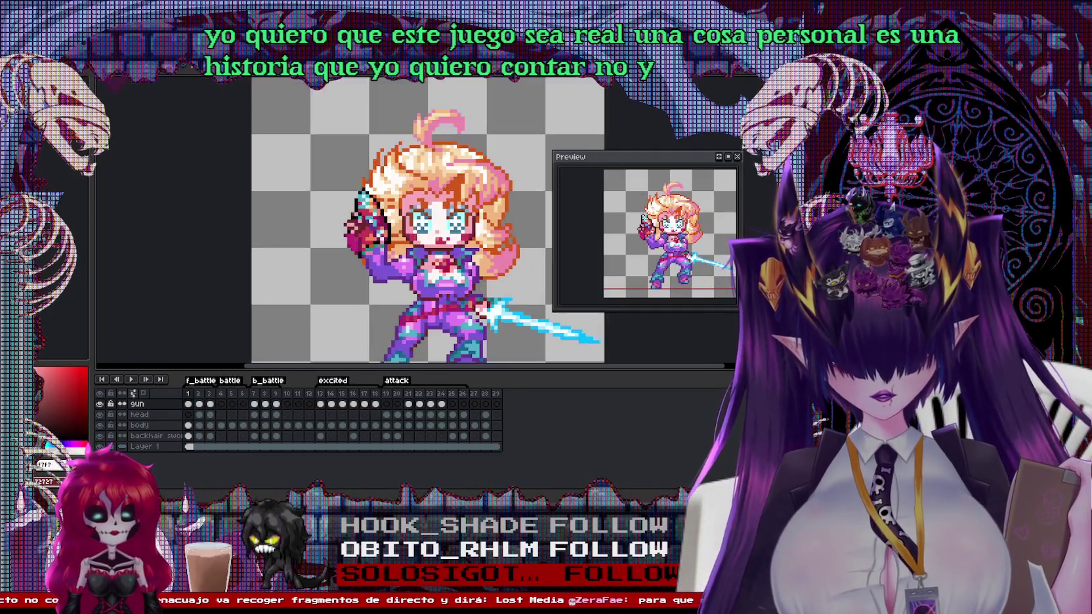
drag(318, 168, 418, 292)
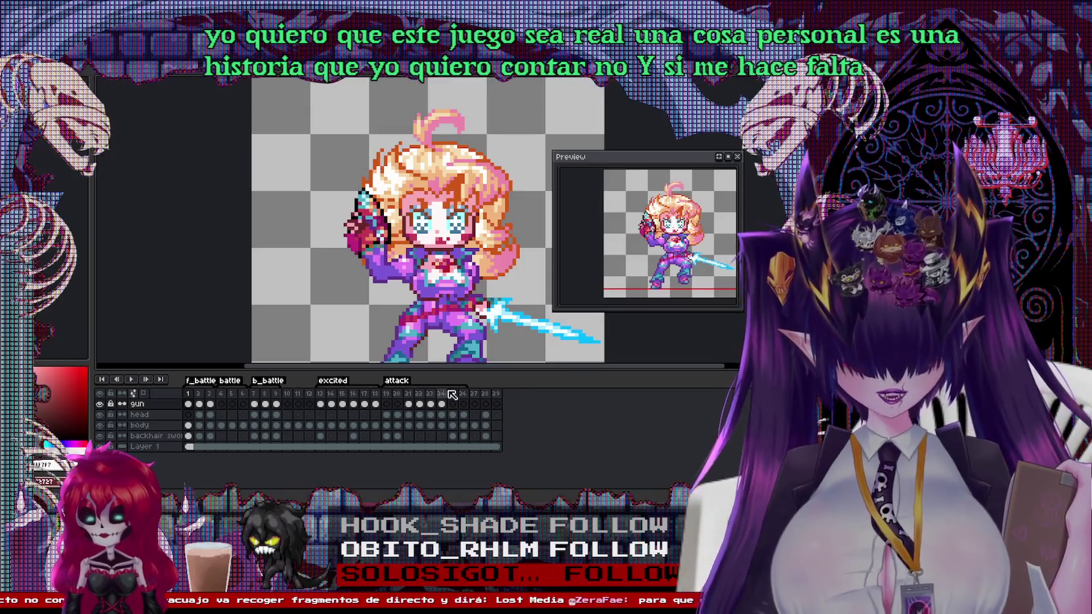
On frame 27, move the selected gun arm up and to the right, then deselect
click(452, 394)
key(Right)
key(Right)
mouse_move(417, 288)
mouse_down()
mouse_move(496, 218)
mouse_move(311, 187)
mouse_move(337, 200)
mouse_up()
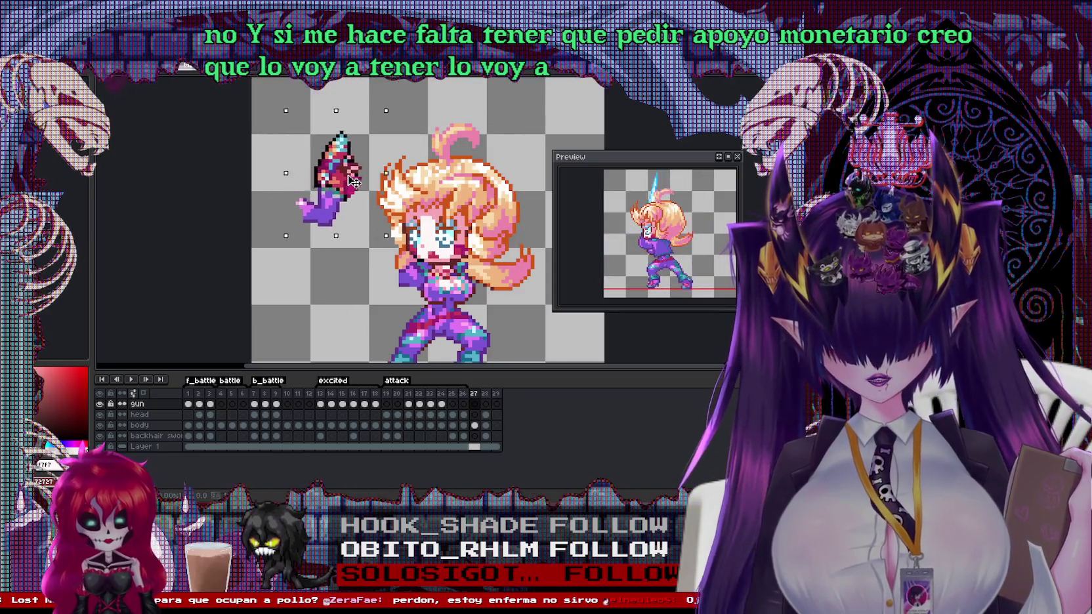
key(ctrl+d)
Redraw the arm's dark purple outline, extend its bottom edge and fill the grey gap
drag(269, 164, 317, 231)
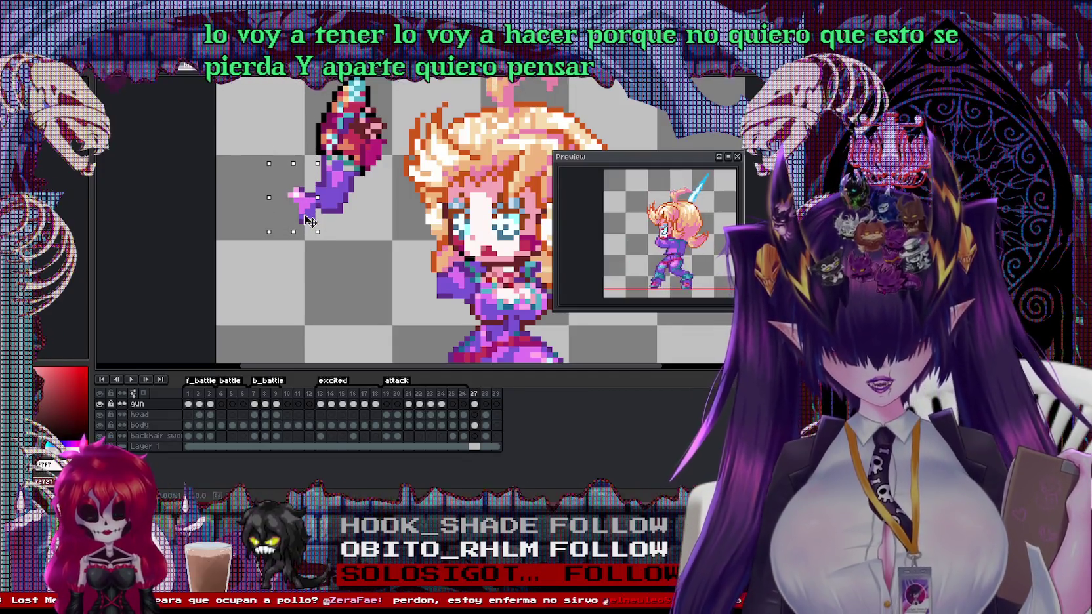
scroll(316, 165, up, 2)
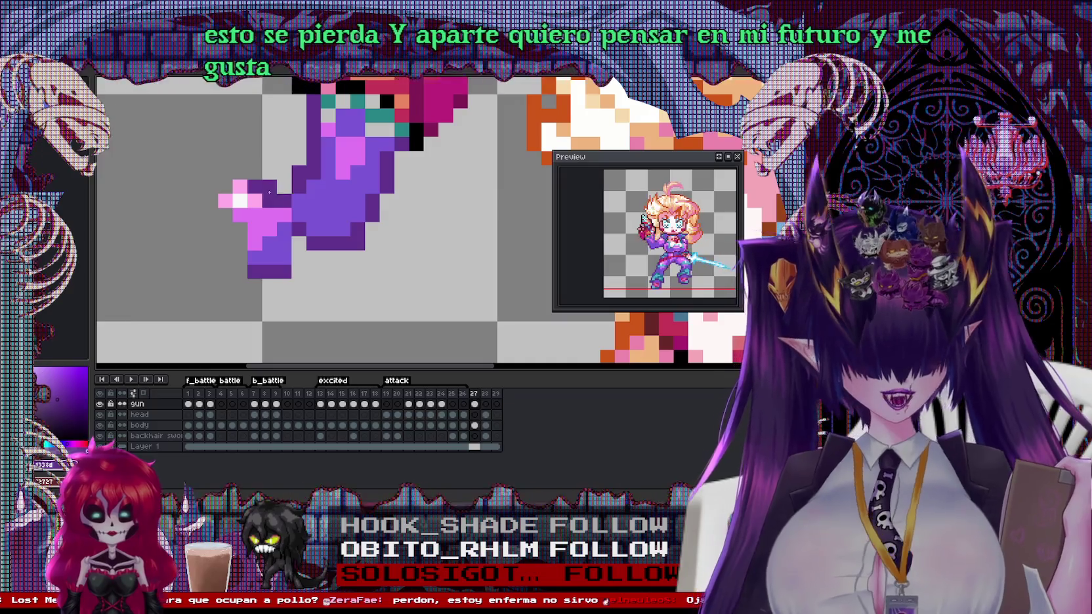
mouse_move(261, 187)
mouse_down()
mouse_move(214, 187)
mouse_move(179, 226)
mouse_move(196, 244)
mouse_up()
key(ctrl+z)
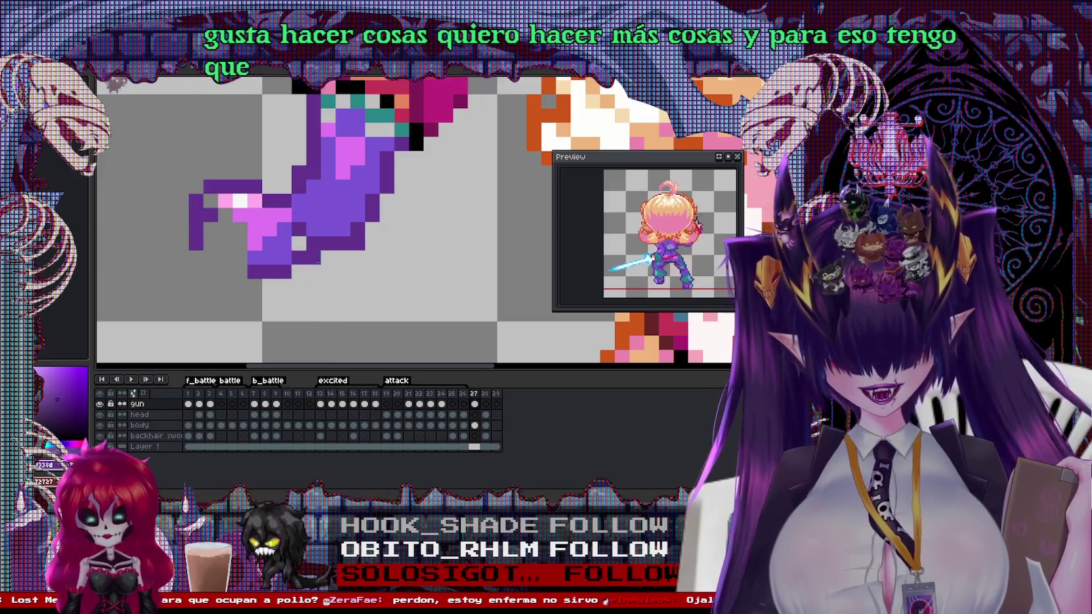
mouse_move(296, 272)
mouse_down()
mouse_move(328, 273)
mouse_move(335, 261)
mouse_up()
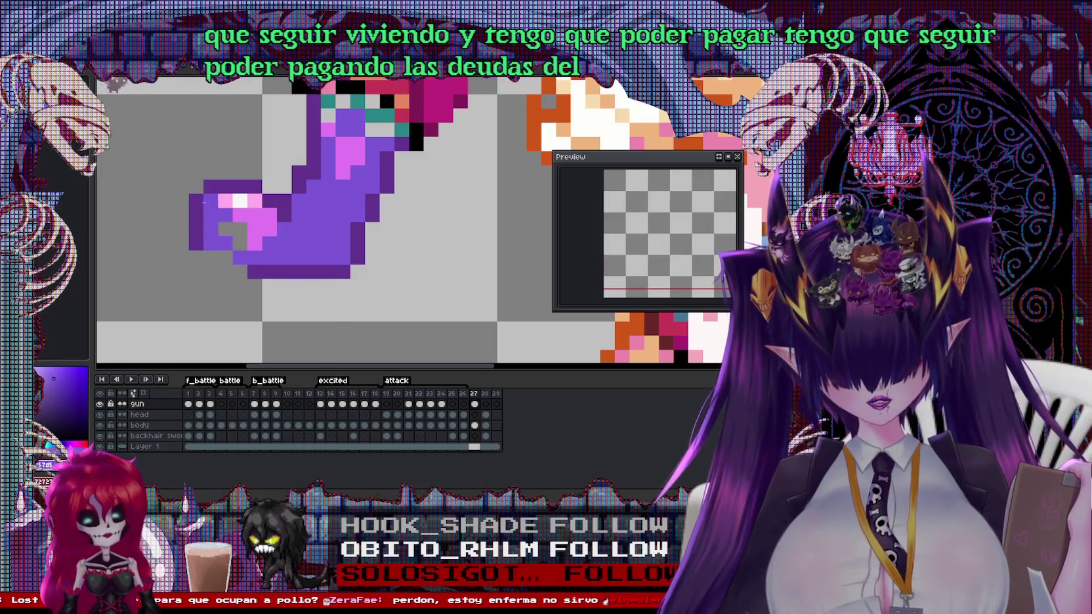
click(225, 229)
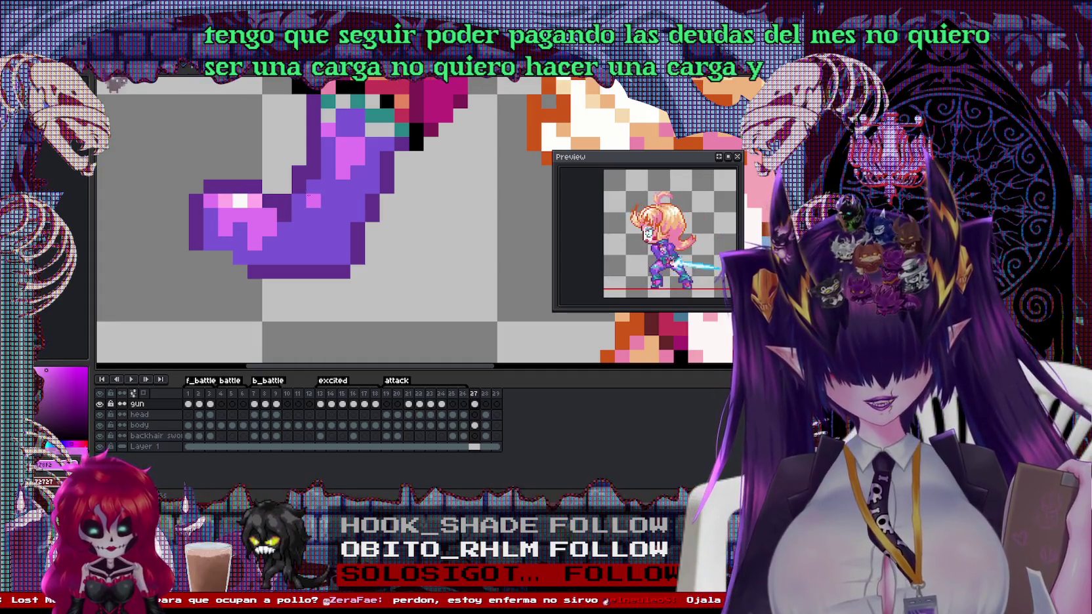
scroll(413, 220, down, 2)
scroll(413, 219, up, 2)
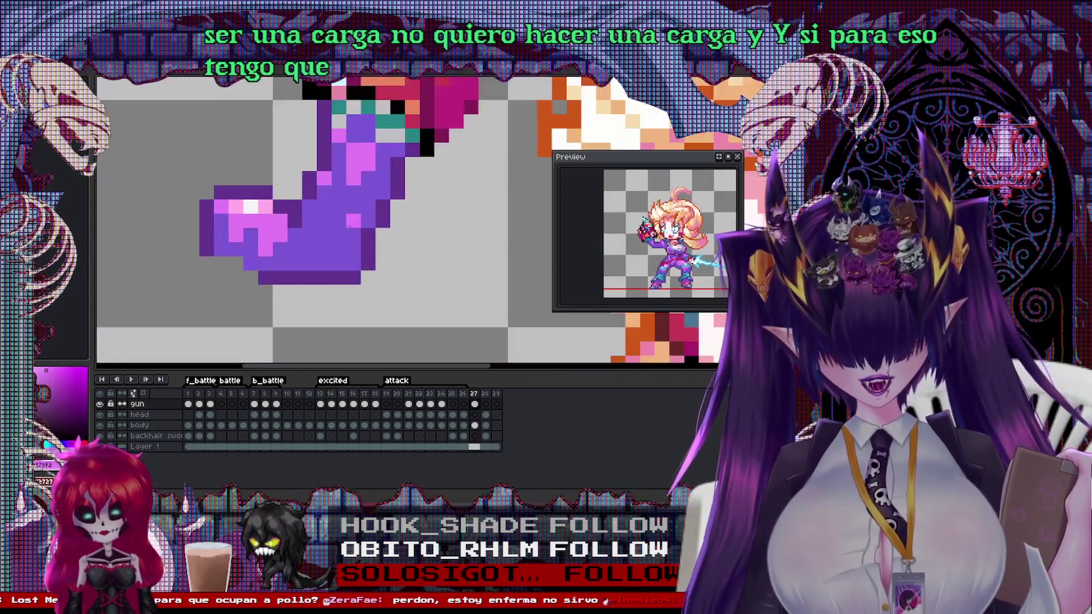
scroll(349, 223, down, 1)
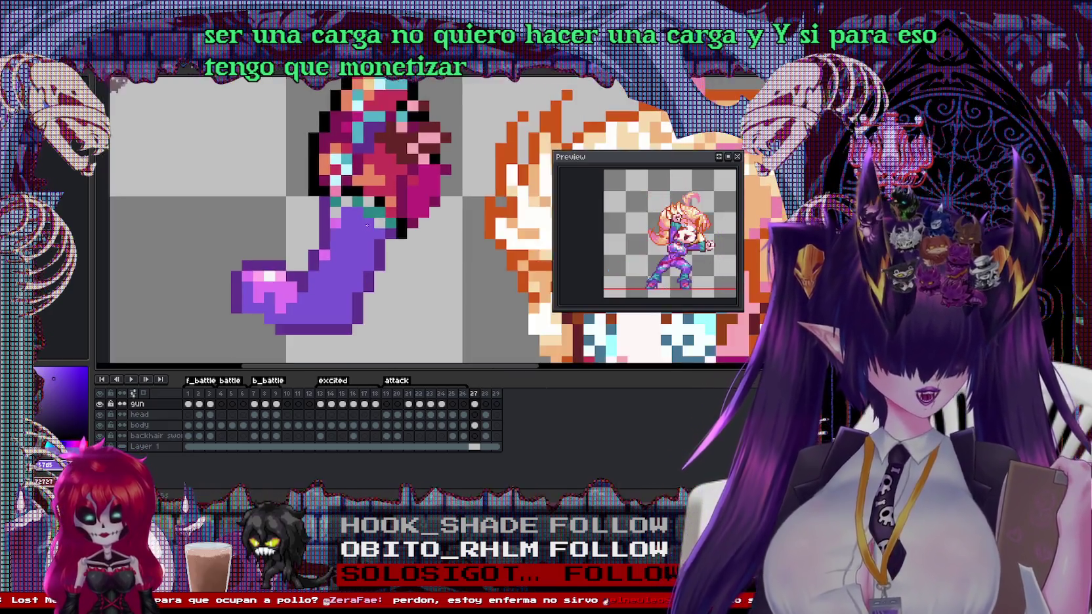
scroll(367, 225, up, 1)
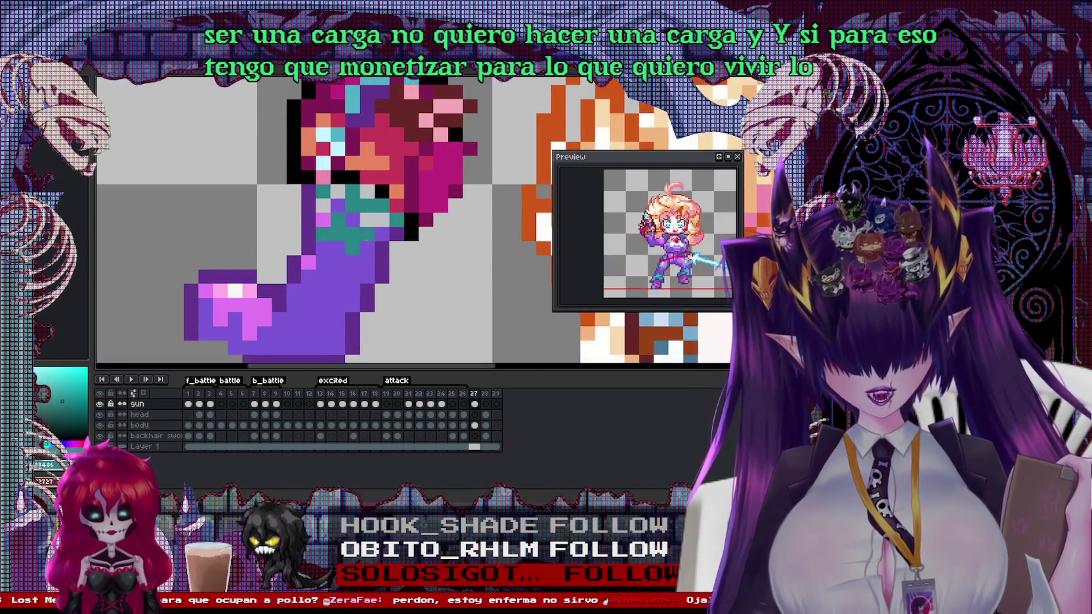
scroll(371, 249, down, 2)
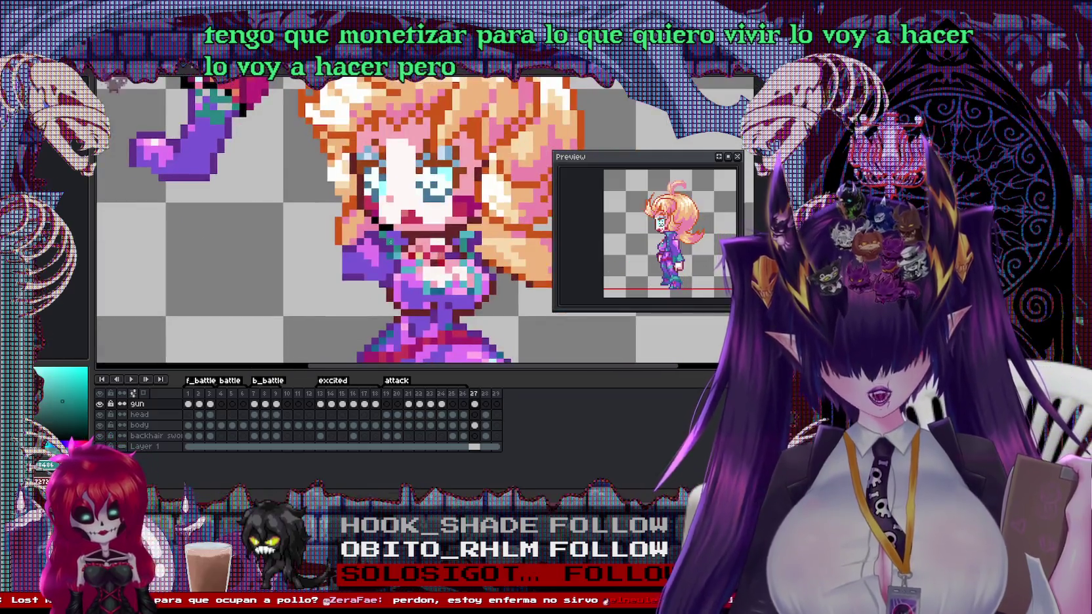
scroll(260, 155, up, 2)
scroll(328, 217, down, 2)
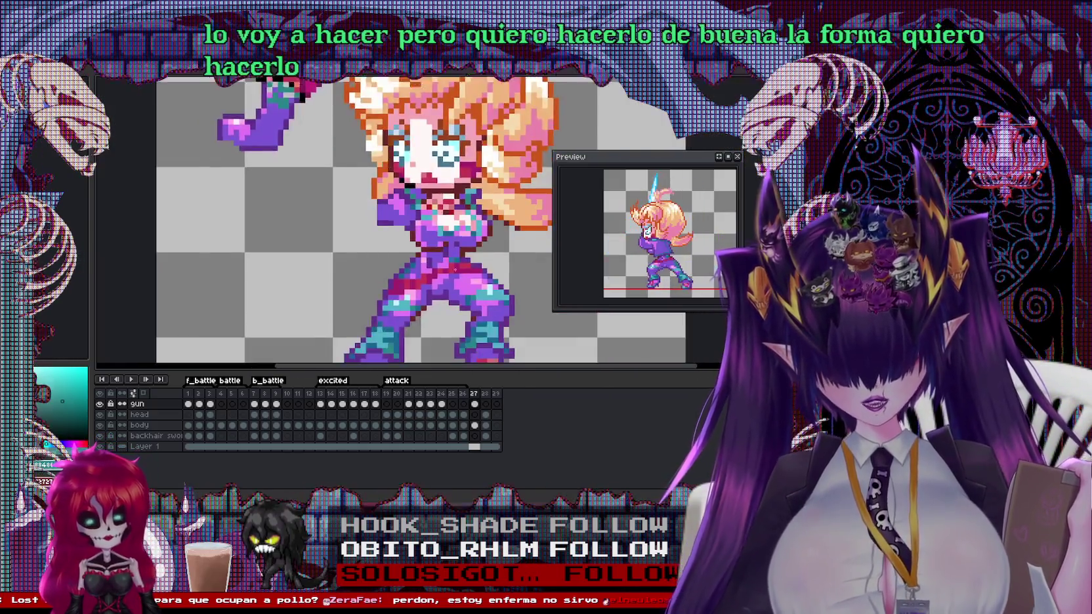
scroll(383, 269, up, 2)
drag(383, 269, 578, 459)
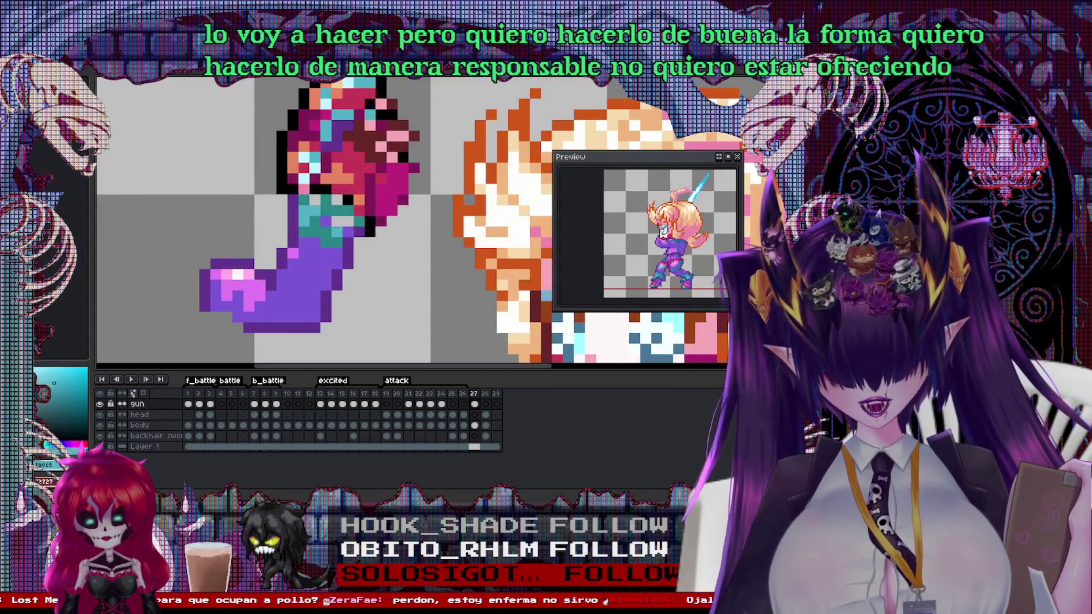
Pick a pink skin colour and repaint the gun hand pixels on frame 27
scroll(345, 190, down, 2)
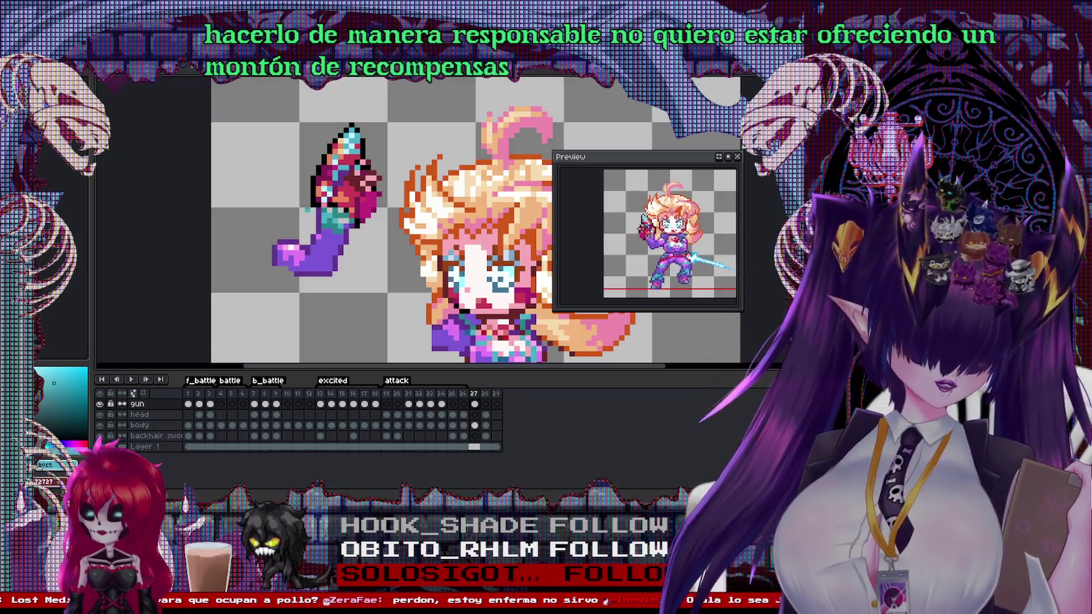
scroll(334, 176, up, 2)
scroll(334, 176, down, 2)
scroll(334, 176, up, 2)
alt+click(401, 166)
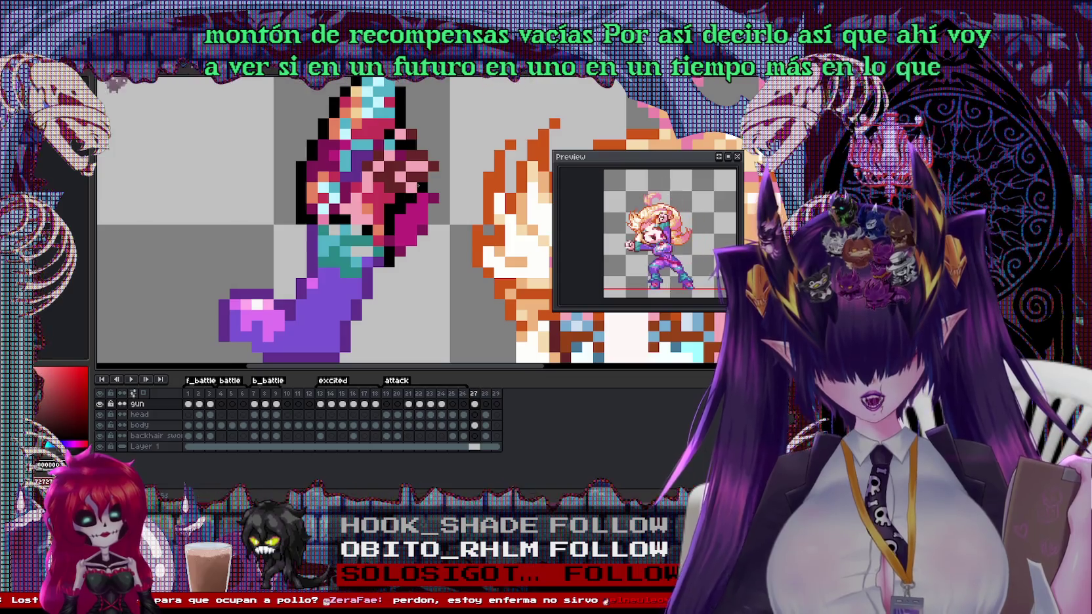
key(ctrl+z)
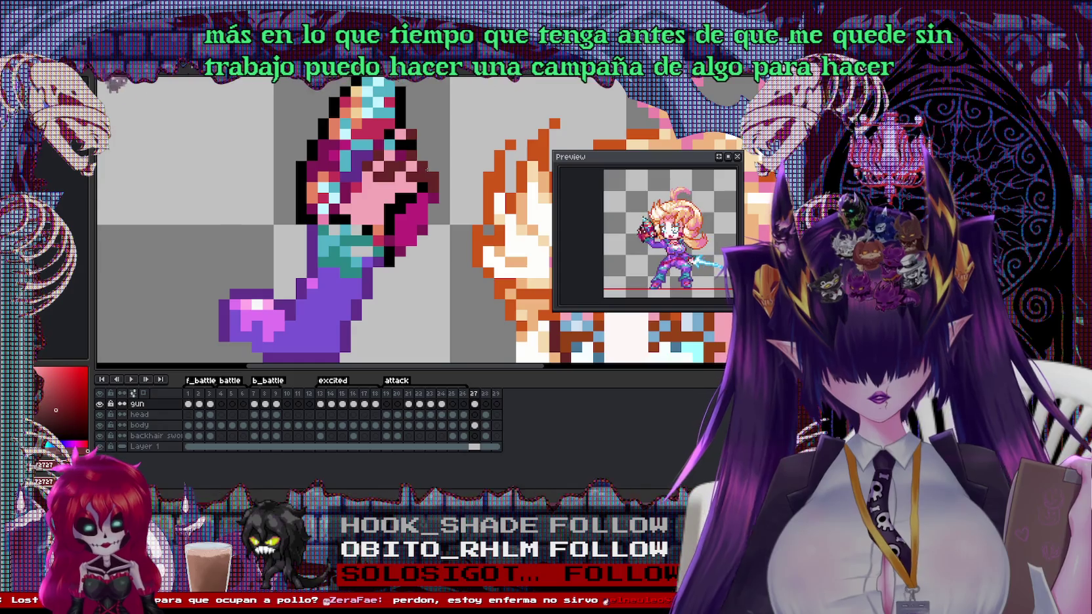
scroll(381, 223, down, 2)
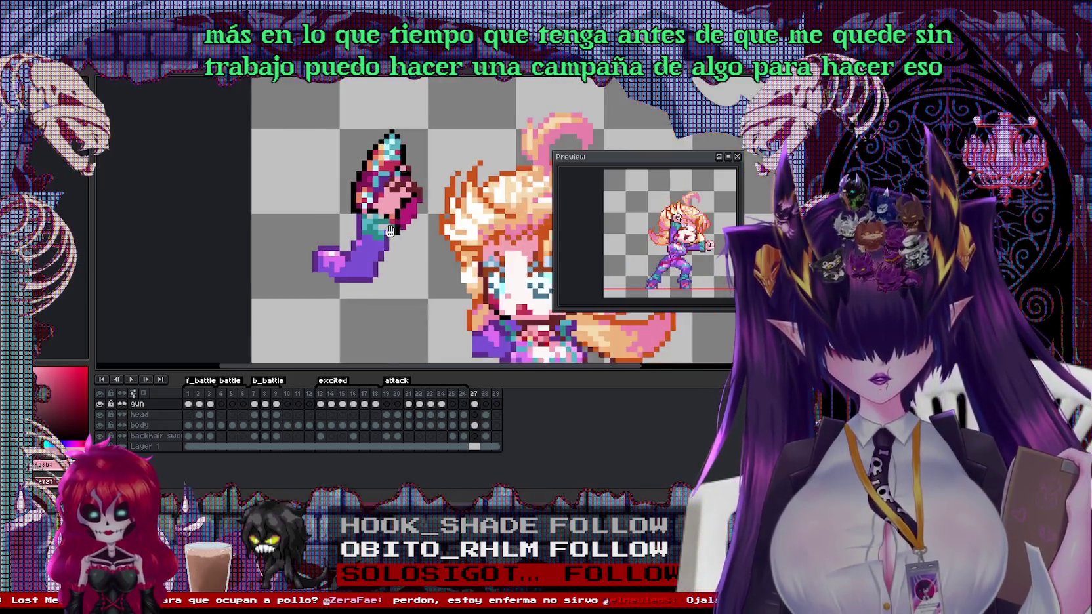
scroll(381, 223, up, 1)
scroll(430, 242, up, 2)
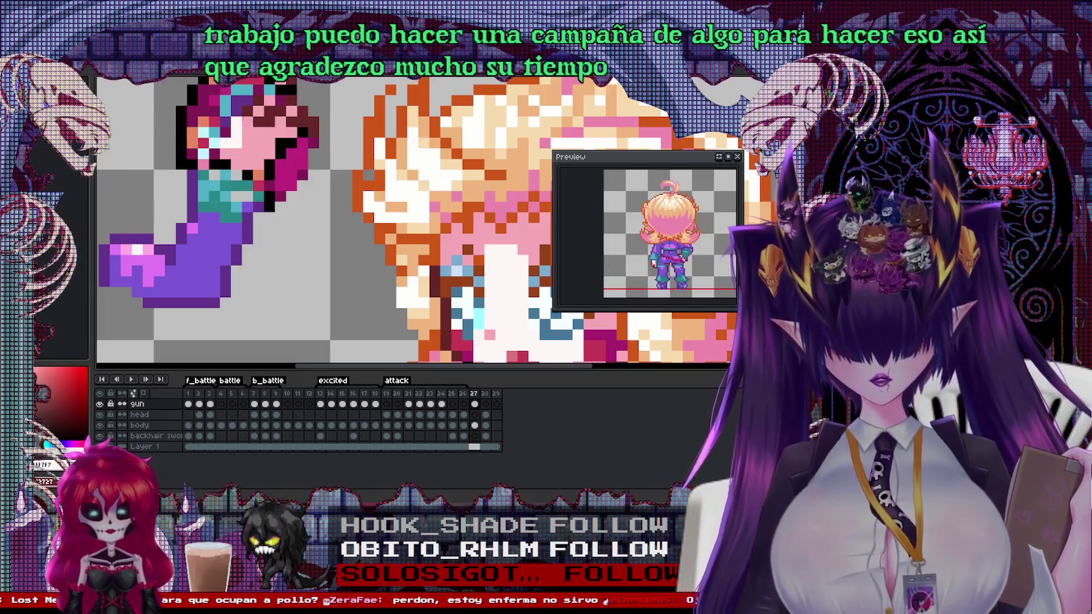
scroll(243, 113, up, 1)
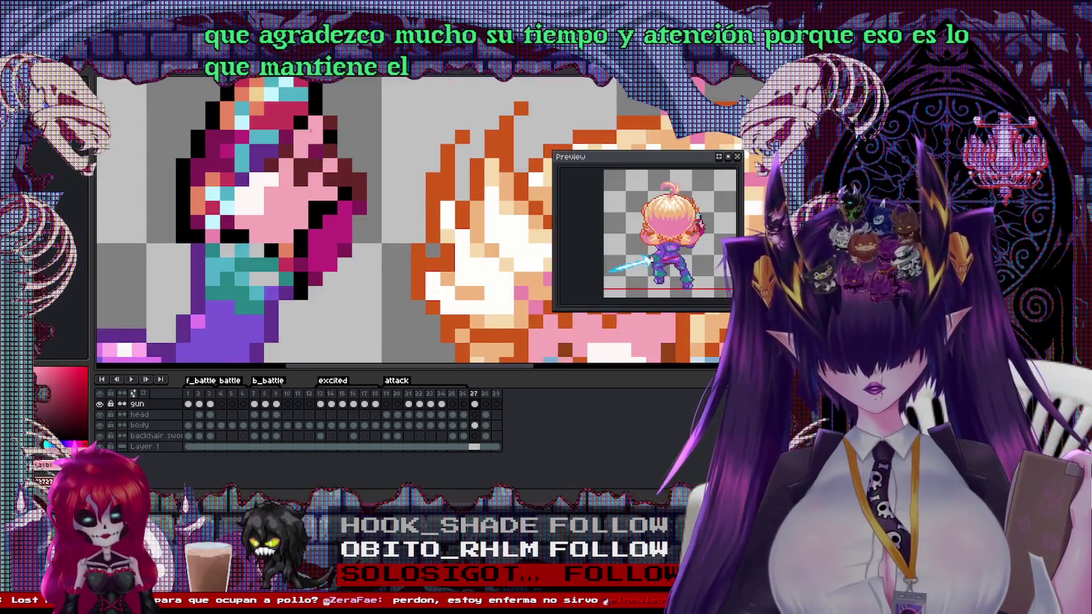
scroll(233, 151, down, 1)
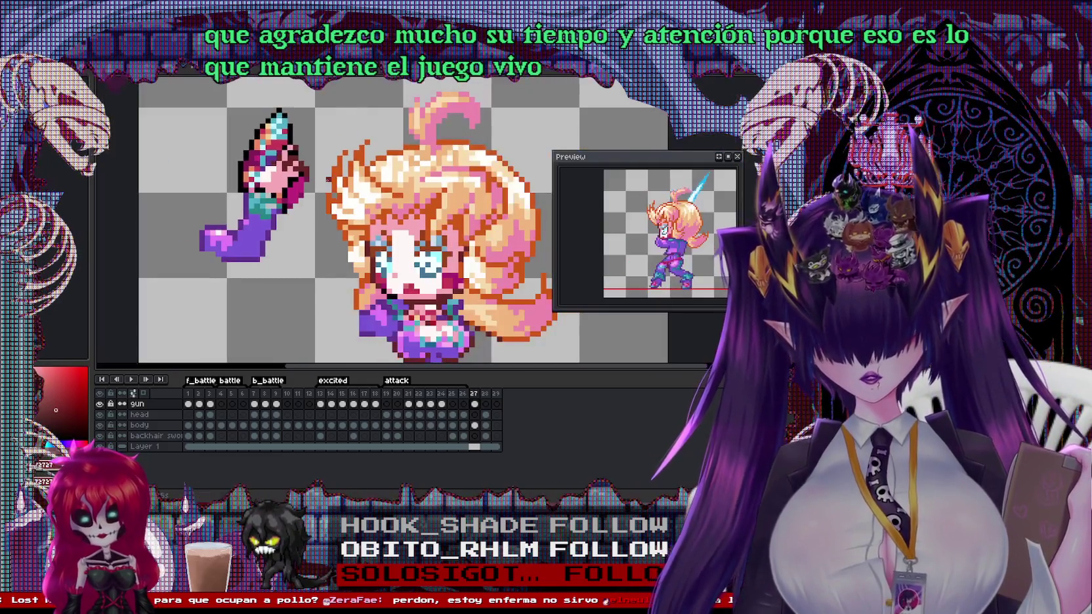
scroll(269, 213, up, 2)
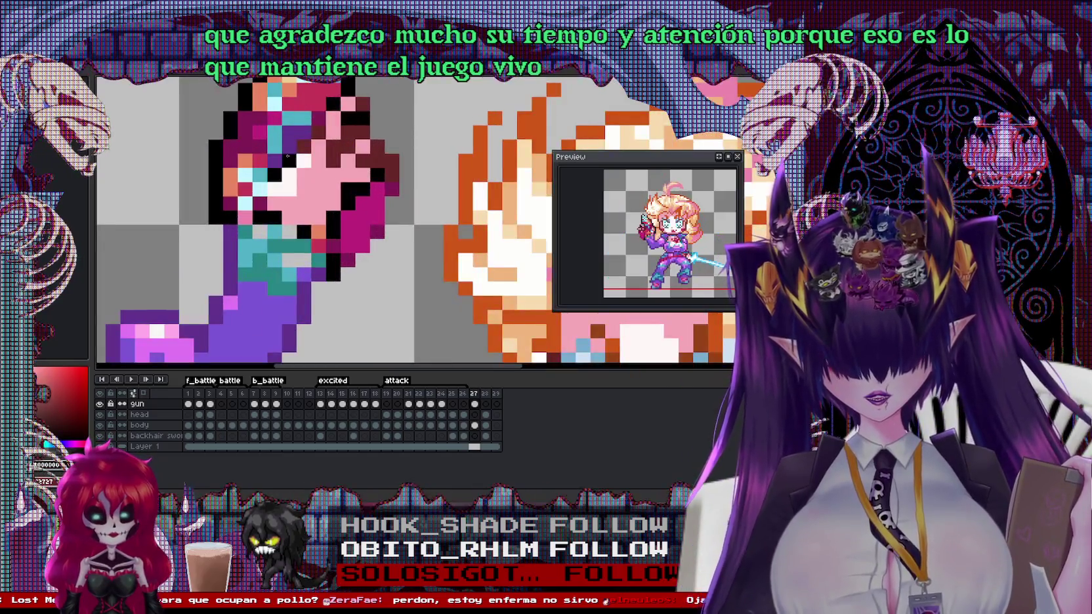
right_click(393, 230)
key(Escape)
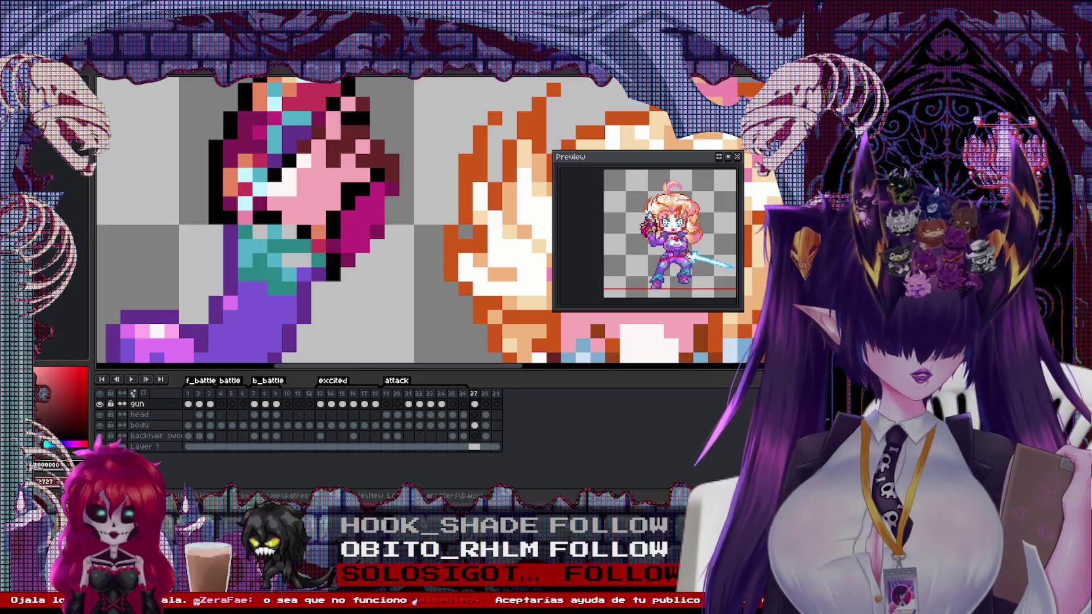
scroll(416, 209, down, 4)
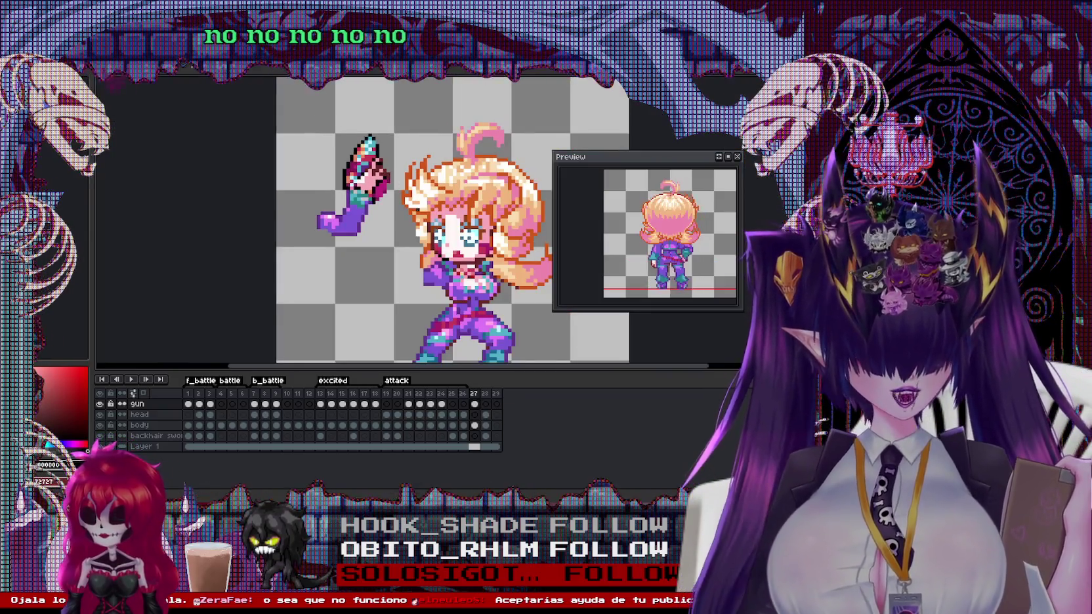
scroll(357, 160, up, 3)
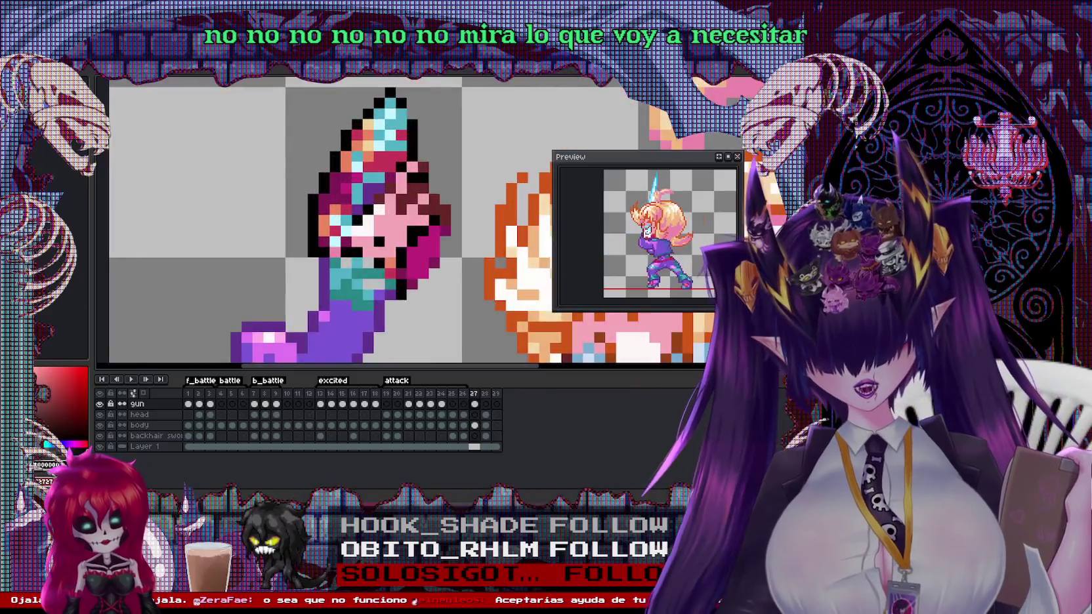
alt+click(376, 197)
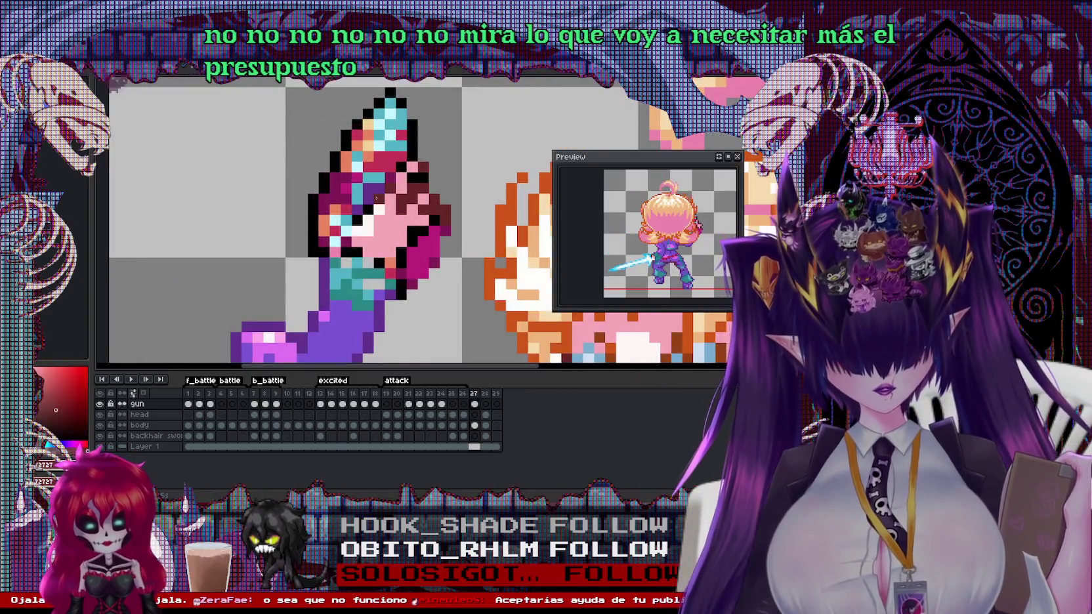
alt+click(395, 189)
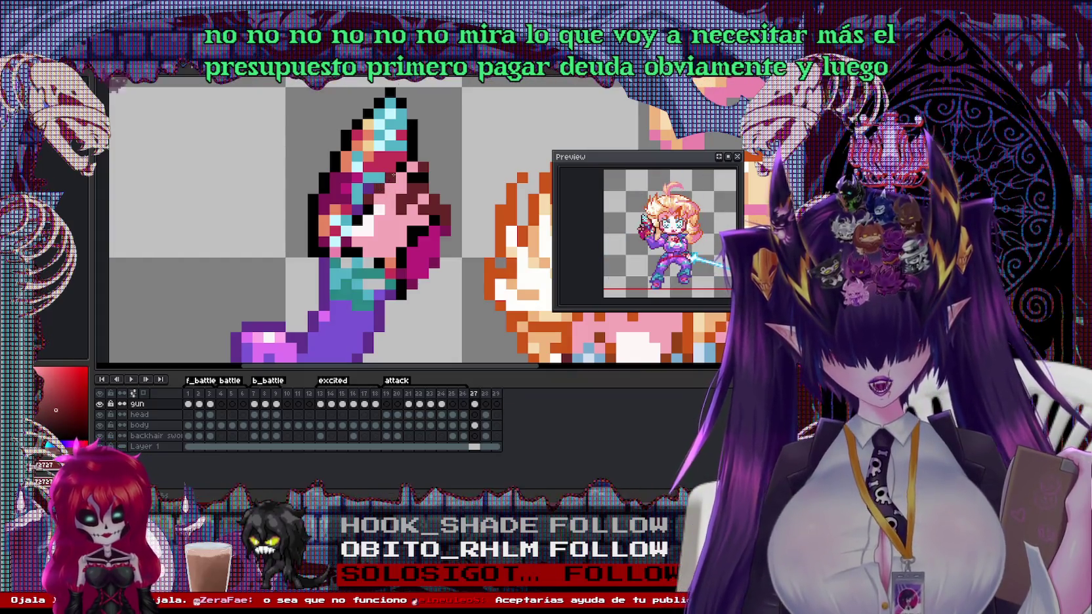
alt+click(373, 208)
alt+click(378, 203)
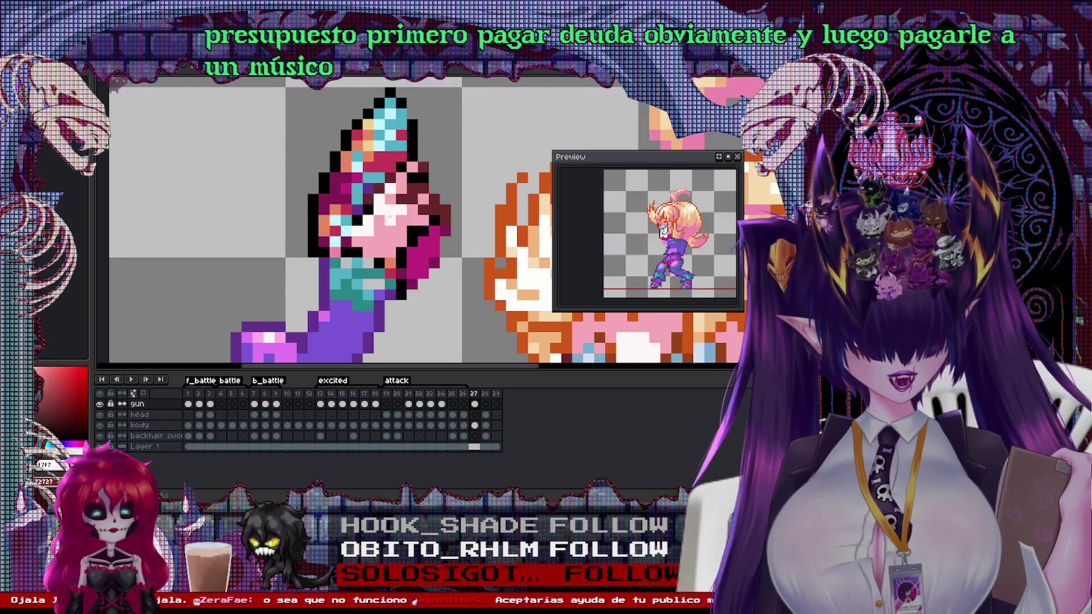
alt+click(390, 215)
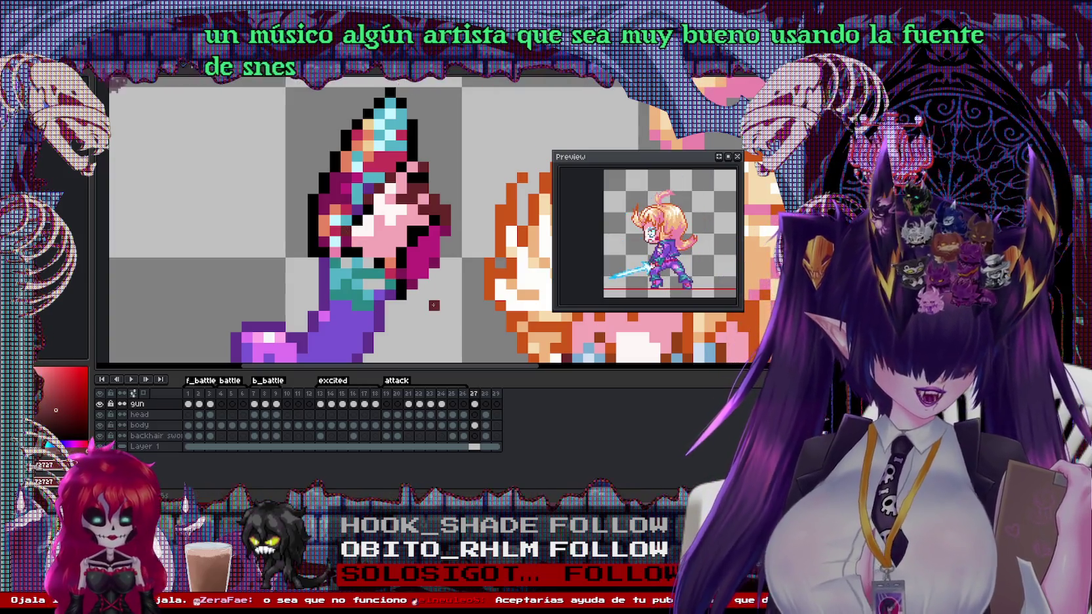
scroll(433, 305, down, 2)
scroll(404, 205, up, 2)
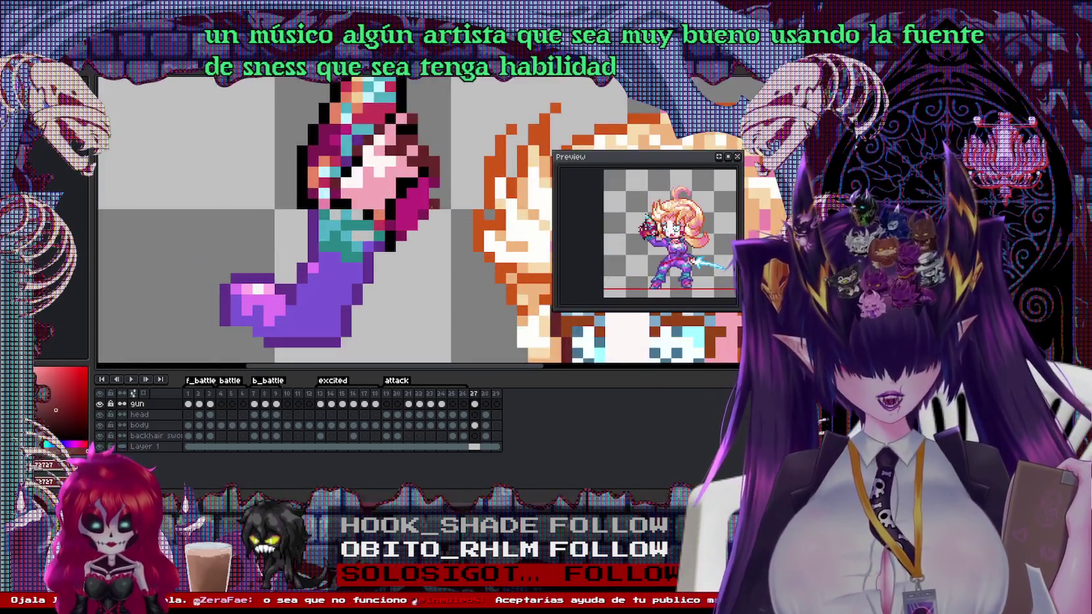
scroll(423, 188, down, 2)
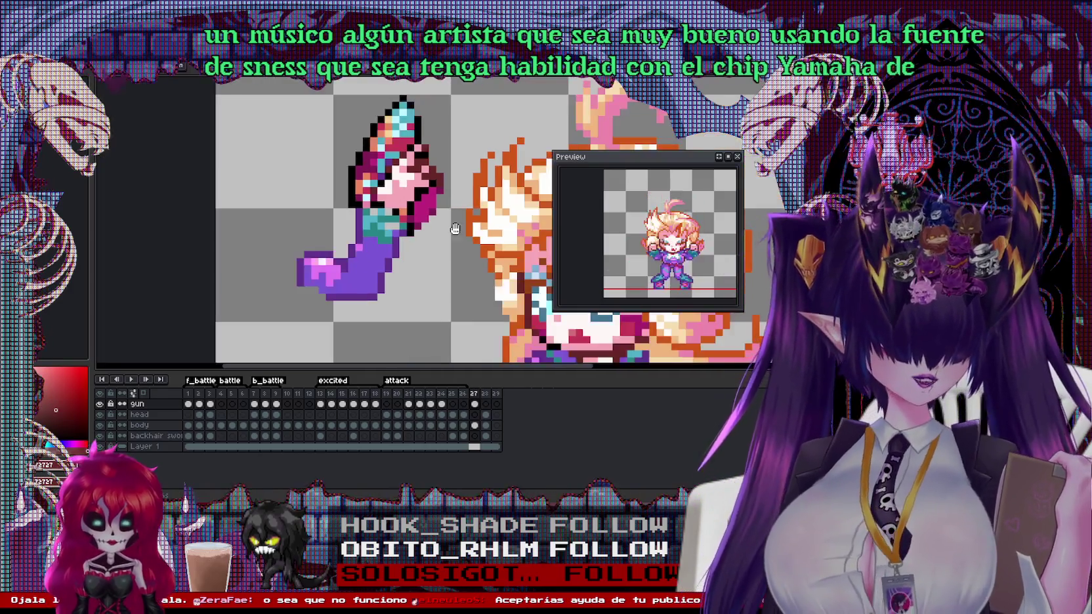
scroll(367, 177, up, 2)
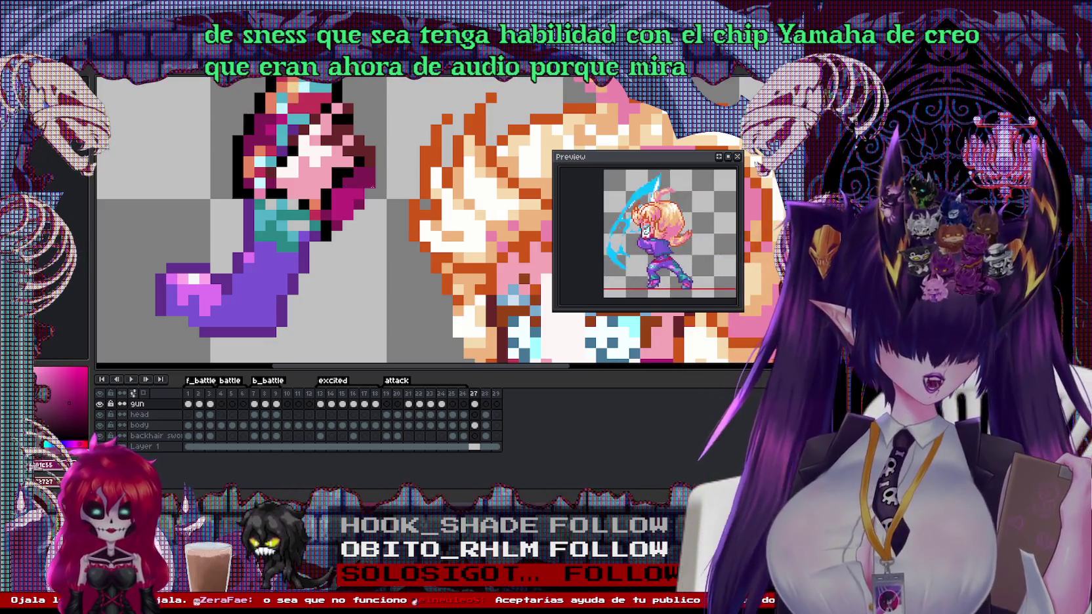
scroll(377, 187, down, 2)
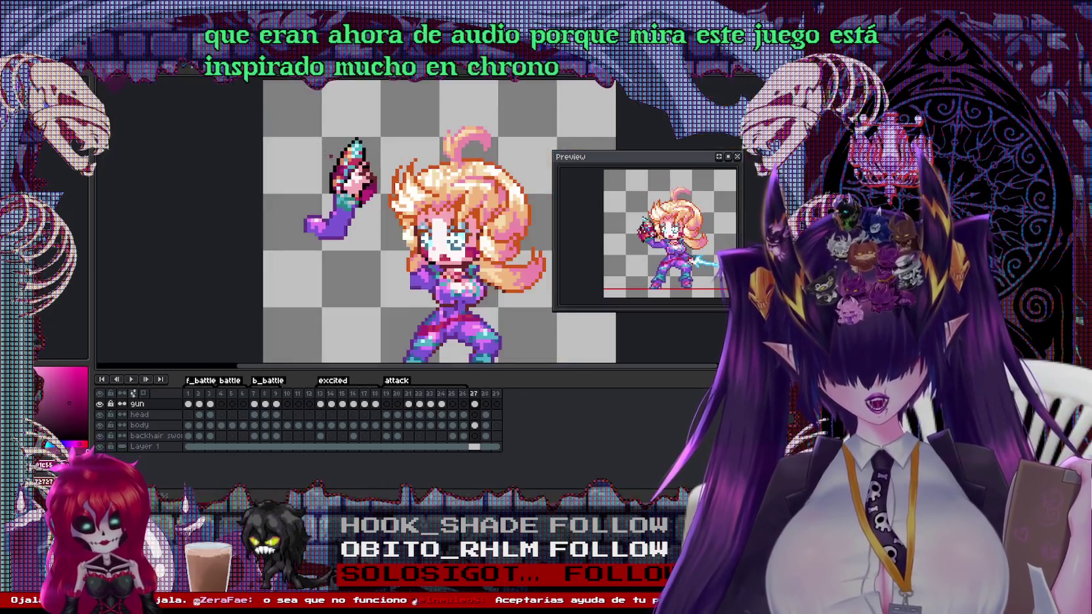
scroll(359, 174, up, 2)
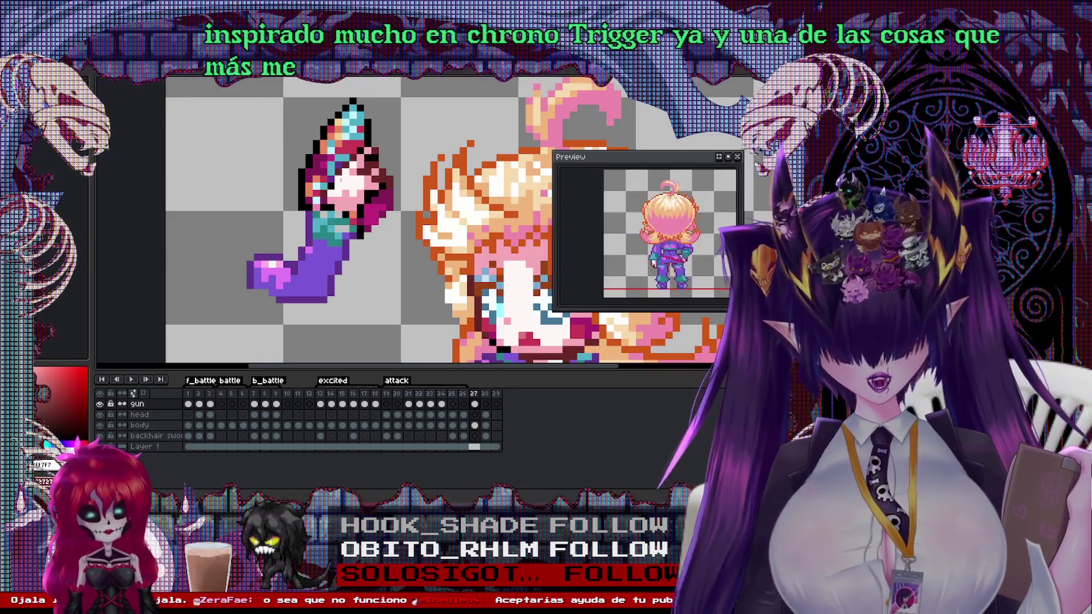
scroll(296, 197, down, 1)
scroll(248, 217, up, 2)
Shift the glove one pixel right, deselect, then select the gun hand area
mouse_move(248, 217)
mouse_down()
mouse_move(324, 309)
mouse_move(323, 286)
mouse_up()
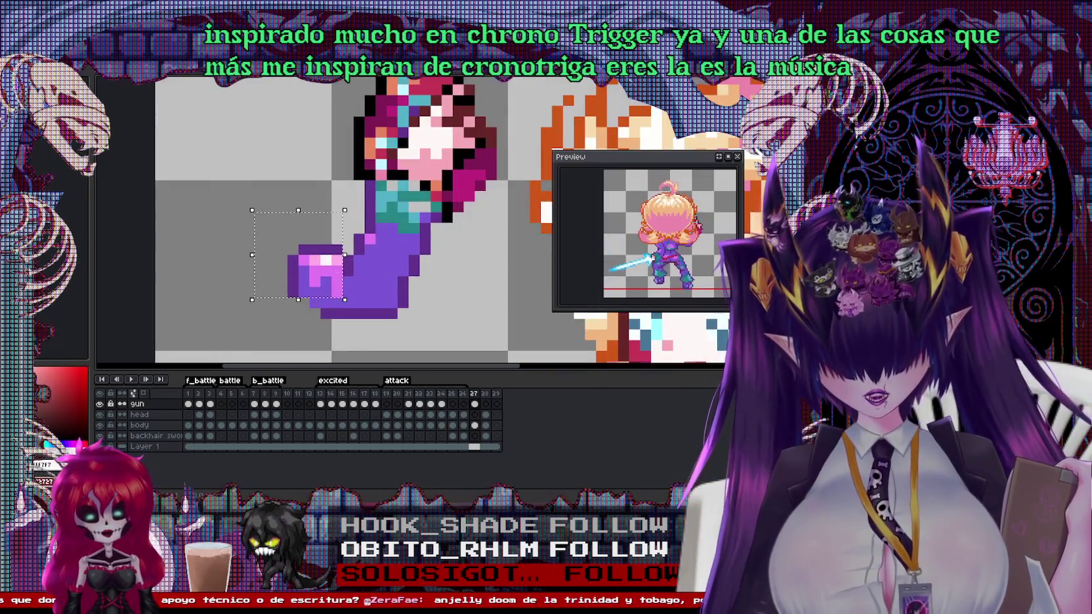
key(ctrl+d)
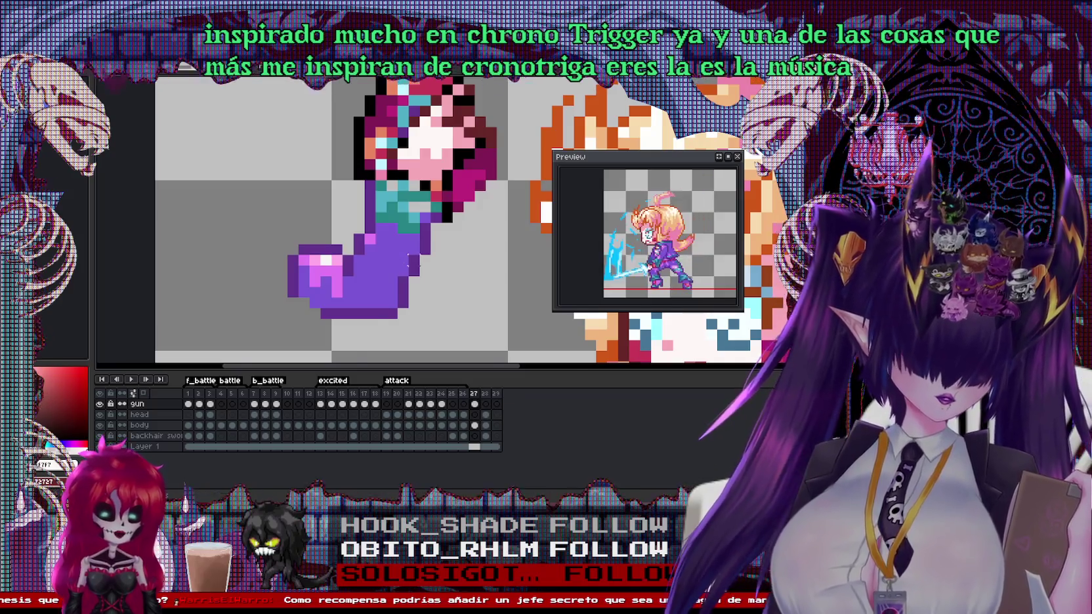
scroll(368, 263, down, 1)
scroll(367, 263, down, 1)
drag(328, 127, 444, 225)
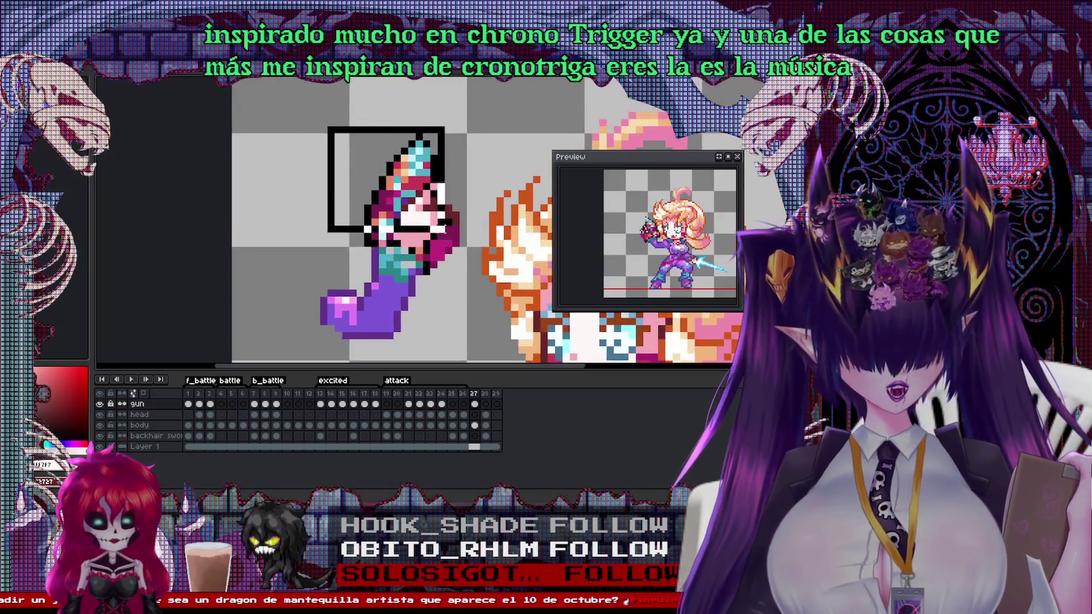
scroll(395, 297, up, 1)
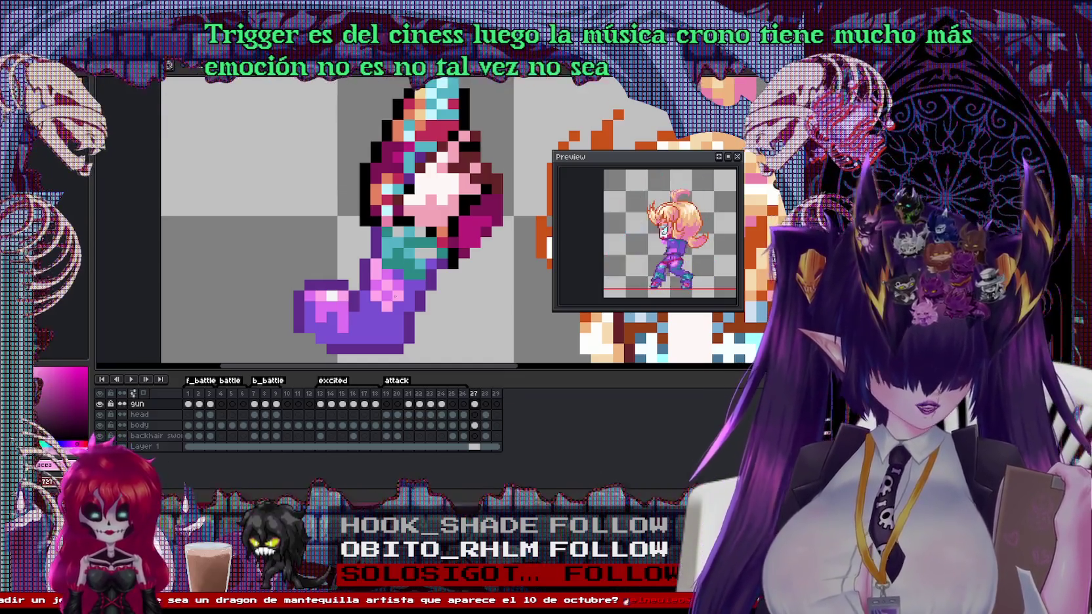
scroll(396, 297, down, 1)
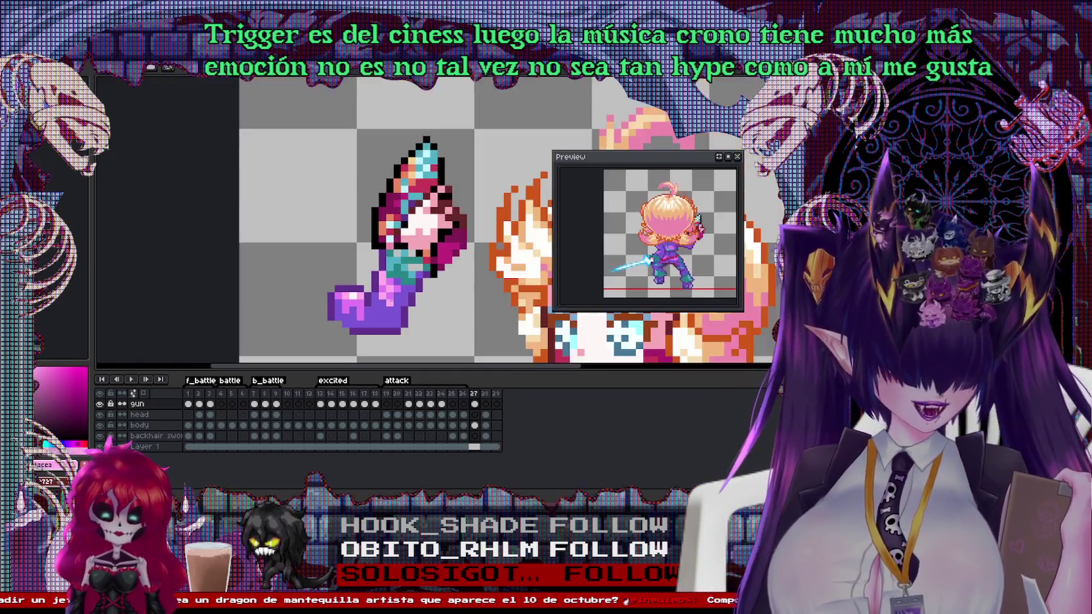
scroll(396, 297, down, 1)
Try moving the gun arm over the face, then undo the move
mouse_move(310, 130)
mouse_down()
mouse_move(450, 327)
mouse_move(484, 274)
mouse_up()
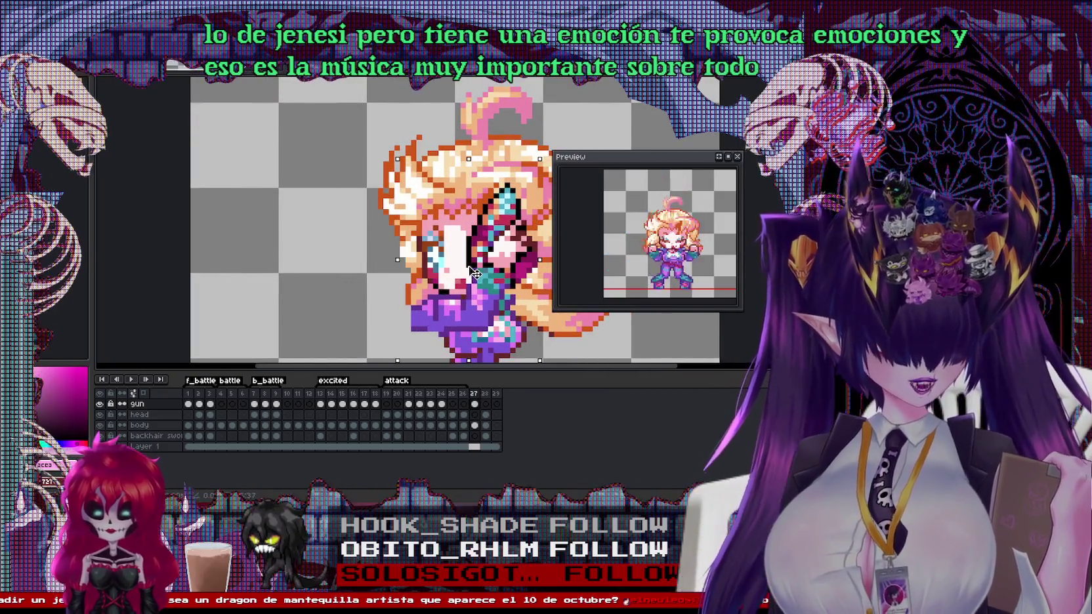
drag(484, 274, 471, 274)
key(ctrl+z)
key(ctrl+z)
key(ctrl+z)
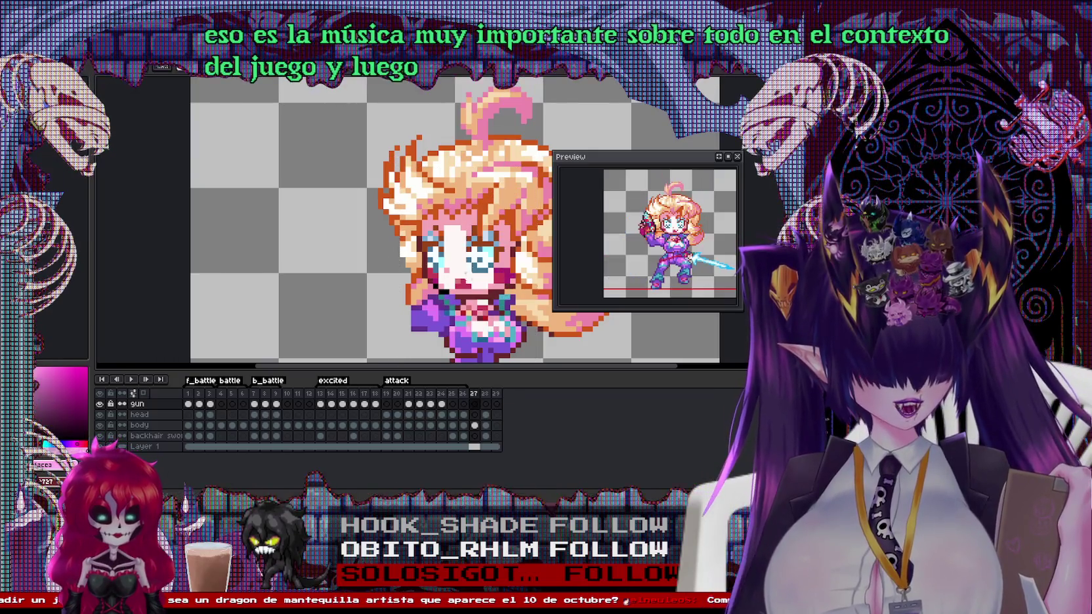
On the body layer, paint orange hair strands and pink pixels beside the face
click(139, 425)
scroll(387, 268, up, 2)
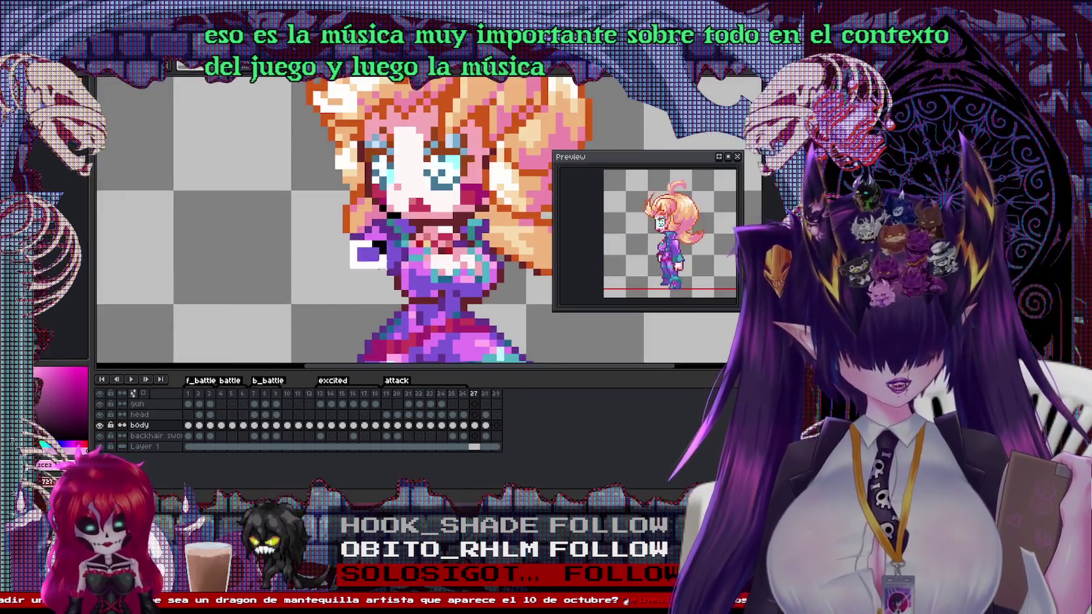
scroll(352, 210, up, 2)
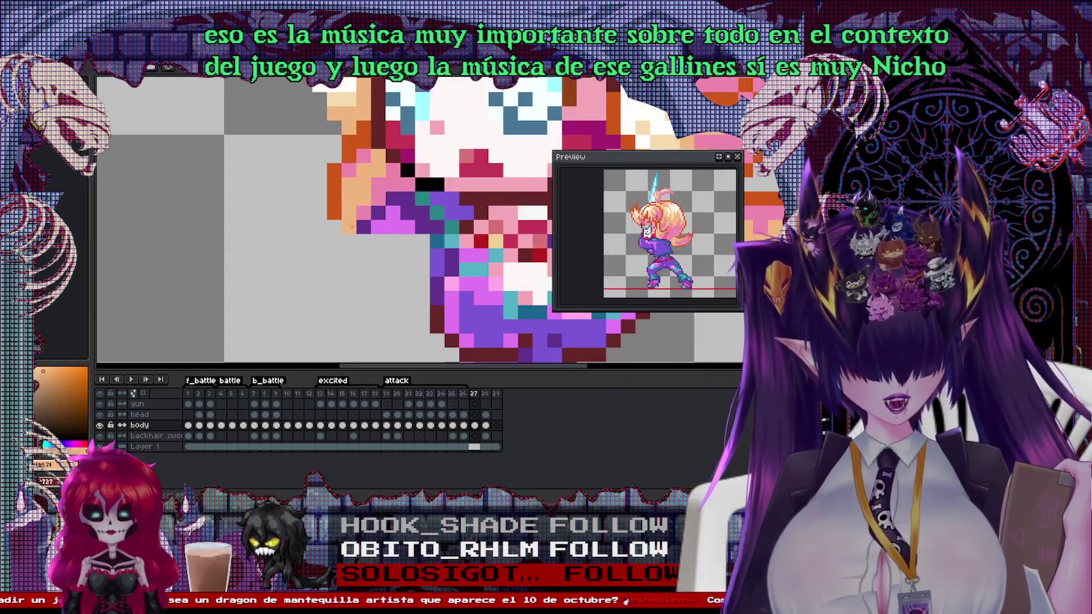
click(352, 226)
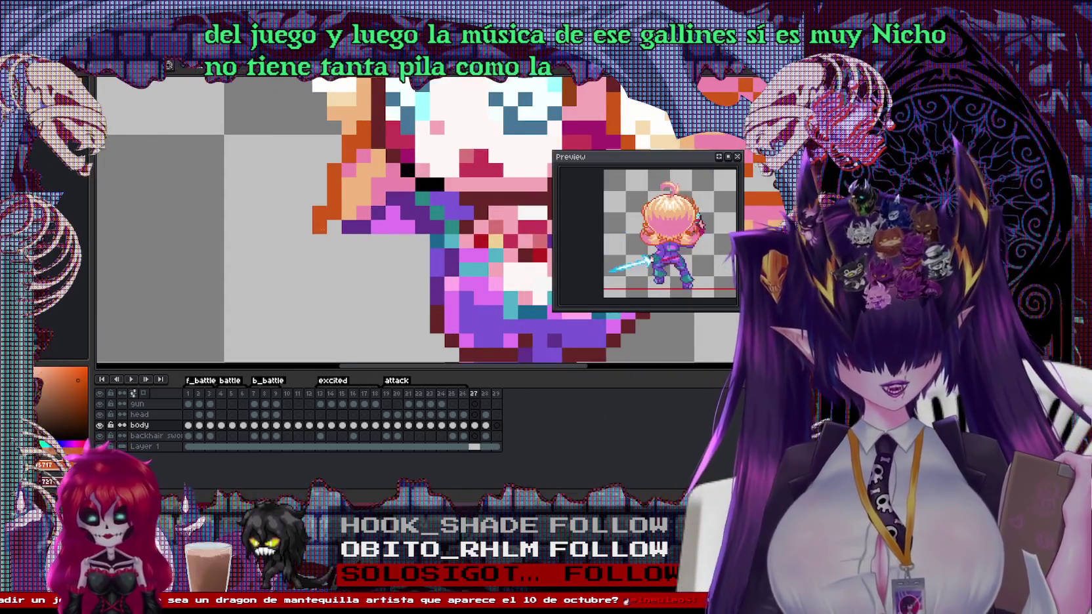
drag(334, 240, 357, 254)
click(407, 241)
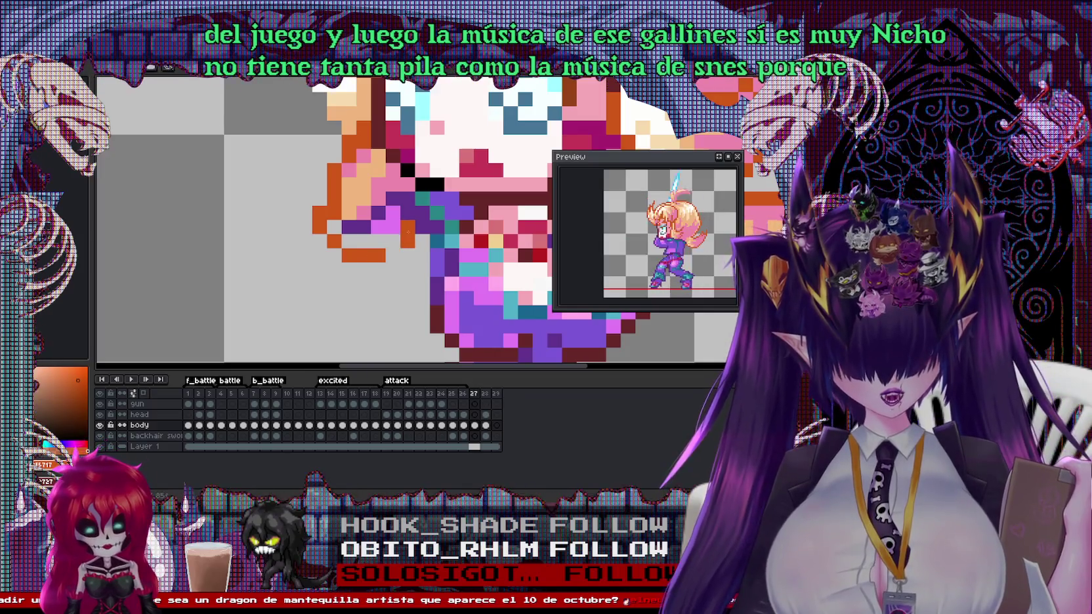
click(393, 227)
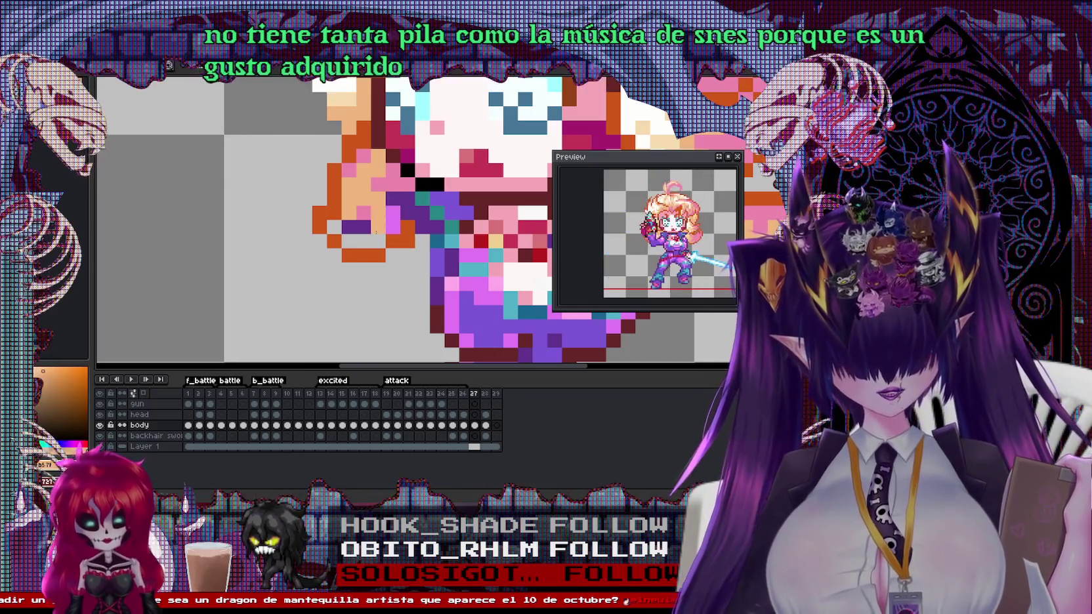
right_click(384, 191)
click(392, 221)
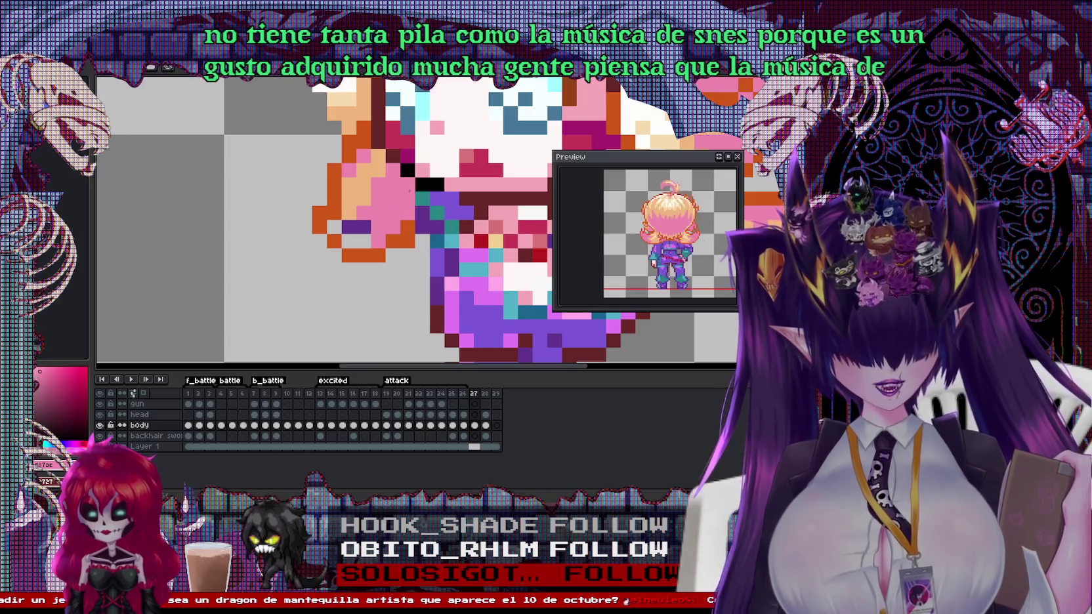
right_click(366, 240)
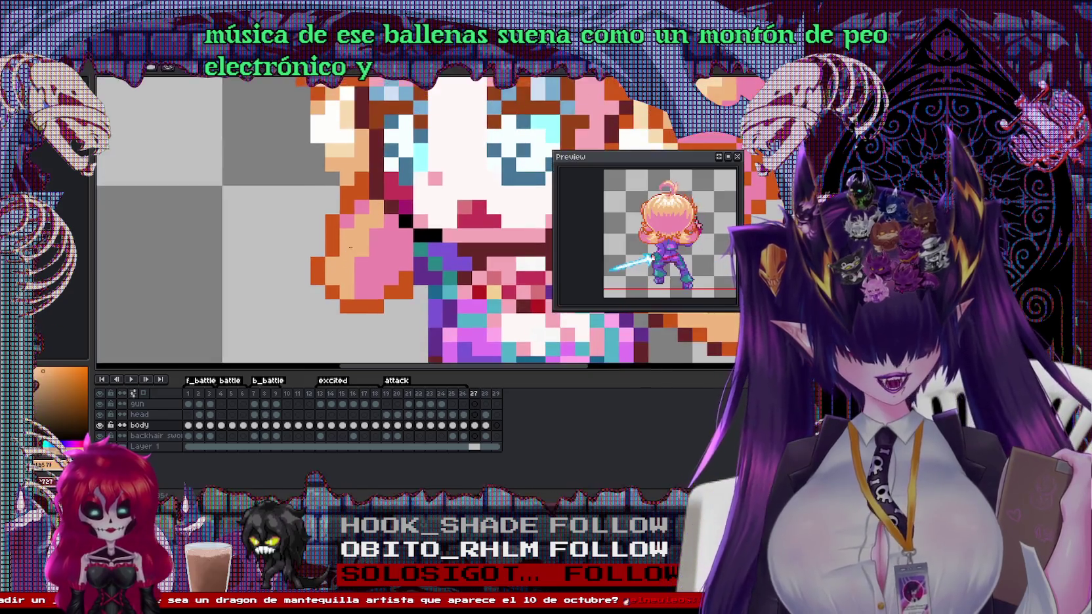
Recolour more hair pixels close to the face
scroll(349, 239, up, 2)
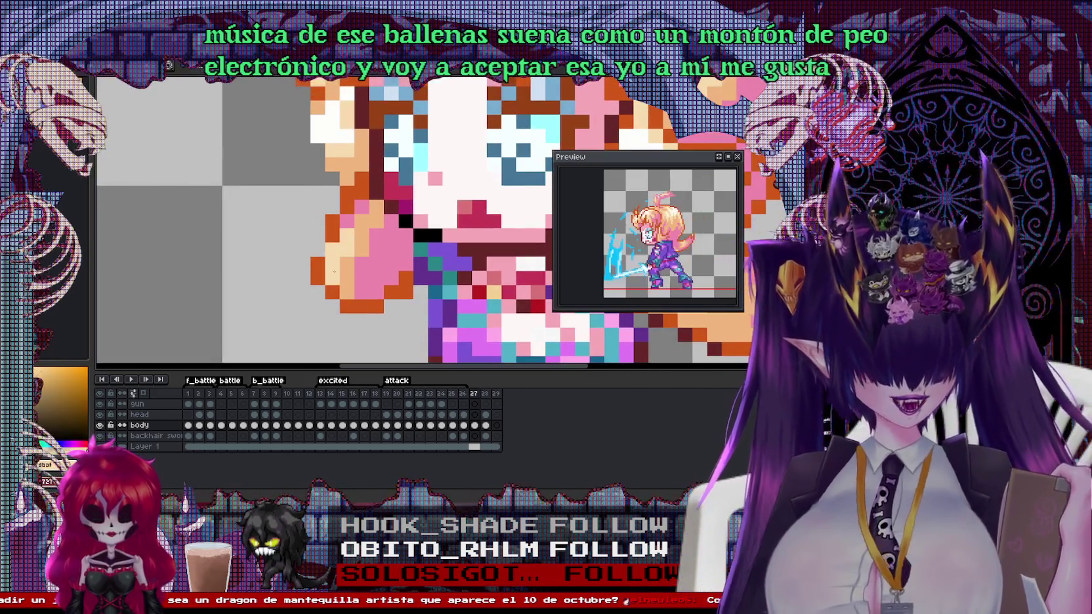
scroll(334, 263, down, 2)
scroll(303, 299, up, 2)
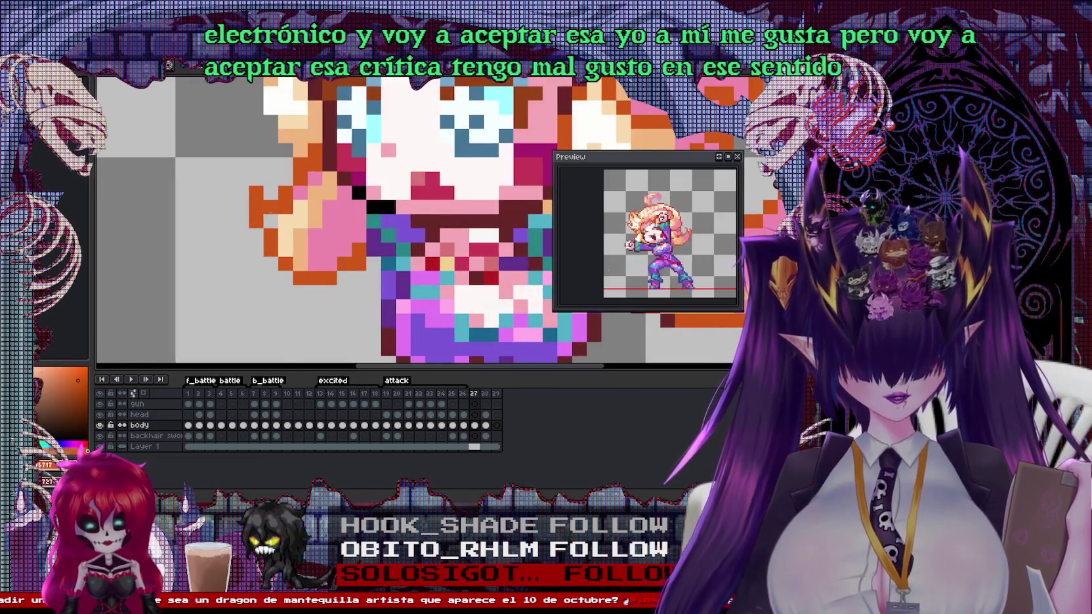
click(300, 235)
click(286, 220)
scroll(358, 262, down, 2)
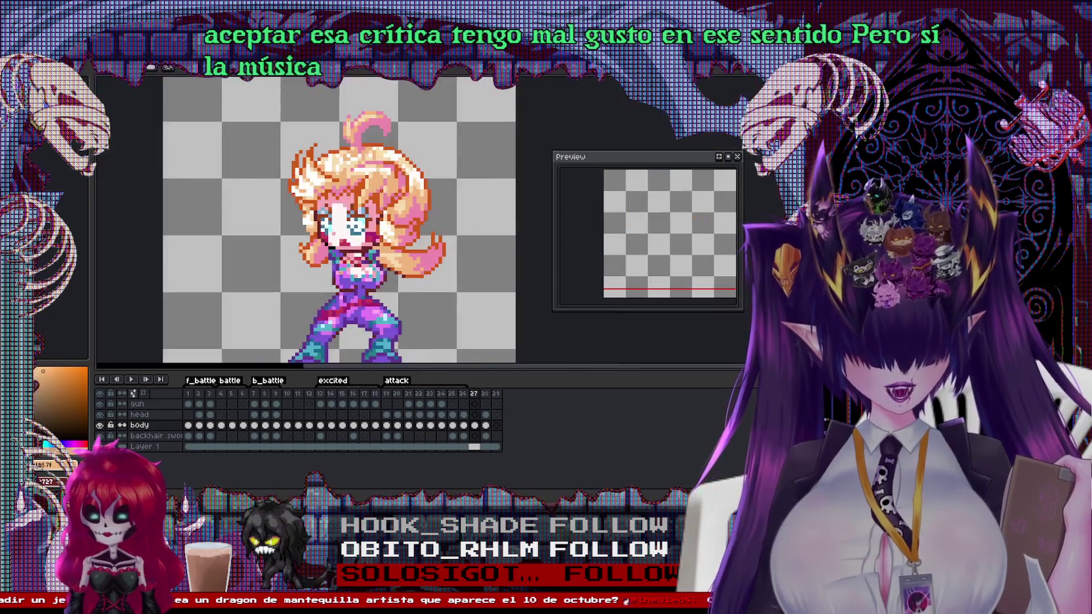
scroll(358, 263, up, 1)
scroll(357, 262, up, 1)
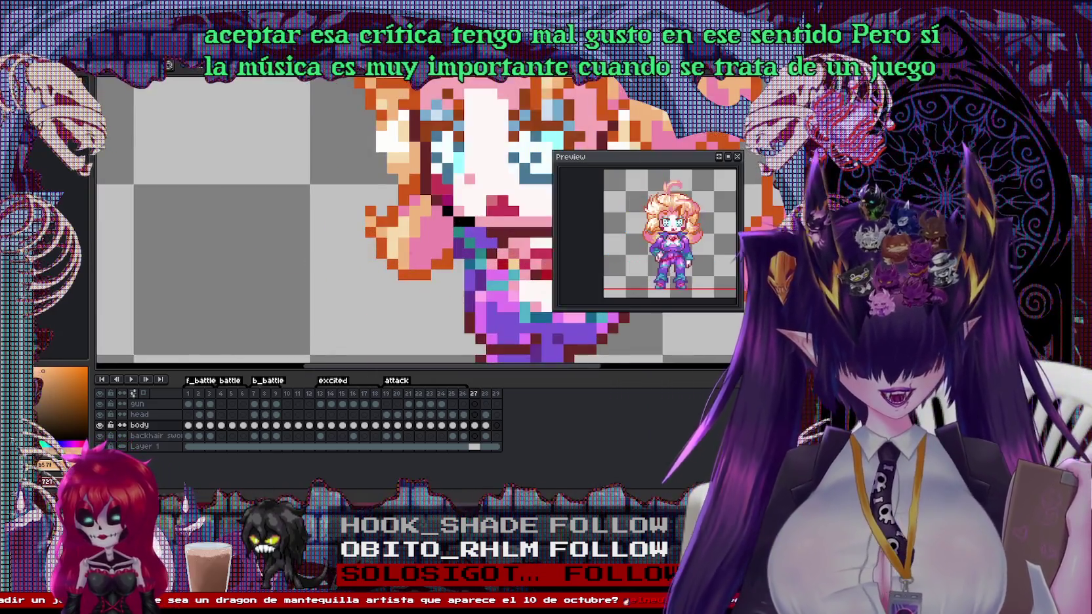
Select the purple hand area on another frame and paste the gun arm into frame 27
drag(450, 284, 394, 285)
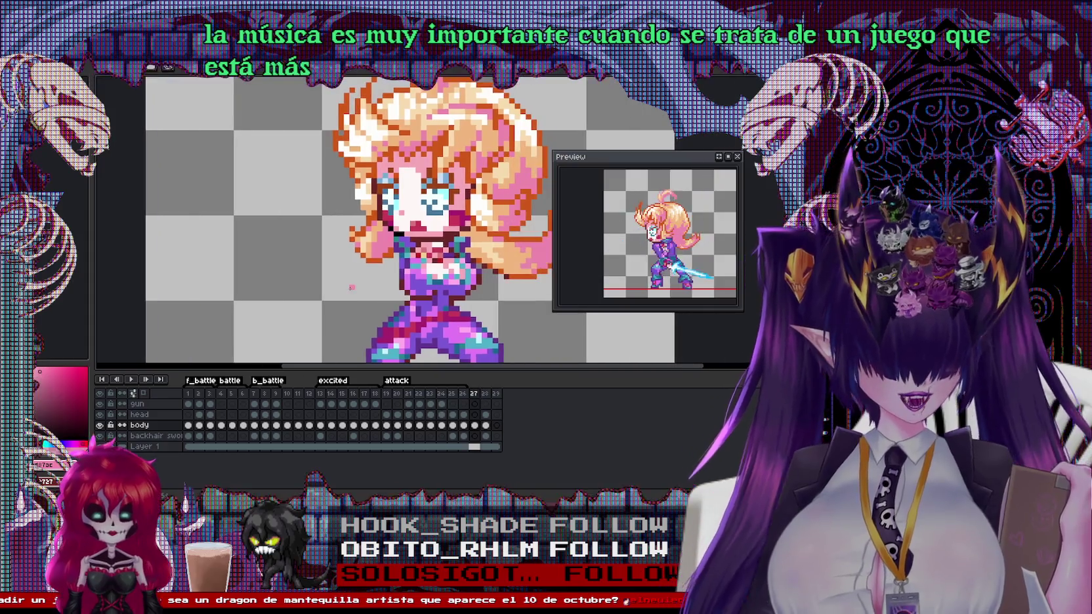
scroll(352, 286, up, 2)
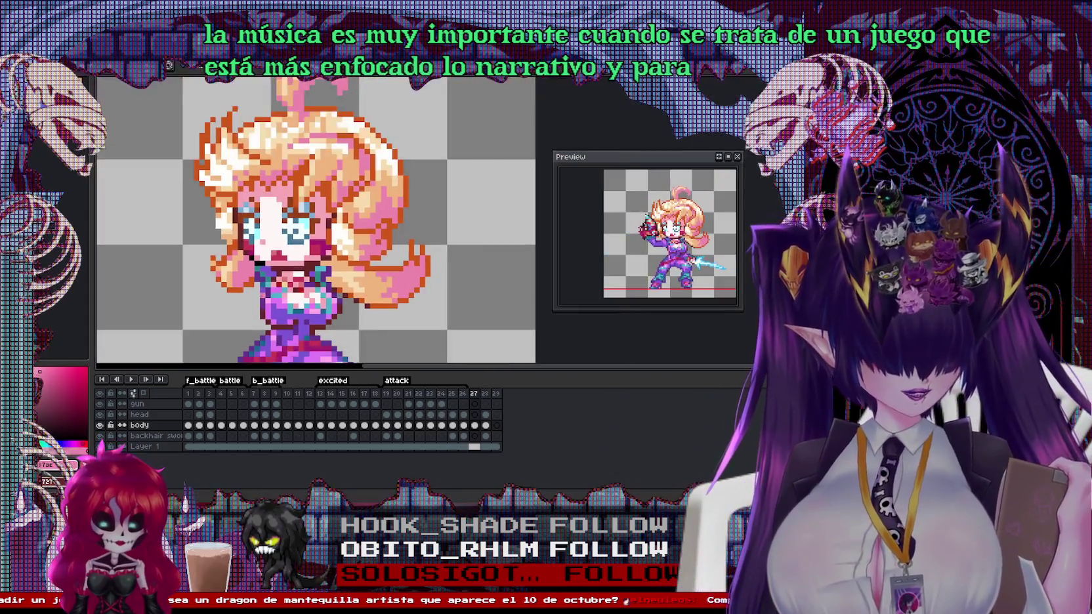
key(Right)
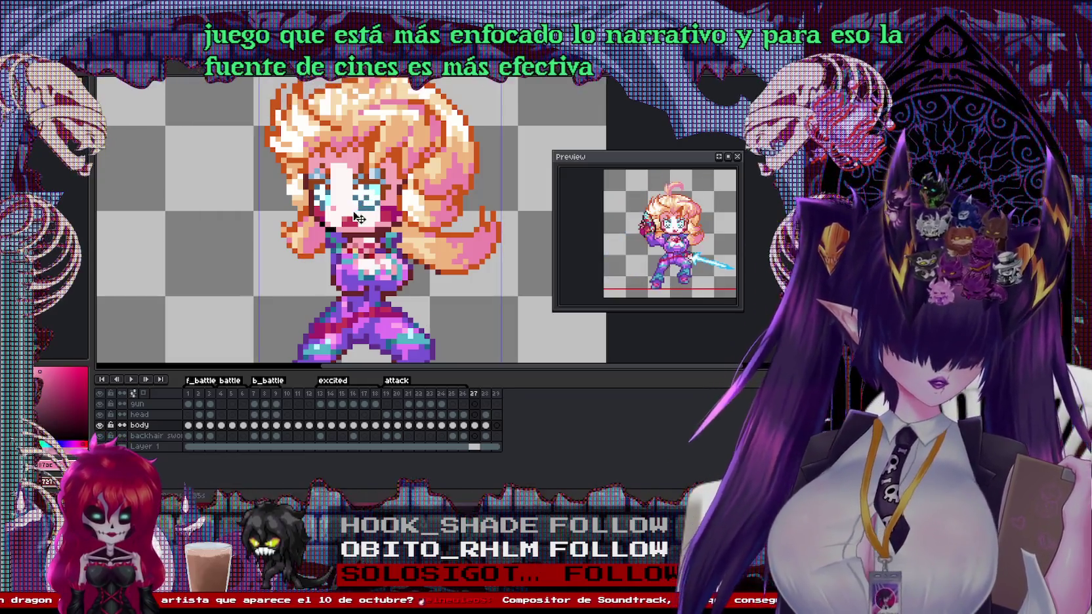
drag(294, 246, 333, 277)
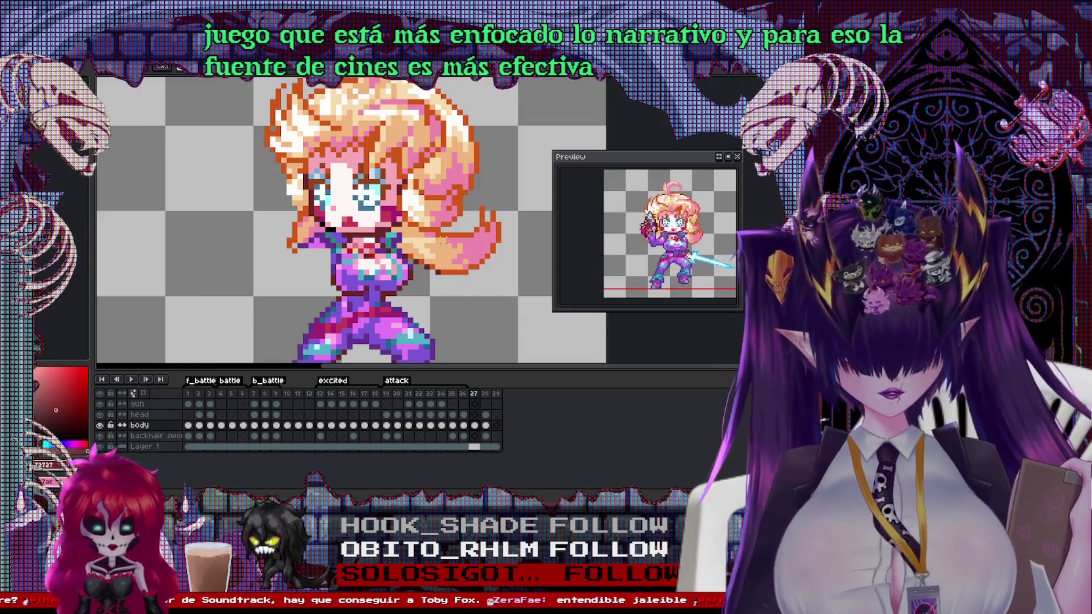
key(ctrl+v)
key(minus)
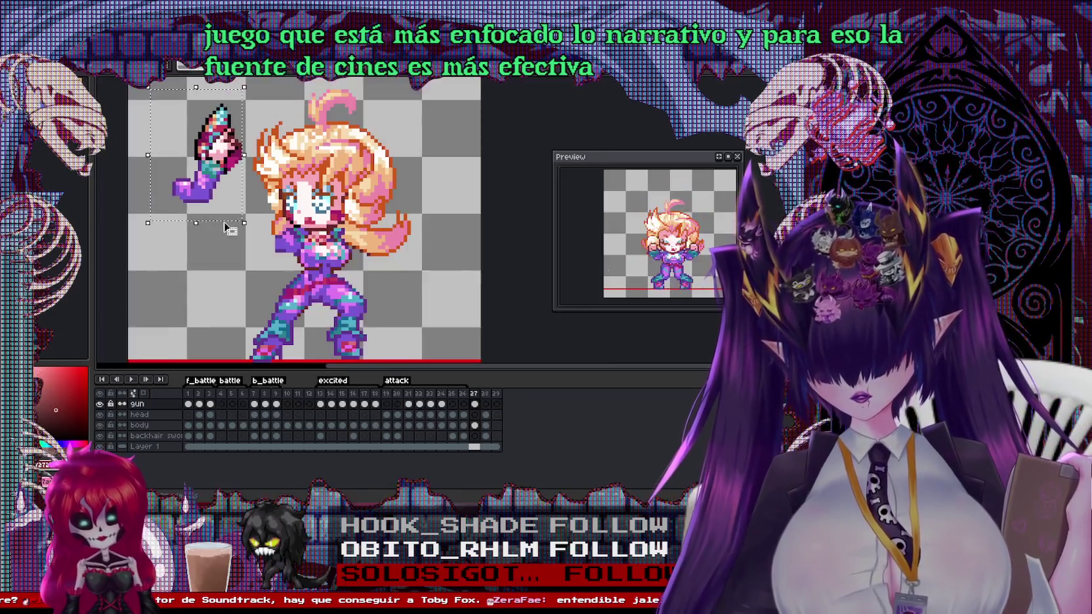
key(Delete)
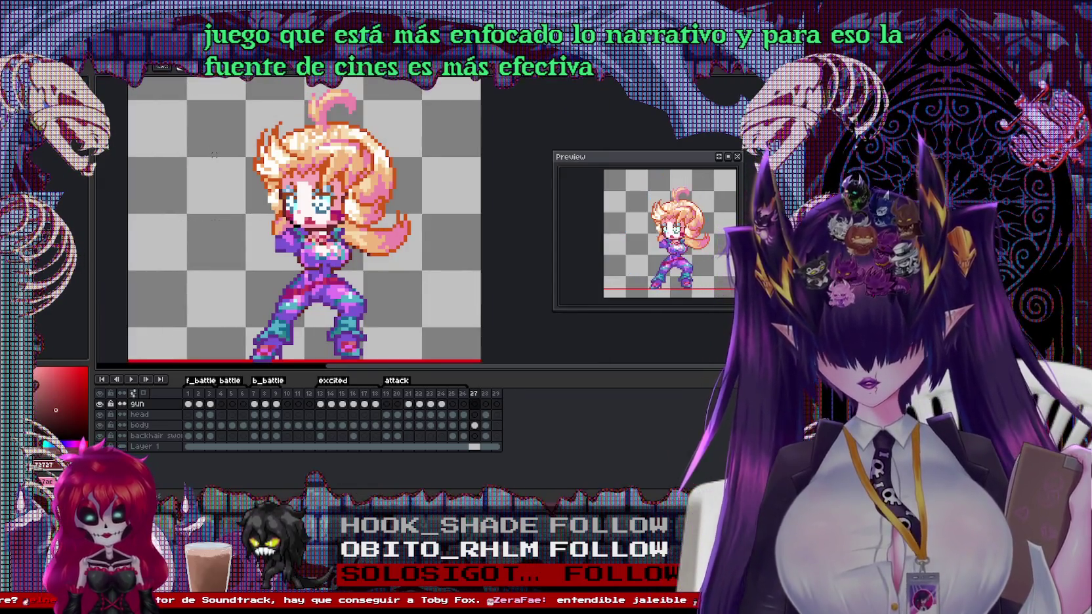
key(plus)
key(ctrl+v)
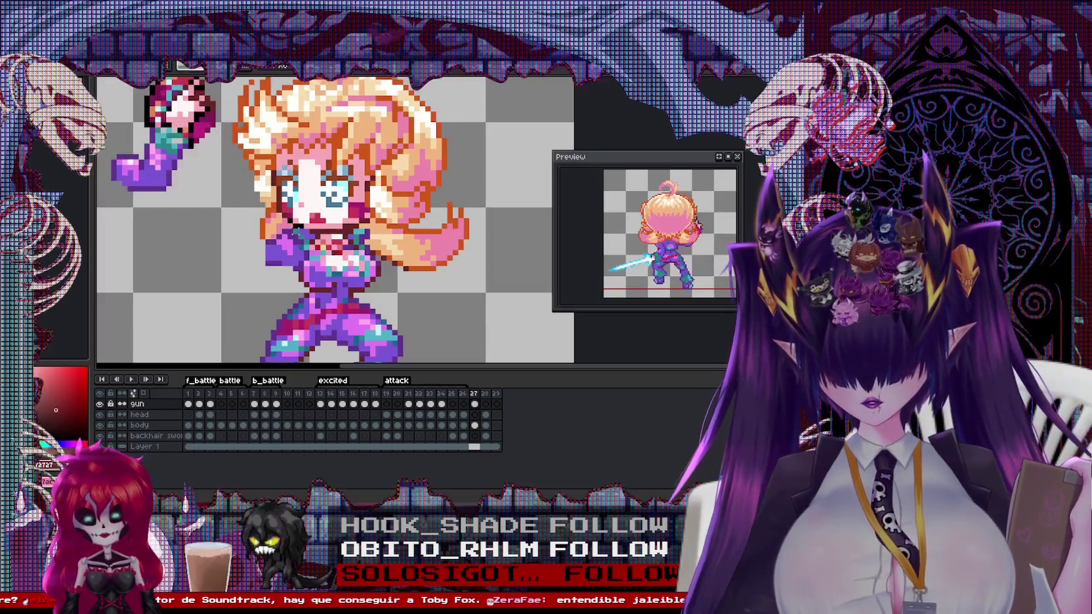
scroll(219, 213, down, 2)
key(Delete)
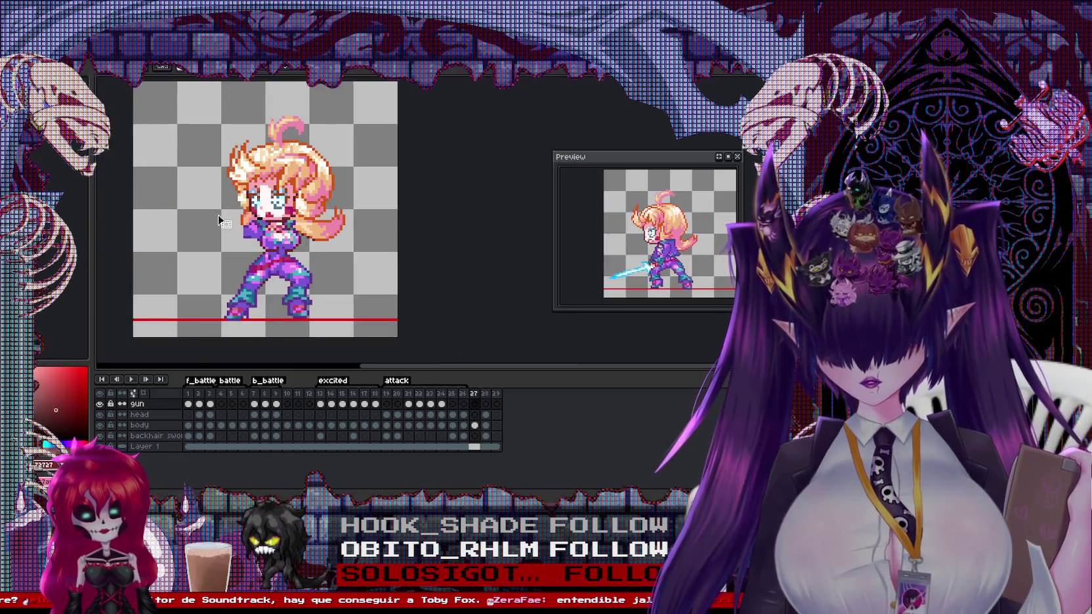
scroll(262, 236, up, 1)
scroll(262, 236, up, 1)
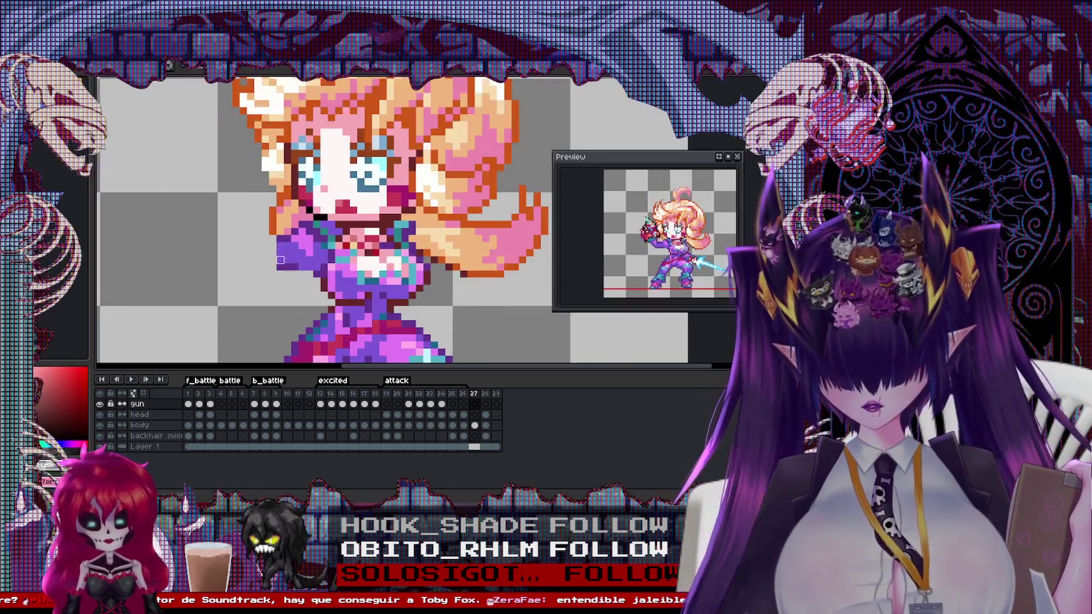
ctrl+click(272, 238)
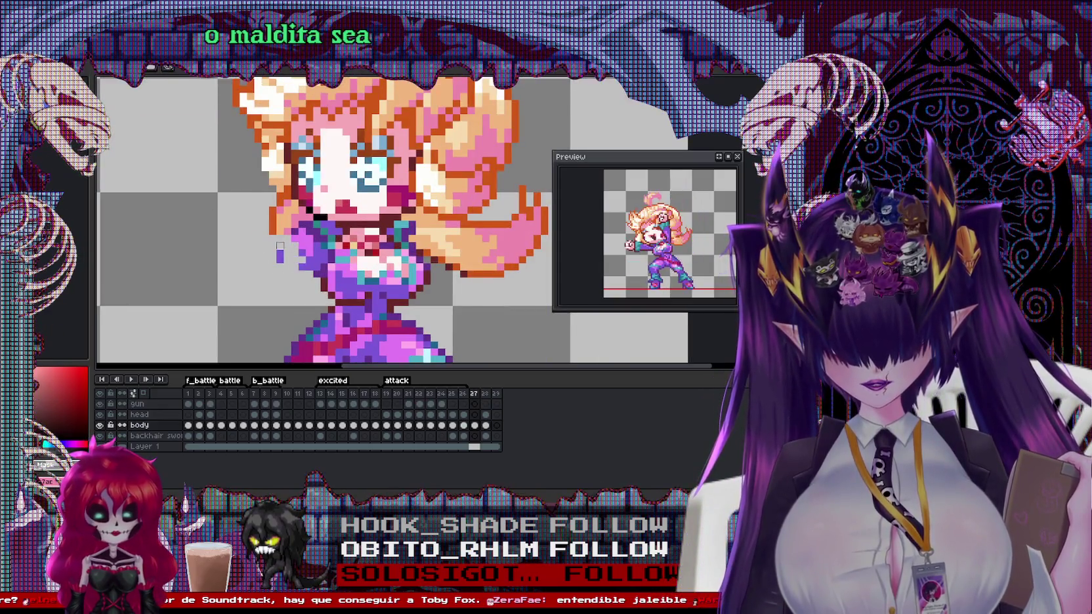
Swap the drawing colours back to orange and sample a brighter orange from the hair
scroll(269, 222, up, 1)
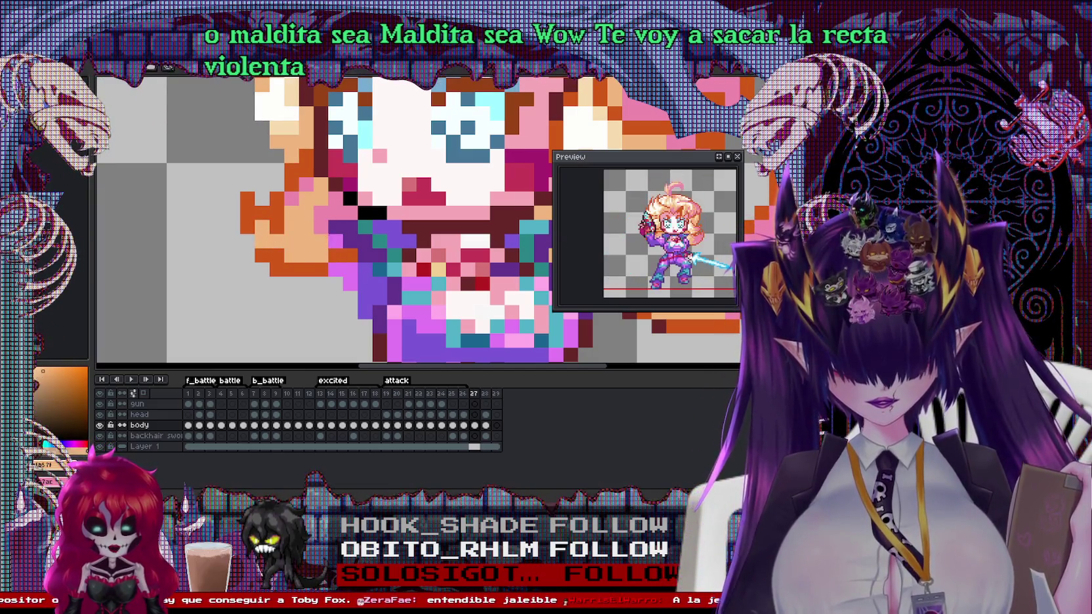
key(x)
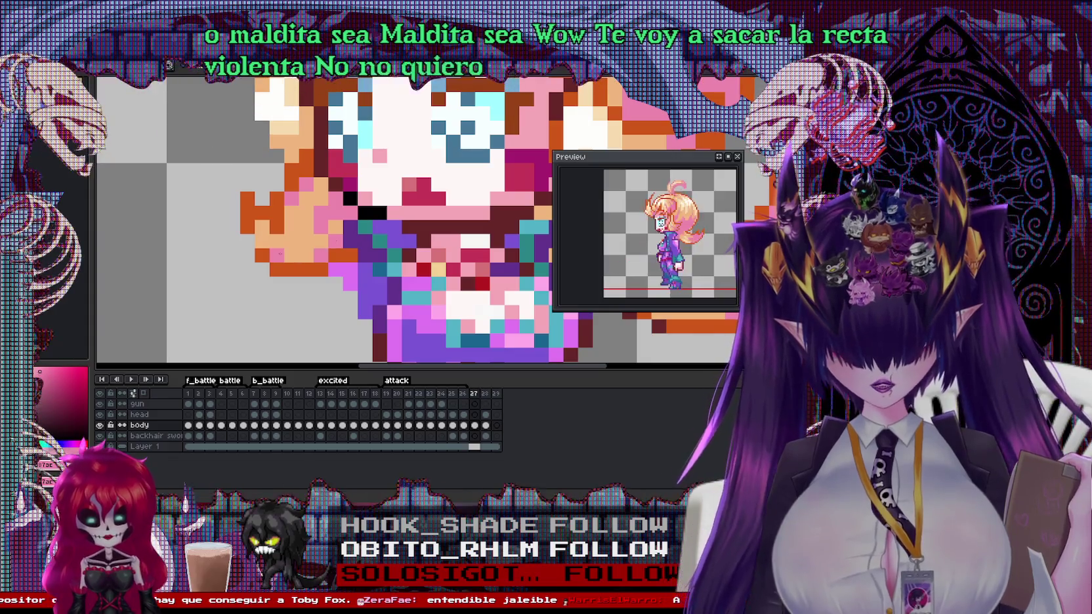
key(x)
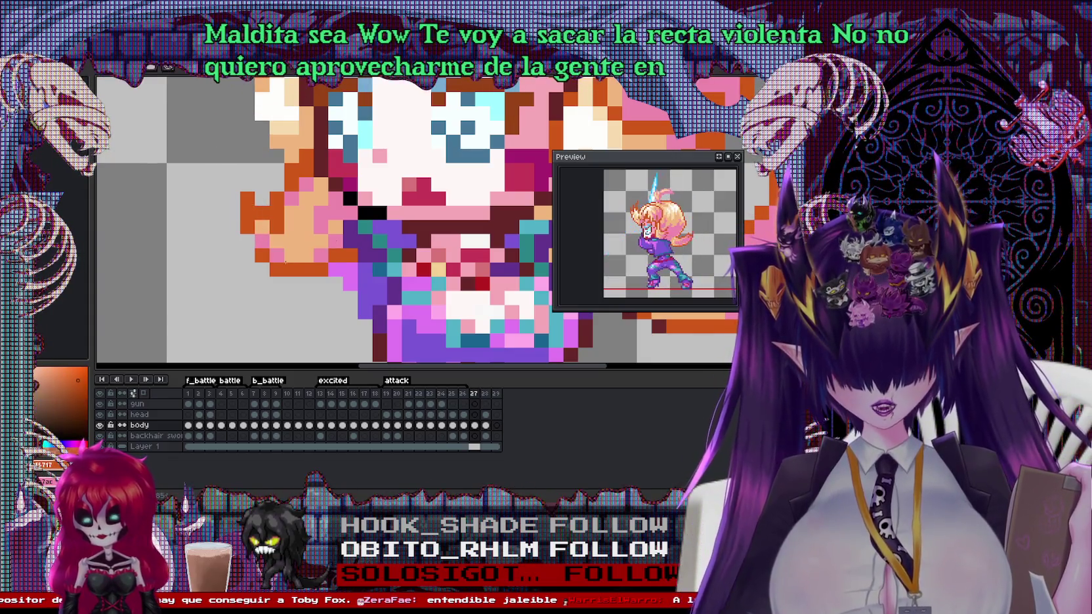
scroll(360, 216, down, 3)
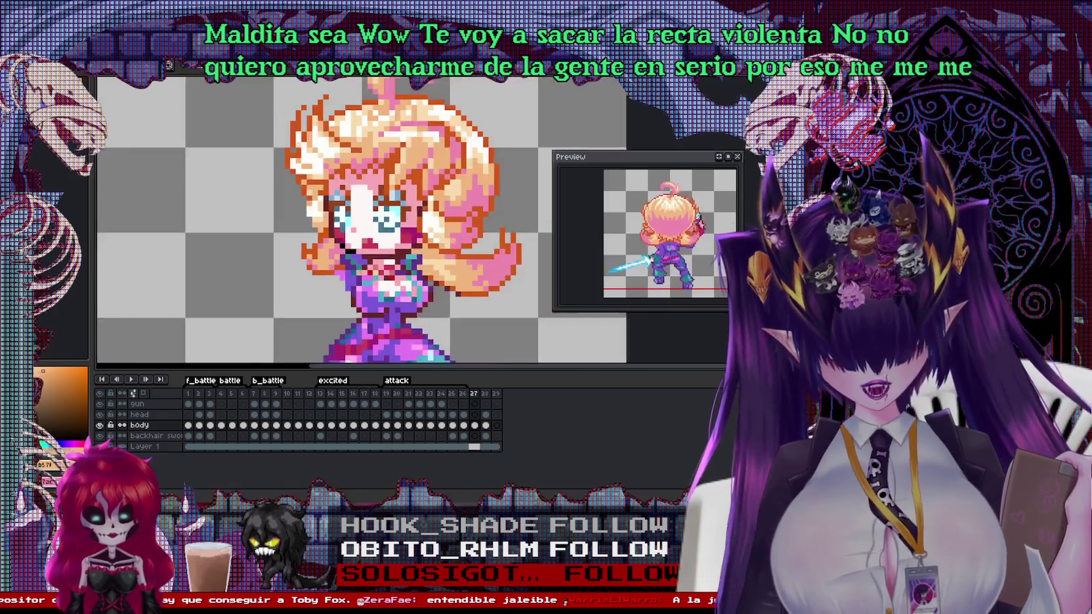
scroll(268, 227, up, 3)
alt+click(268, 226)
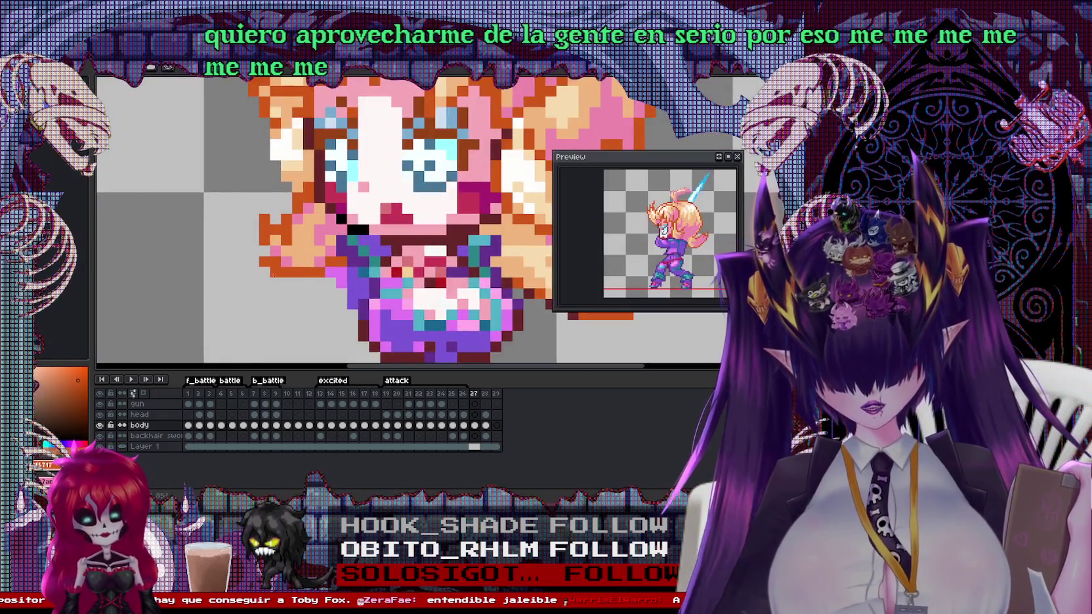
Recolour the orange hair pixels beside the face to pink and the edge to peach
alt+click(320, 261)
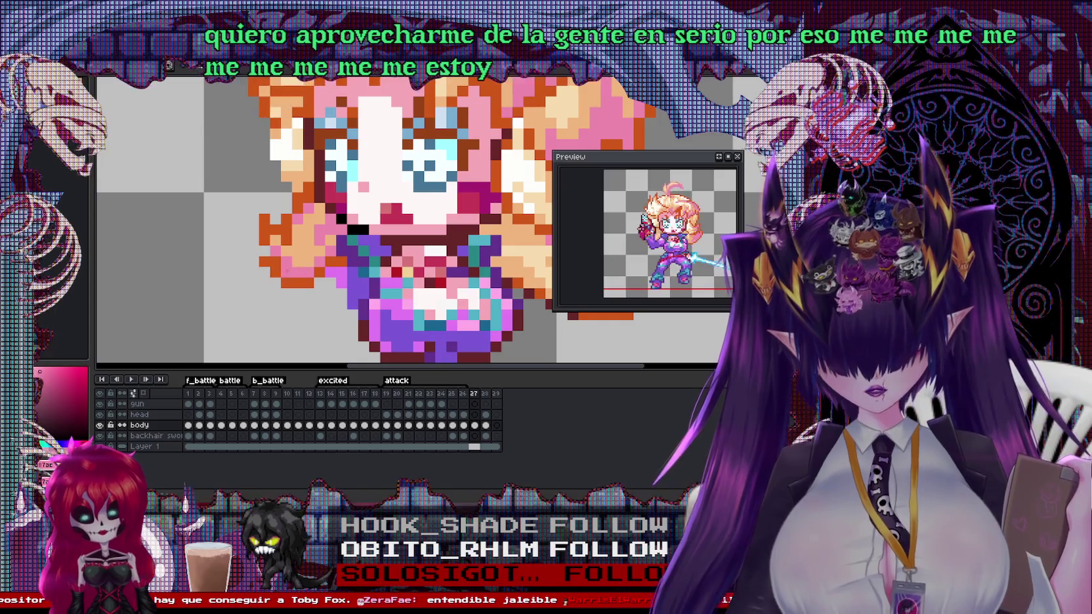
drag(282, 265, 303, 256)
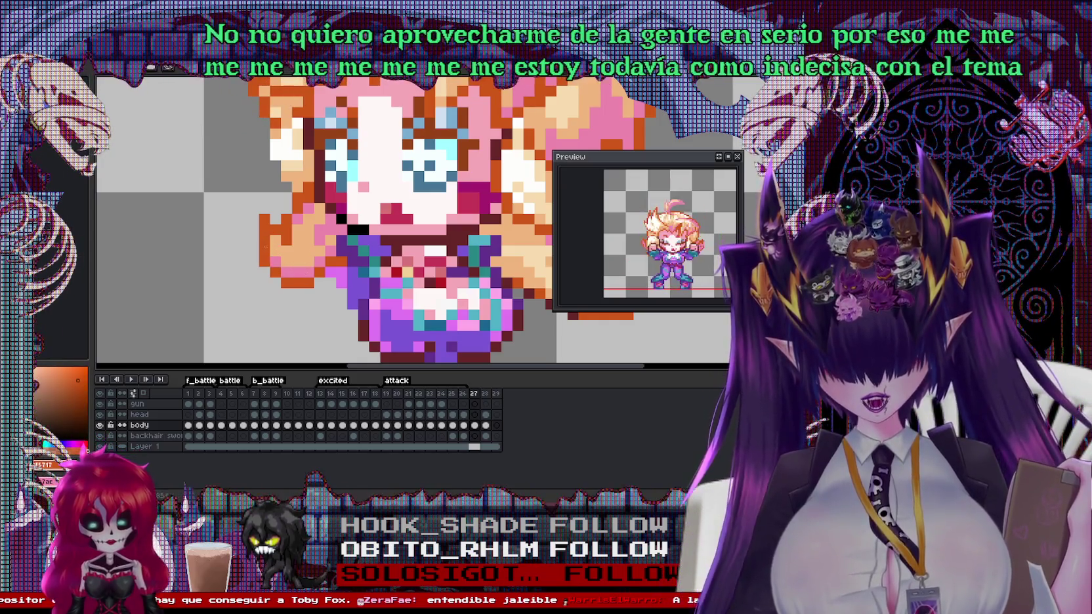
scroll(263, 230, up, 1)
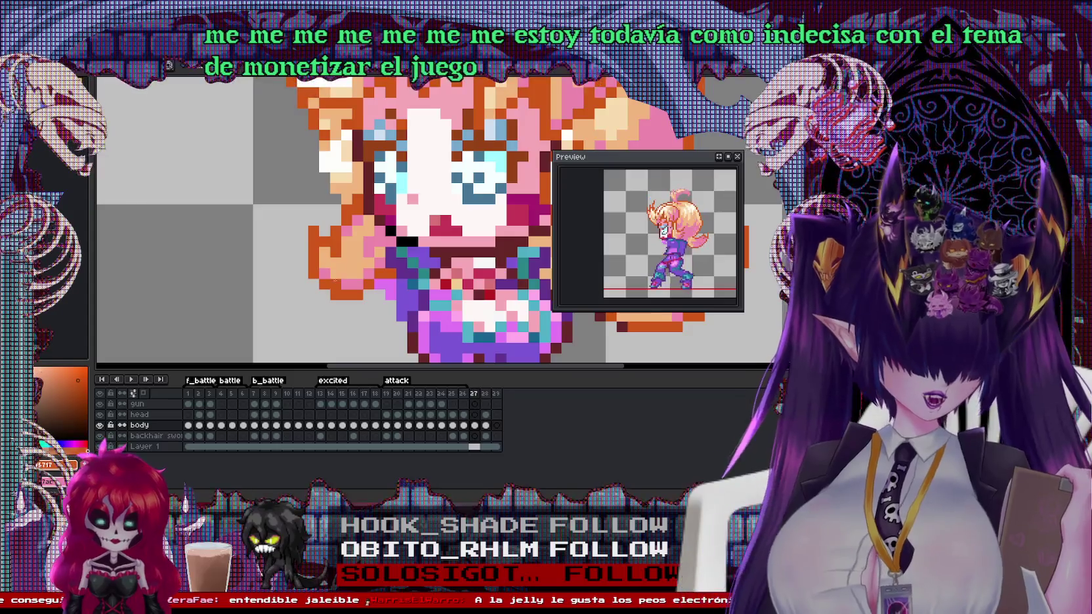
drag(330, 248, 312, 241)
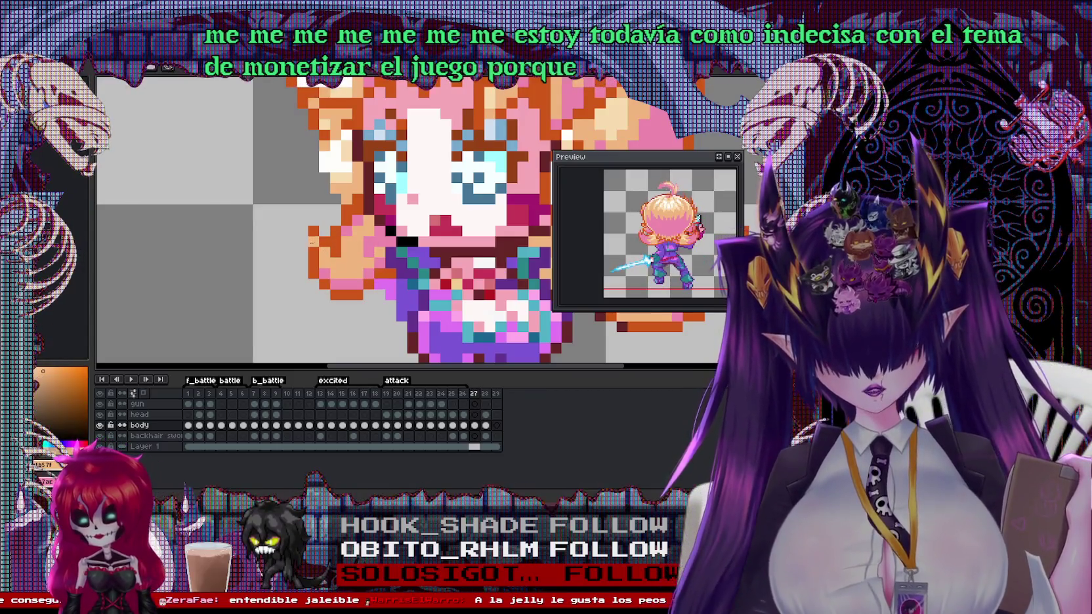
scroll(407, 216, down, 2)
scroll(407, 216, up, 2)
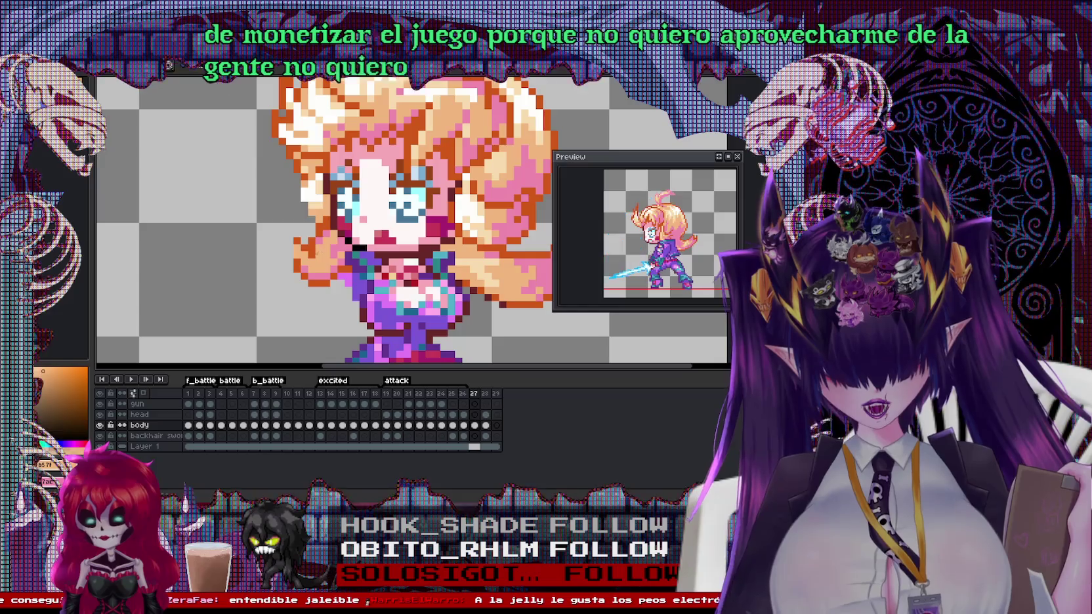
scroll(407, 216, down, 2)
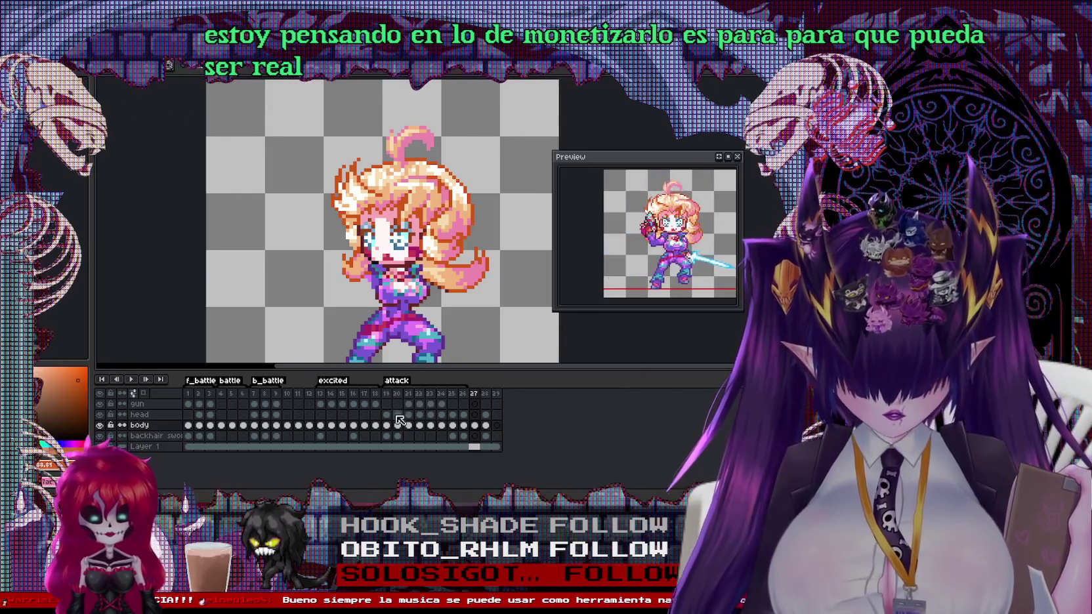
On the gun layer of frame 27, paste the gun arm and move it onto the torso
click(475, 415)
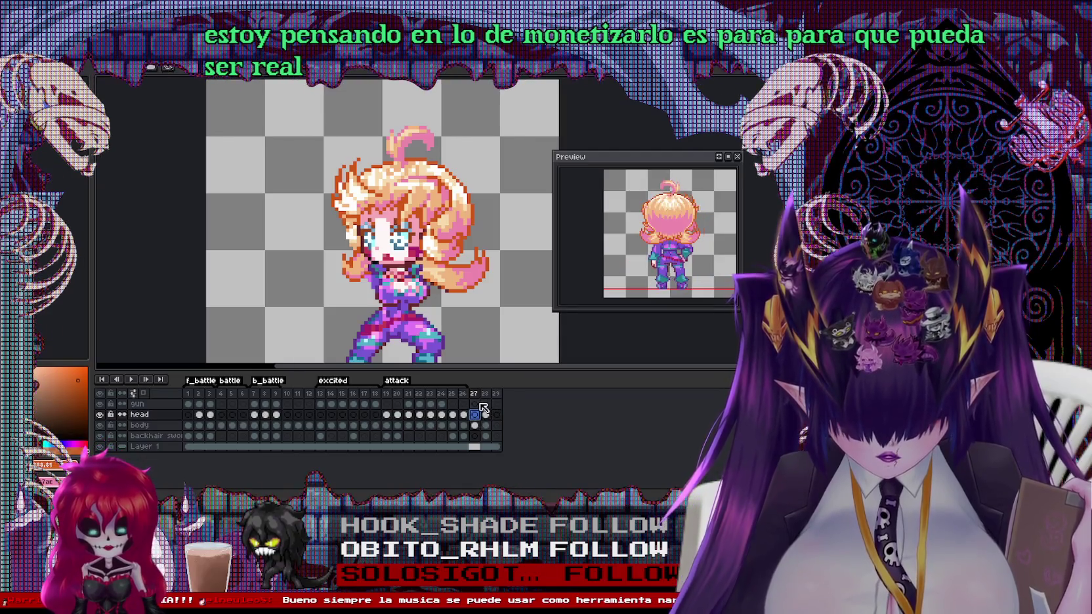
click(479, 404)
key(ctrl+v)
drag(285, 190, 385, 264)
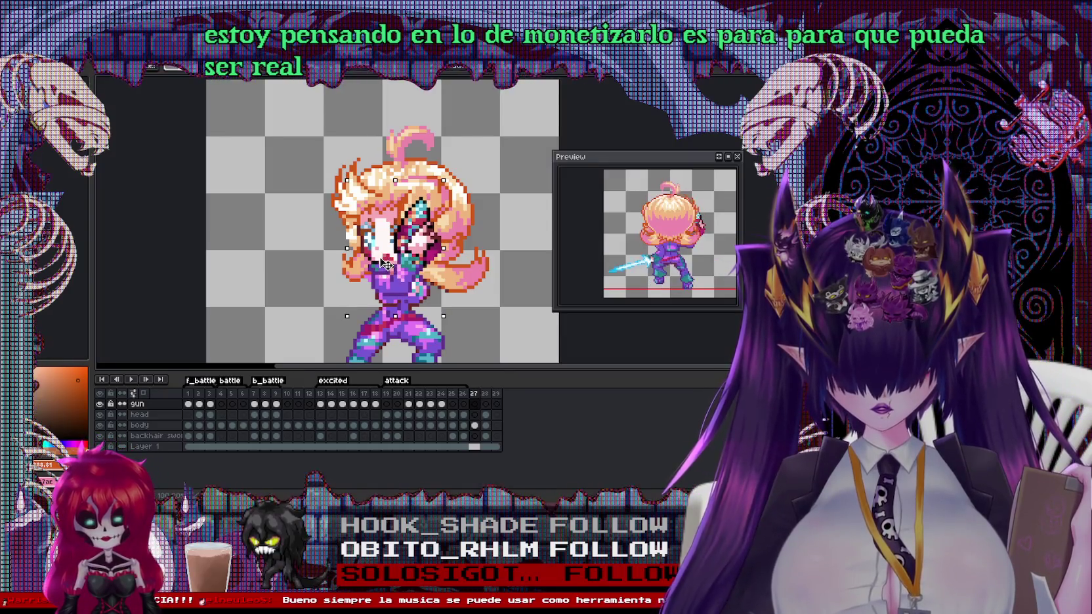
Switch to the body layer and marquee the torso area for redrawing
scroll(298, 216, up, 2)
scroll(360, 268, up, 1)
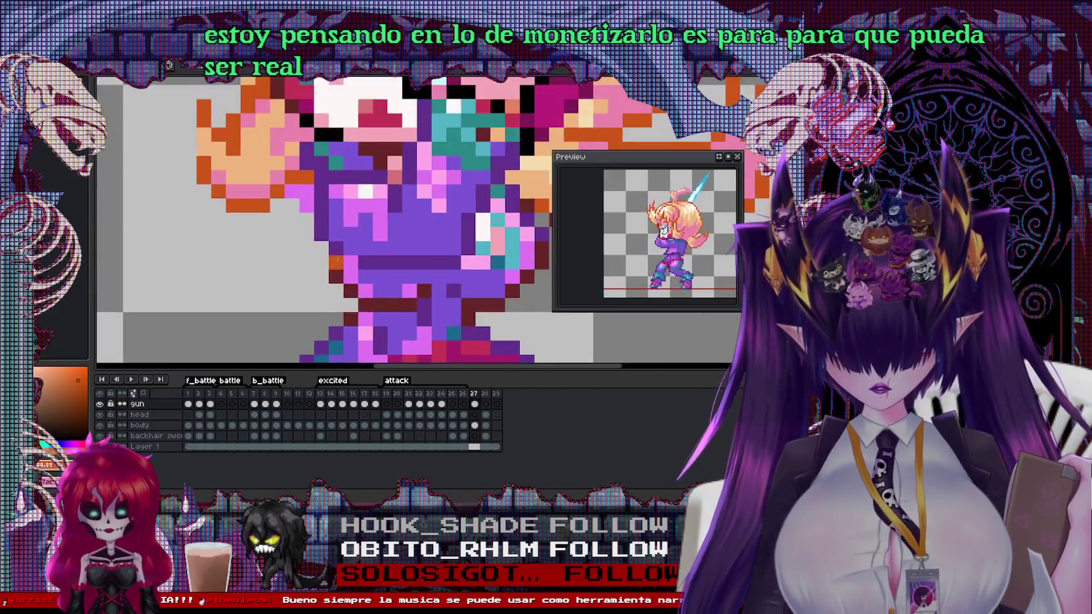
drag(329, 269, 433, 314)
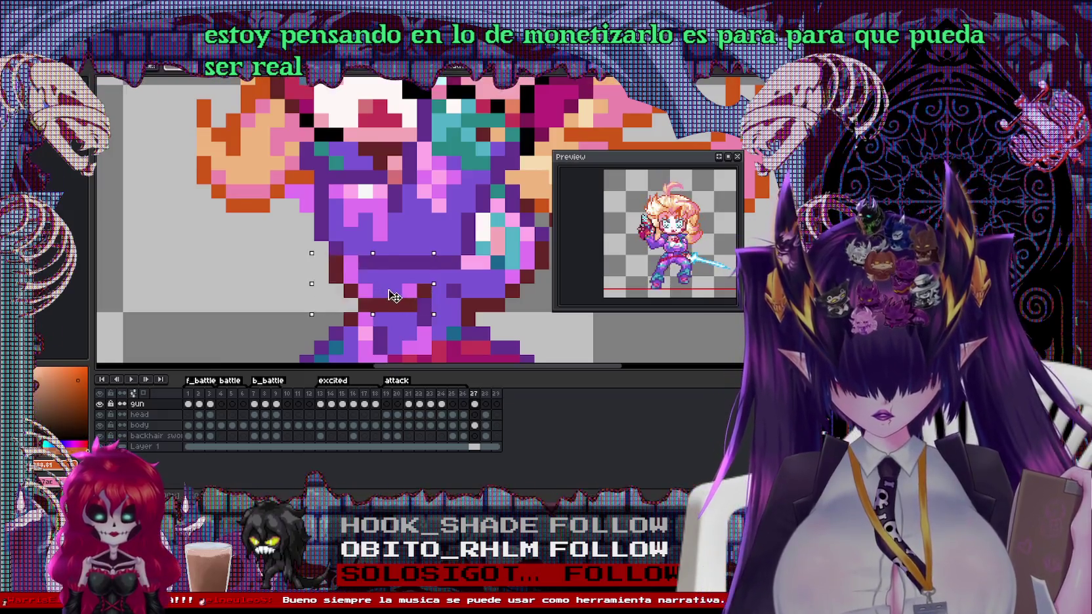
click(375, 277)
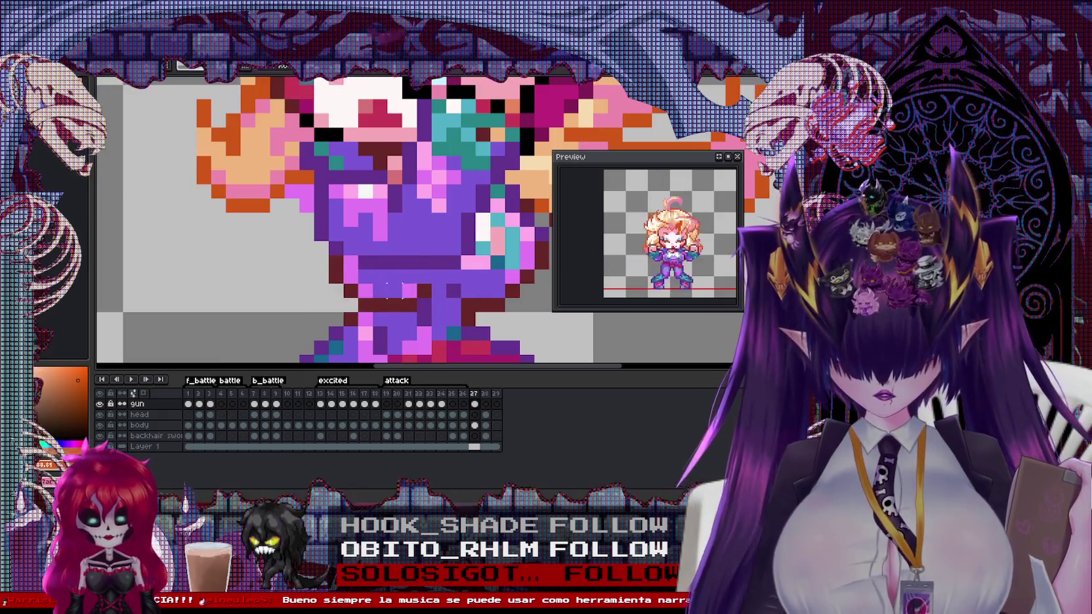
drag(326, 239, 448, 314)
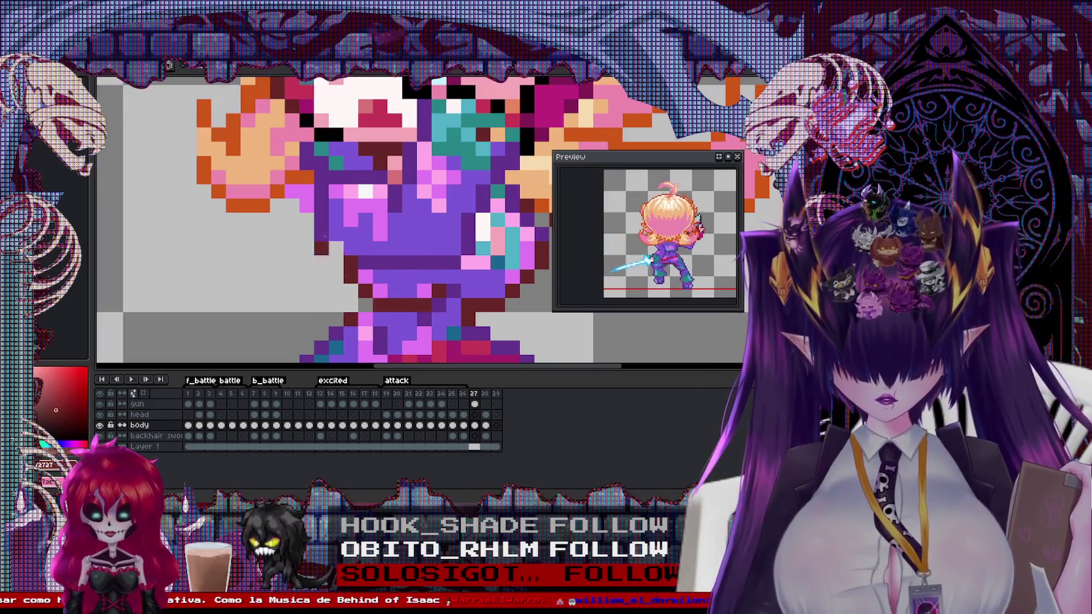
Eyedrop the sprite's purple and repaint the purple pixels on the character's left torso
alt+click(313, 223)
drag(301, 287, 297, 287)
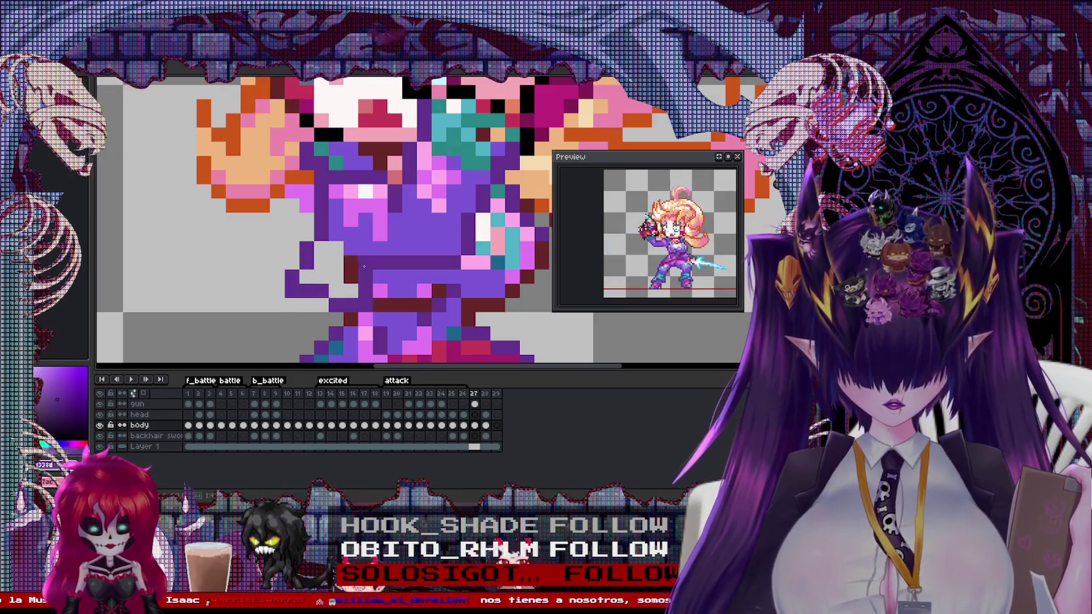
mouse_move(334, 261)
mouse_down()
mouse_move(321, 261)
mouse_move(351, 262)
mouse_up()
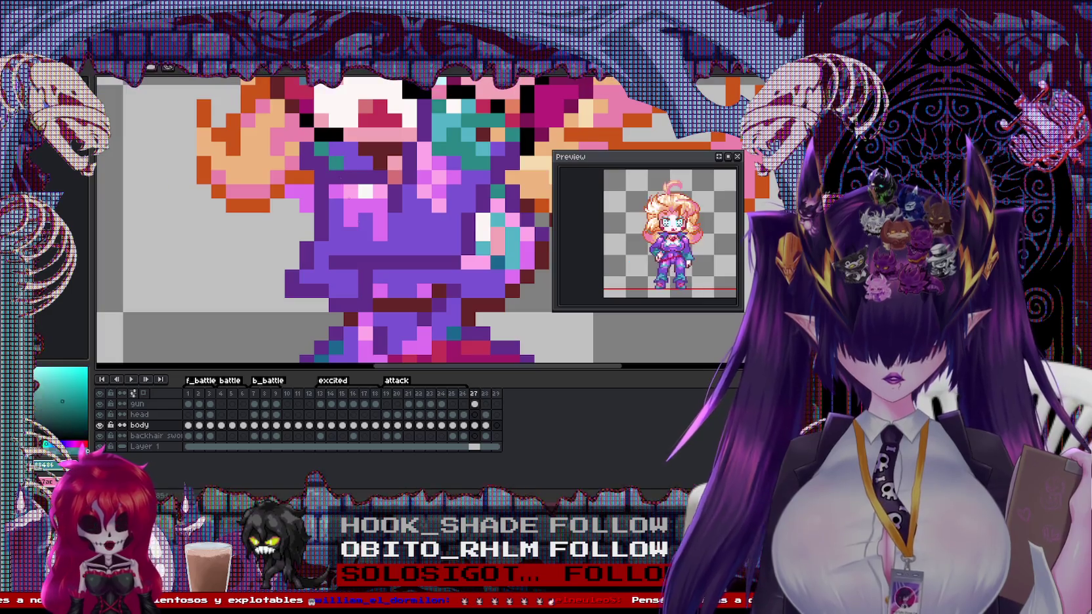
Add teal and lighter-teal highlight pixels to the character's body
click(350, 275)
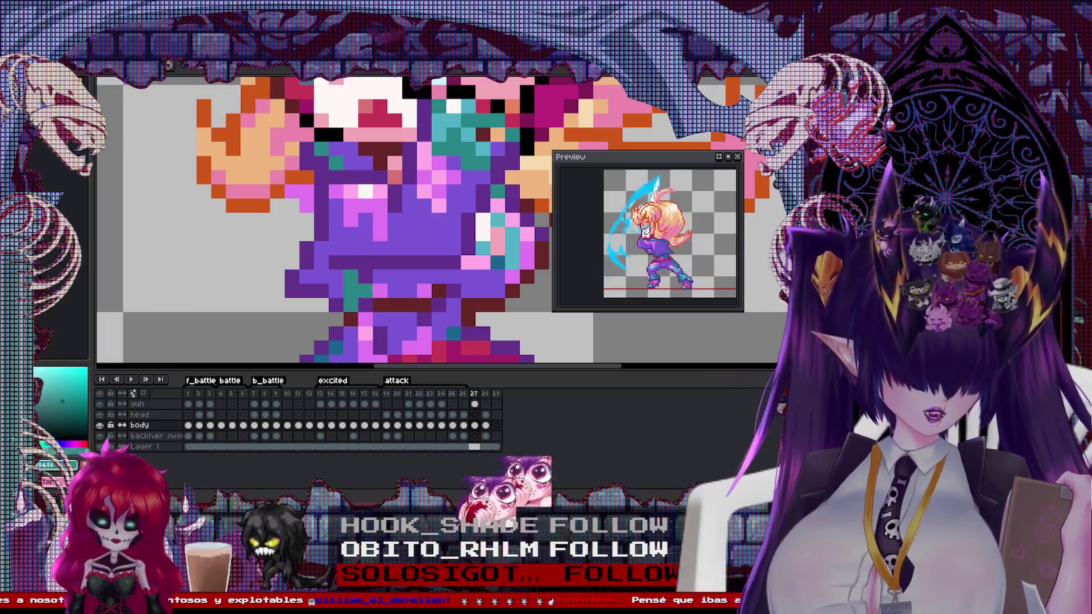
alt+click(522, 255)
click(351, 305)
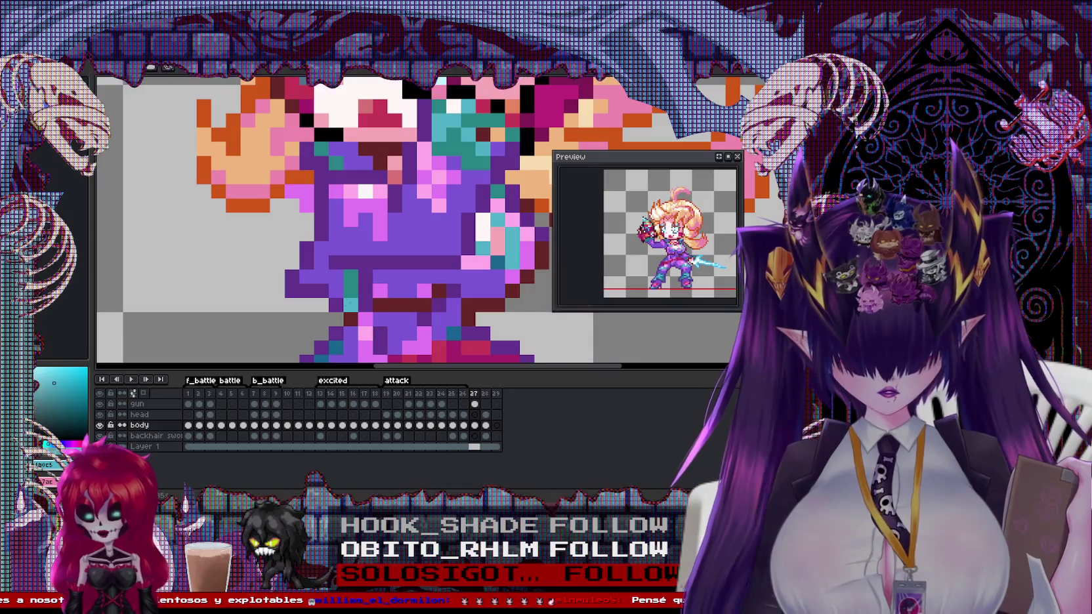
scroll(393, 224, down, 2)
scroll(394, 223, down, 1)
scroll(394, 224, up, 1)
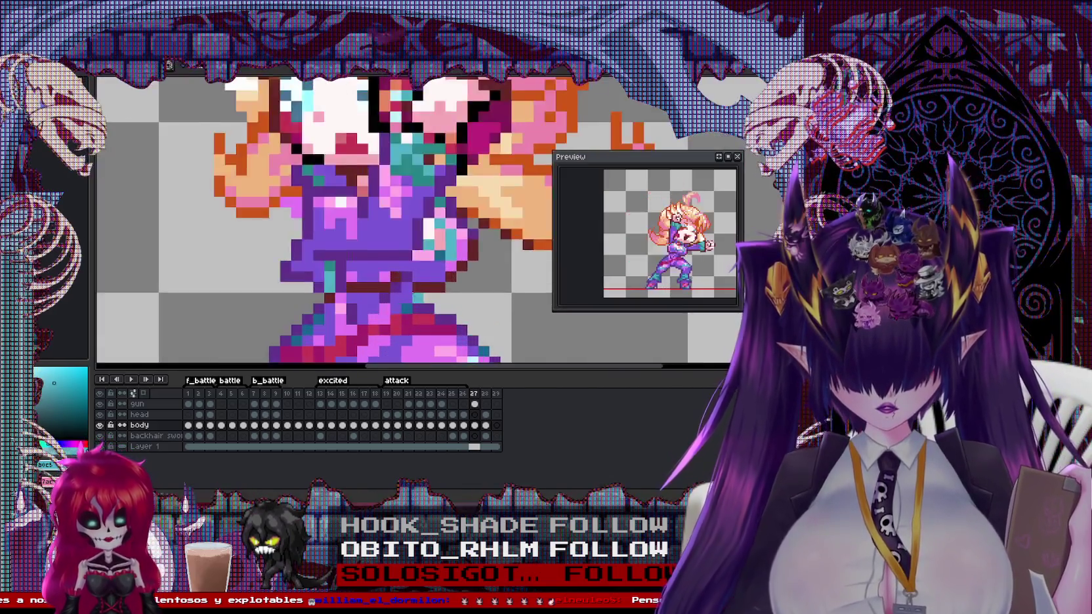
On the gun layer, sample dark purple and show the gun piece's bounds with Ctrl
scroll(393, 223, down, 1)
scroll(394, 223, up, 1)
click(137, 404)
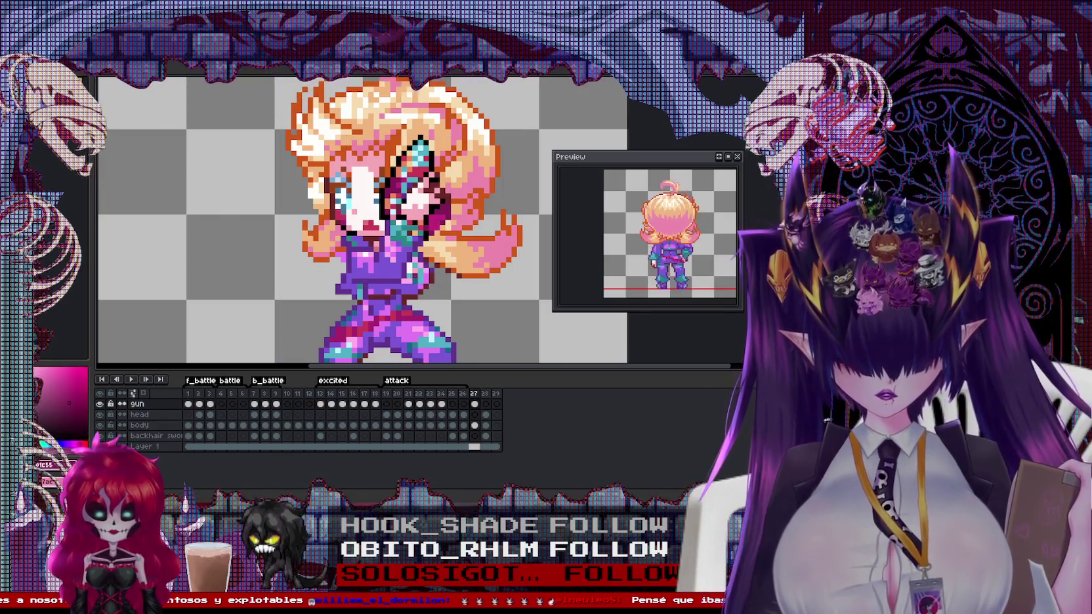
alt+click(436, 286)
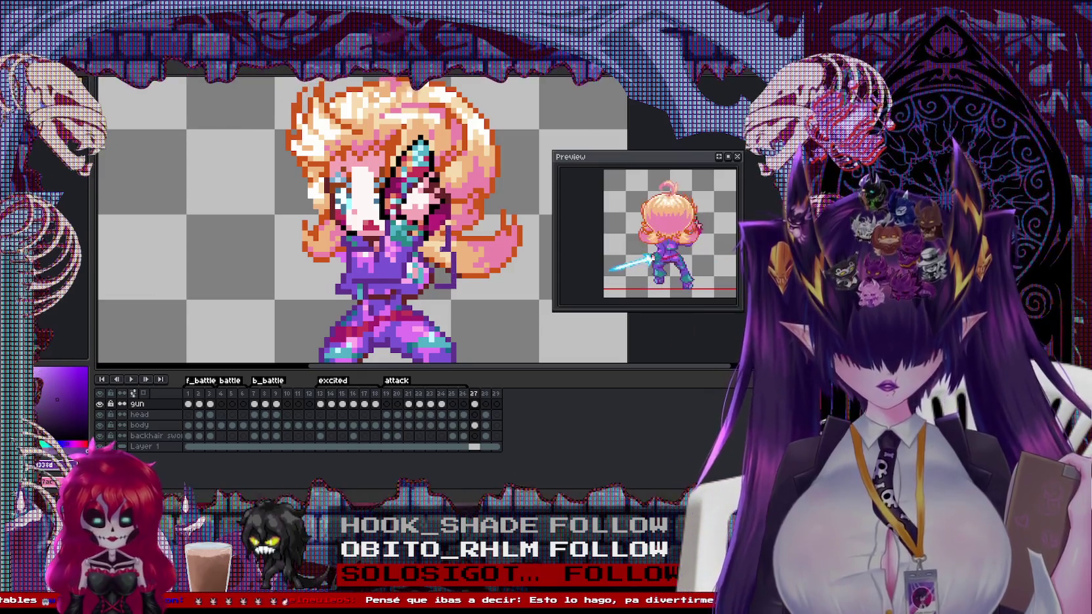
scroll(448, 227, up, 1)
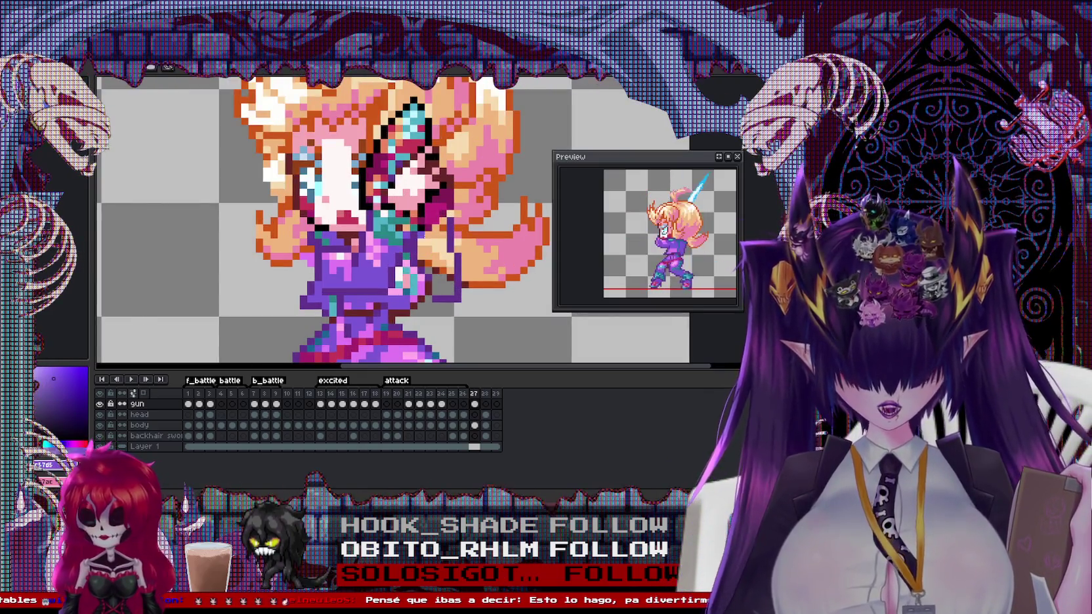
key(ctrl)
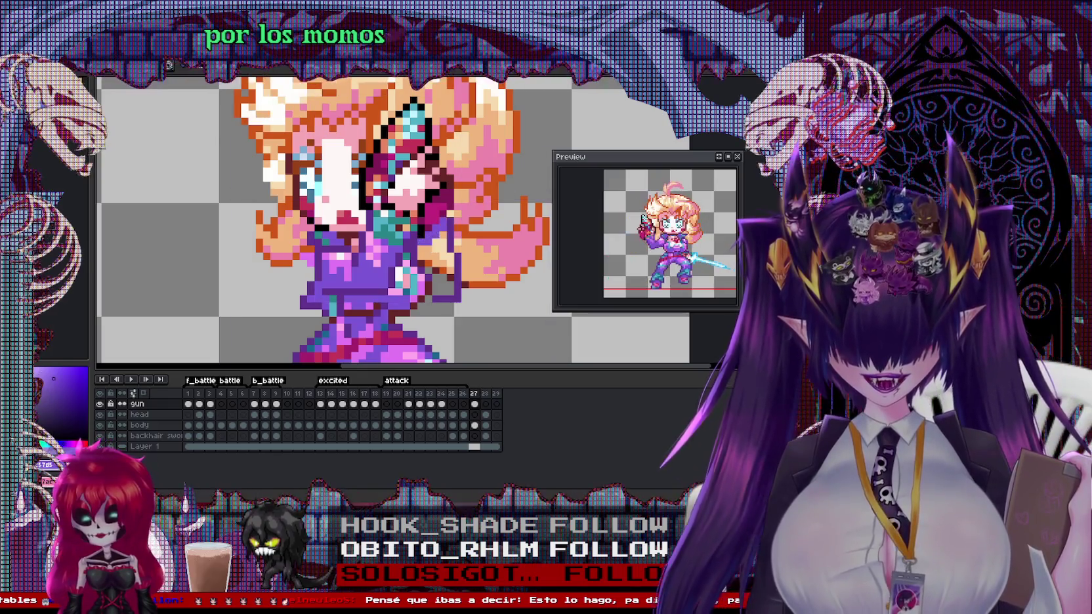
scroll(423, 253, up, 1)
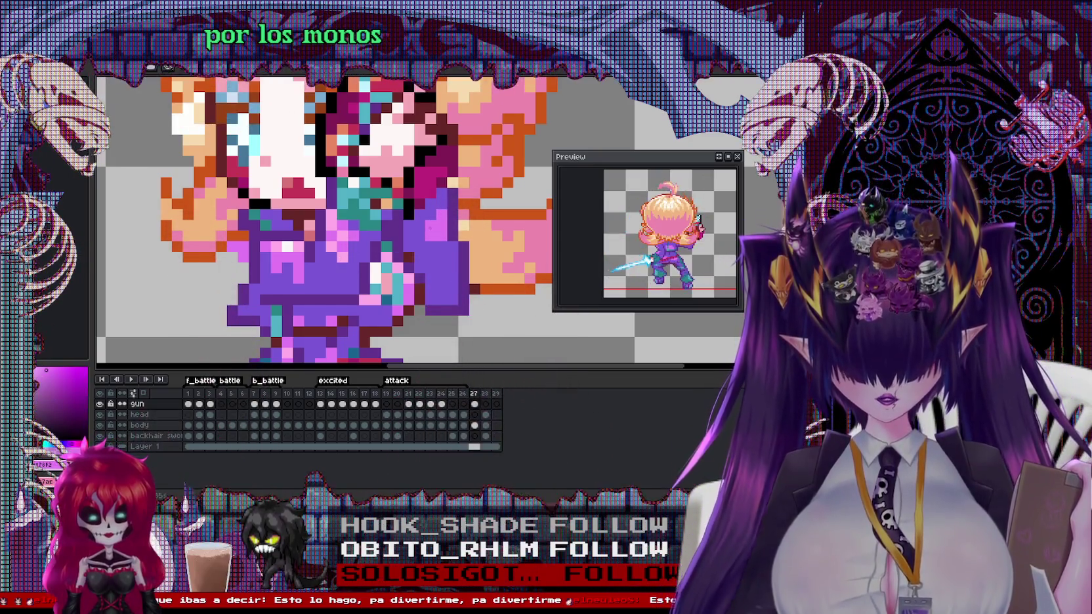
Pick and adjust a teal drawing colour, then re-sample dark purple from the sprite
alt+click(200, 128)
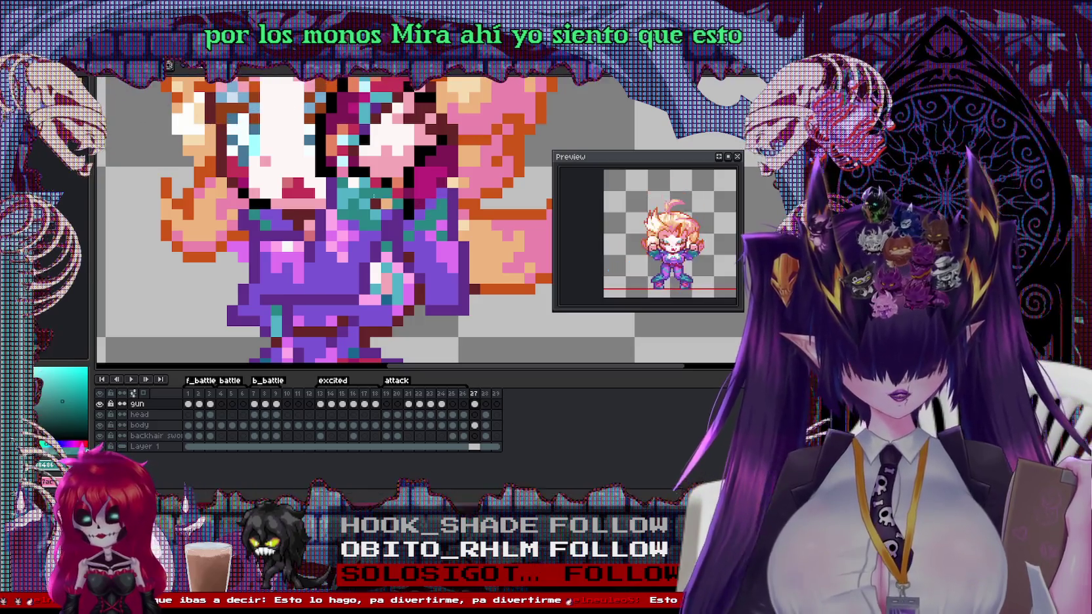
click(53, 382)
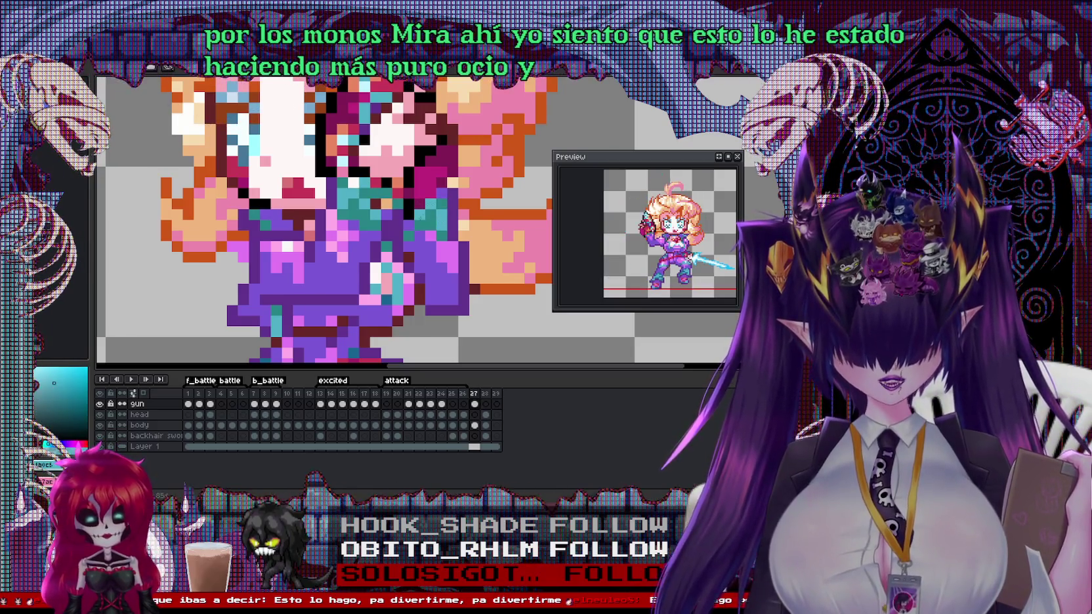
scroll(393, 216, down, 2)
scroll(394, 217, down, 2)
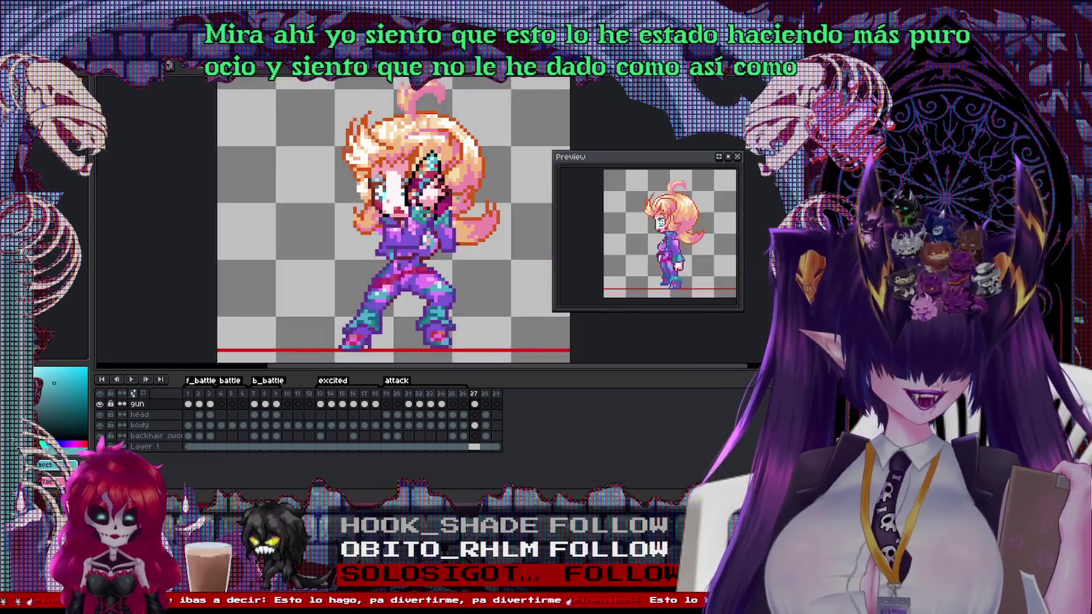
scroll(448, 217, up, 1)
scroll(448, 217, up, 1)
click(445, 219)
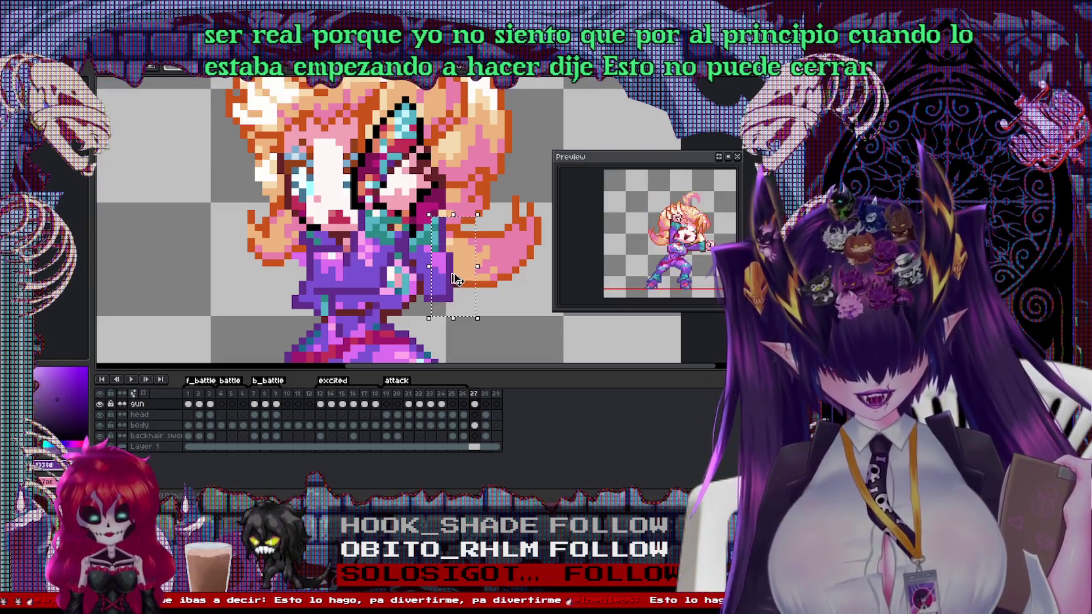
Pick a teal drawing colour while zooming around the character's head and torso
scroll(326, 256, up, 2)
click(326, 255)
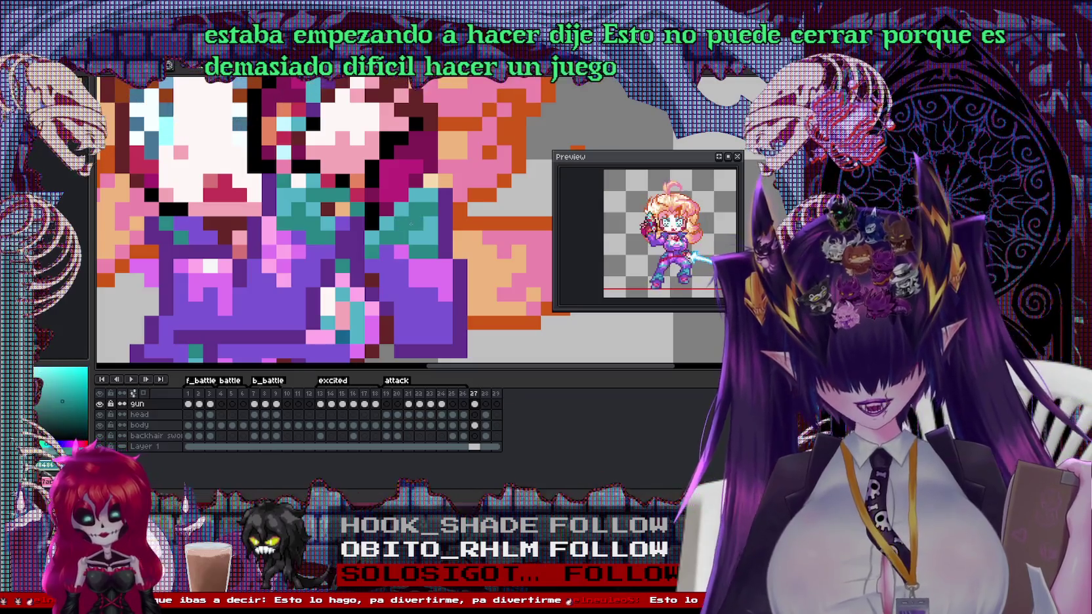
scroll(326, 256, down, 2)
scroll(326, 255, up, 2)
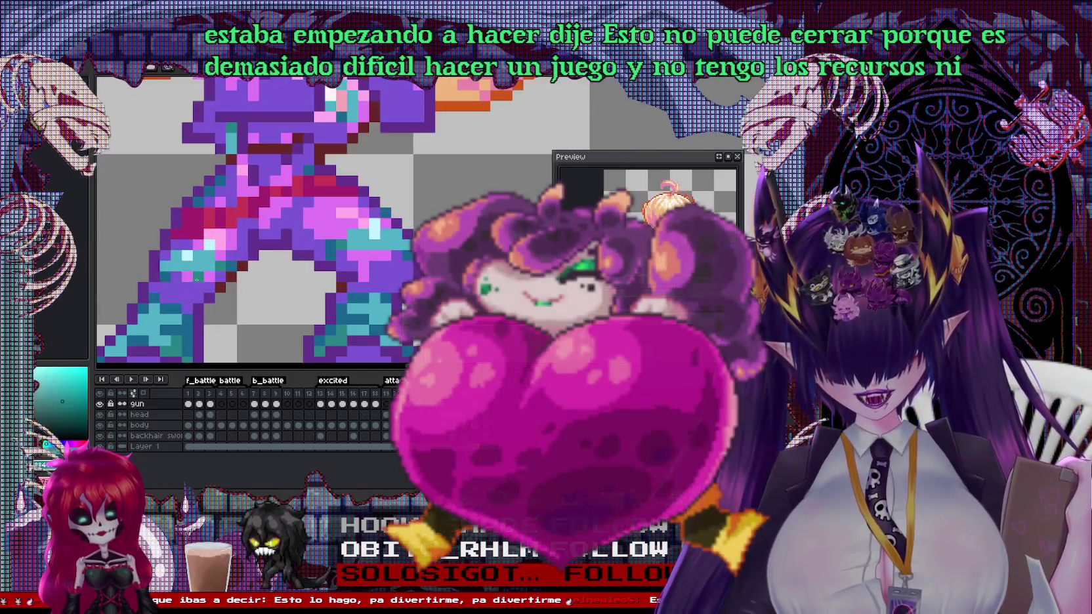
scroll(218, 267, up, 3)
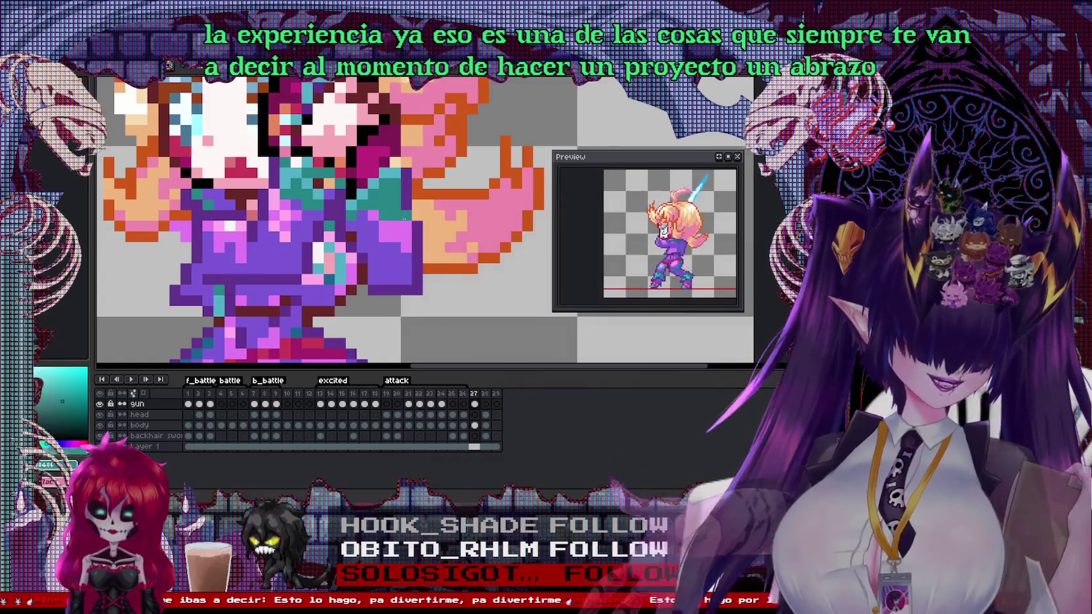
scroll(410, 225, down, 3)
scroll(328, 223, up, 3)
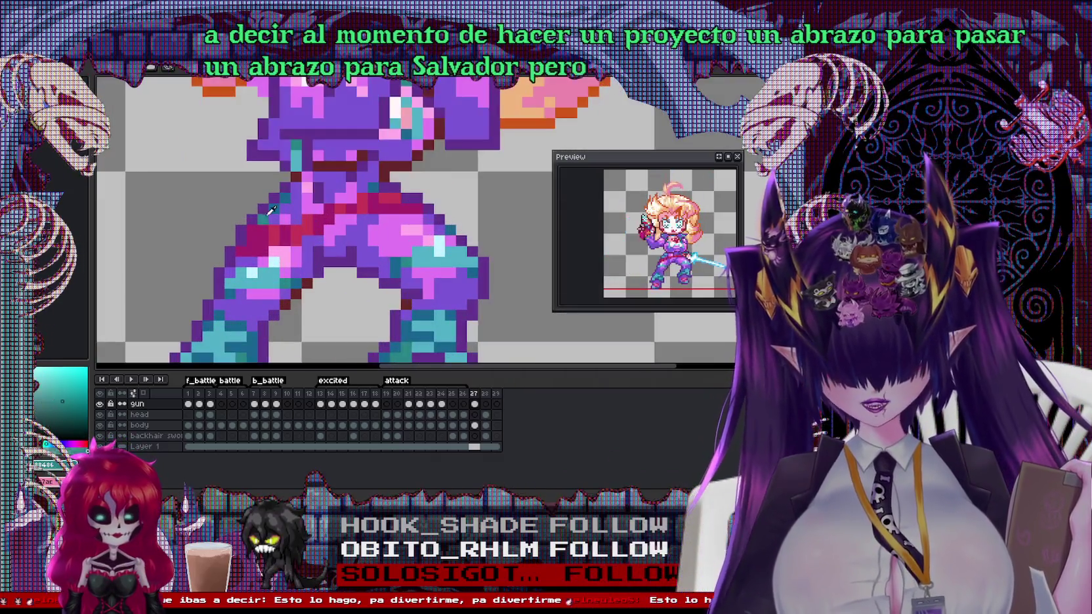
scroll(265, 217, up, 4)
scroll(361, 218, up, 1)
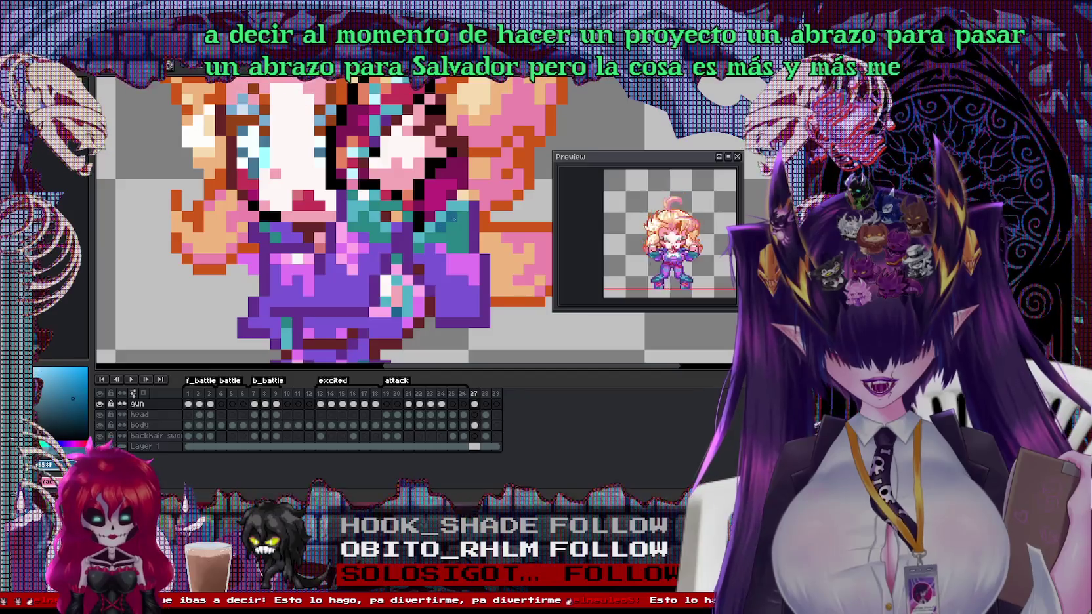
Switch the drawing colour to teal, then to a darker blue
alt+click(463, 203)
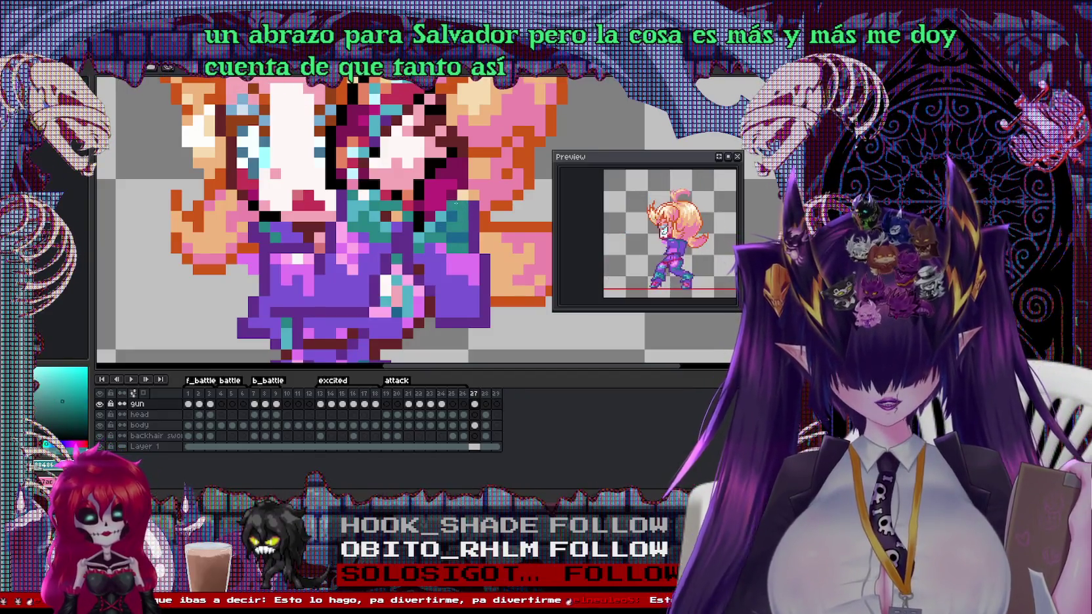
alt+click(464, 204)
scroll(463, 205, down, 1)
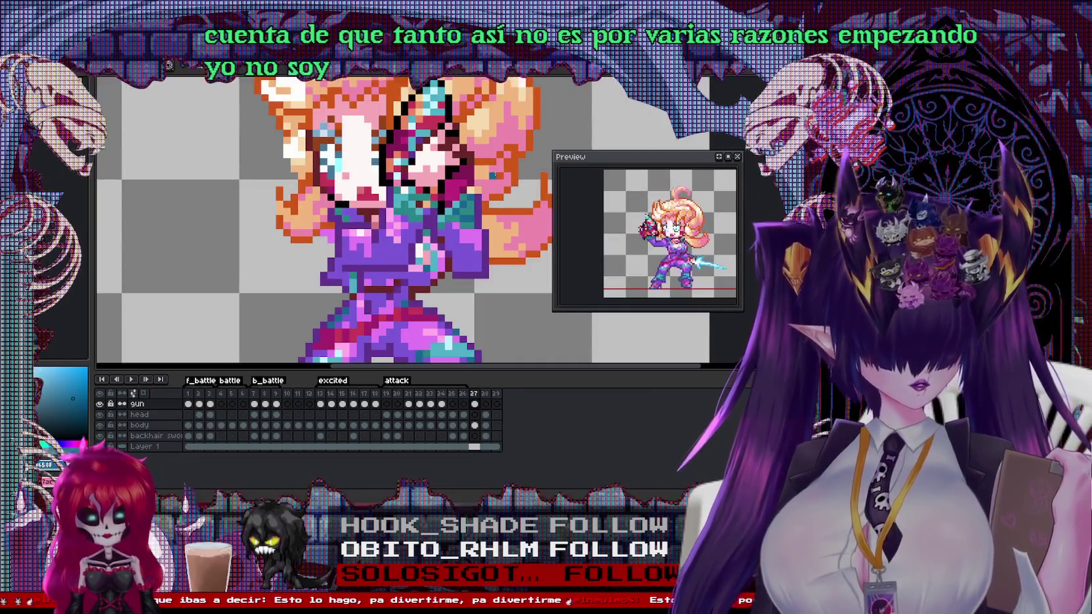
drag(481, 202, 495, 311)
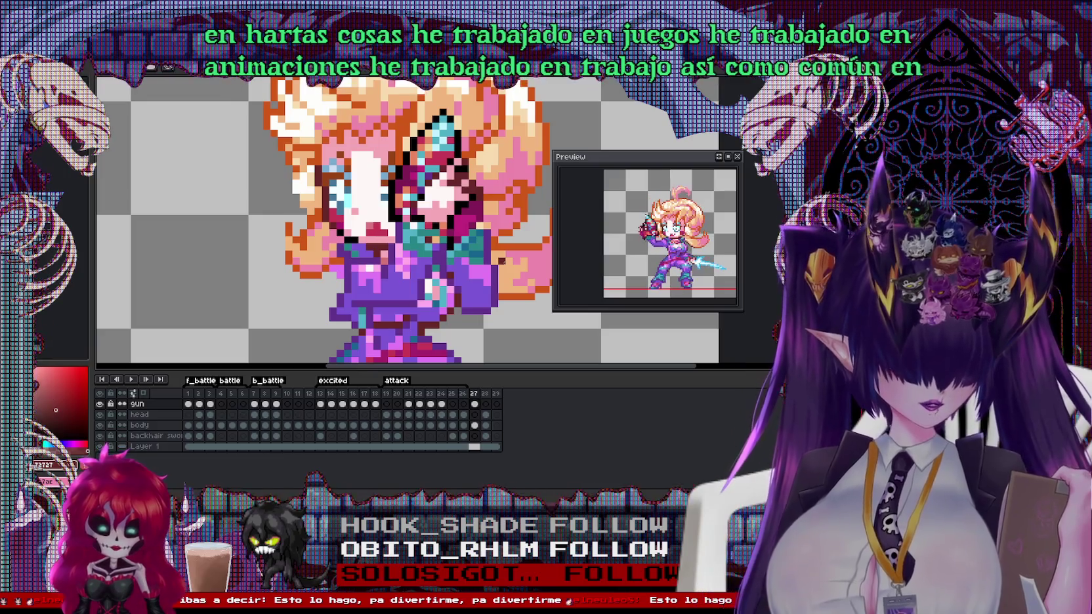
scroll(477, 205, up, 1)
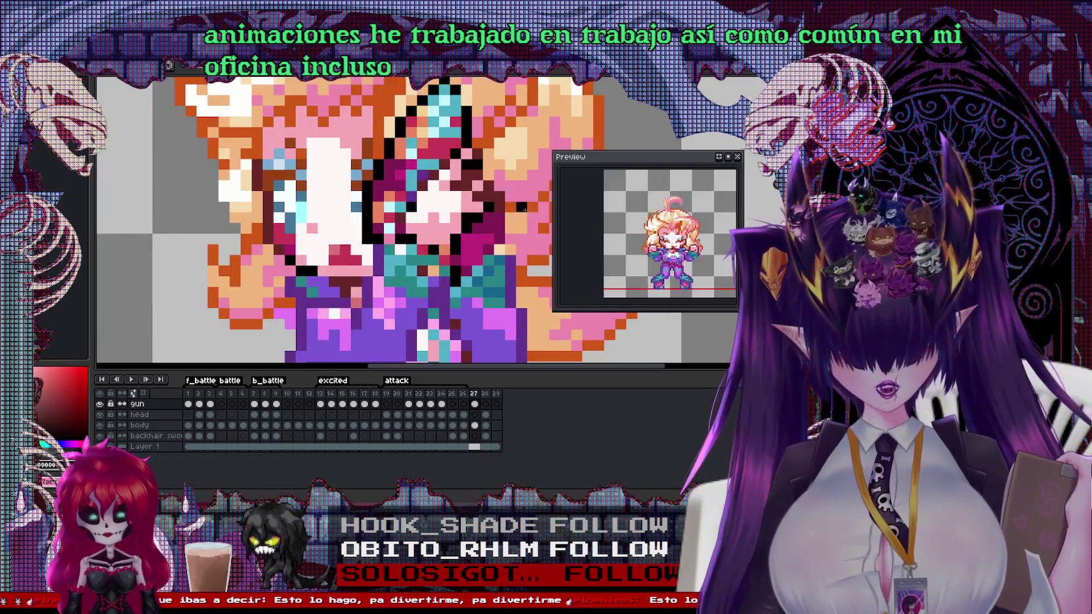
ctrl+click(521, 214)
key(ctrl)
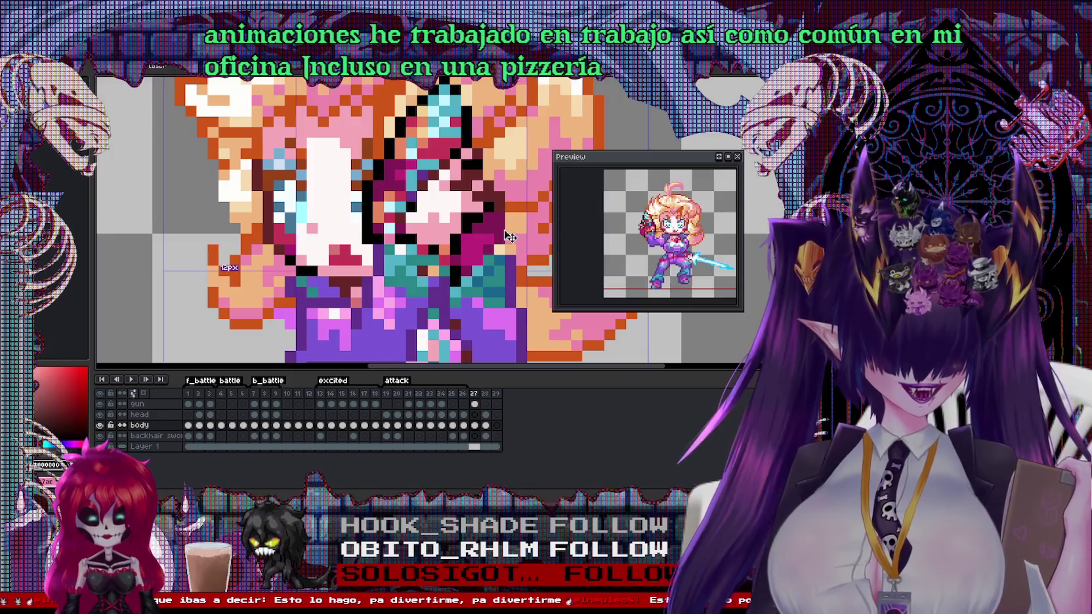
ctrl+click(510, 267)
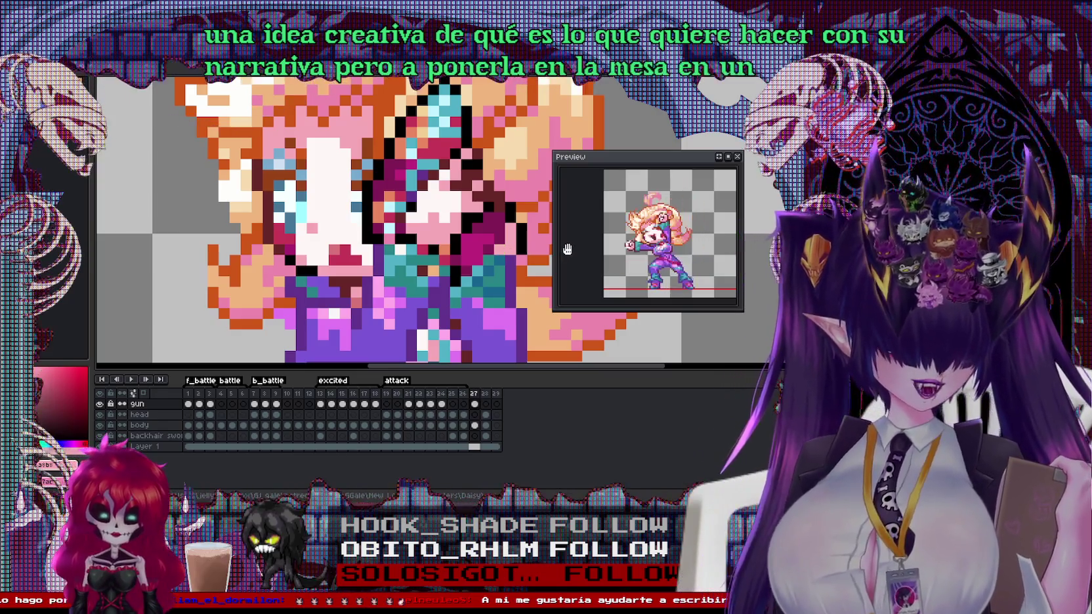
Reposition the sprite in the animation preview and make the Preview panel narrower
scroll(615, 245, up, 3)
drag(586, 220, 637, 243)
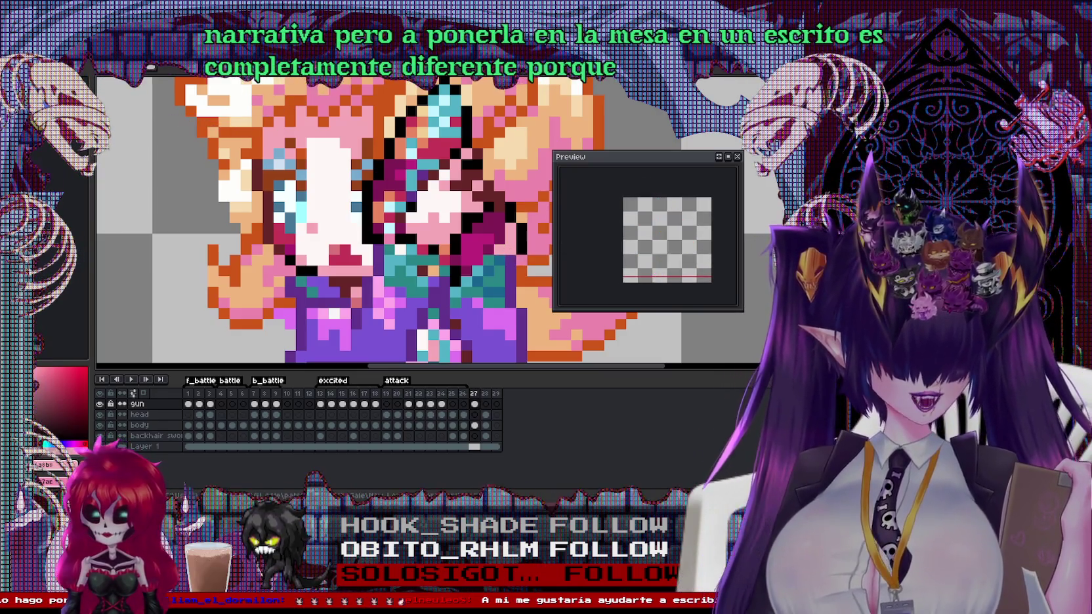
drag(553, 223, 601, 223)
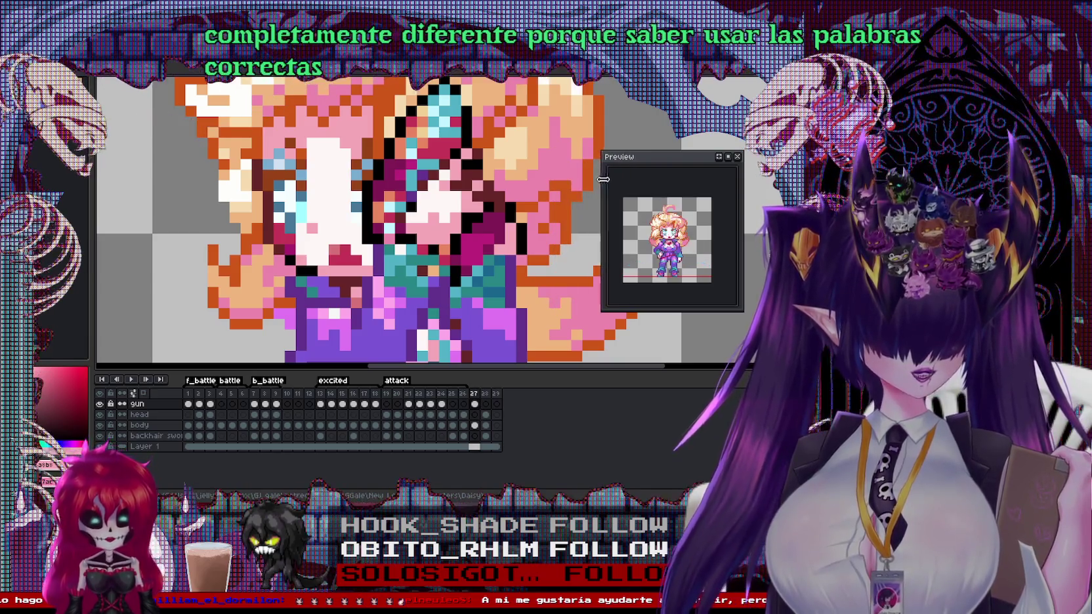
scroll(393, 217, down, 1)
scroll(367, 217, right, 3)
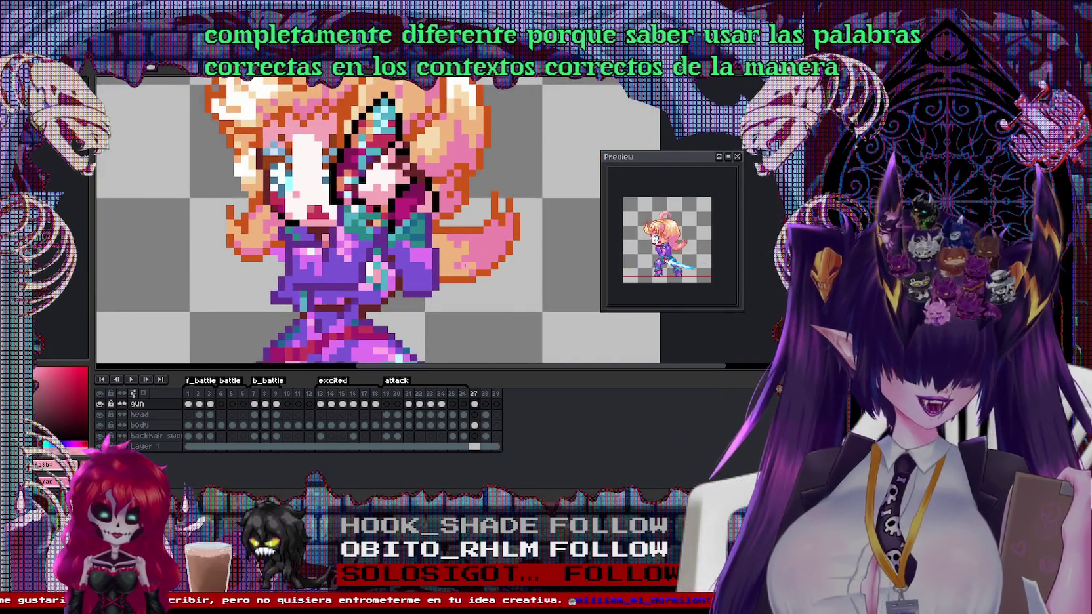
scroll(420, 223, down, 2)
scroll(420, 223, down, 1)
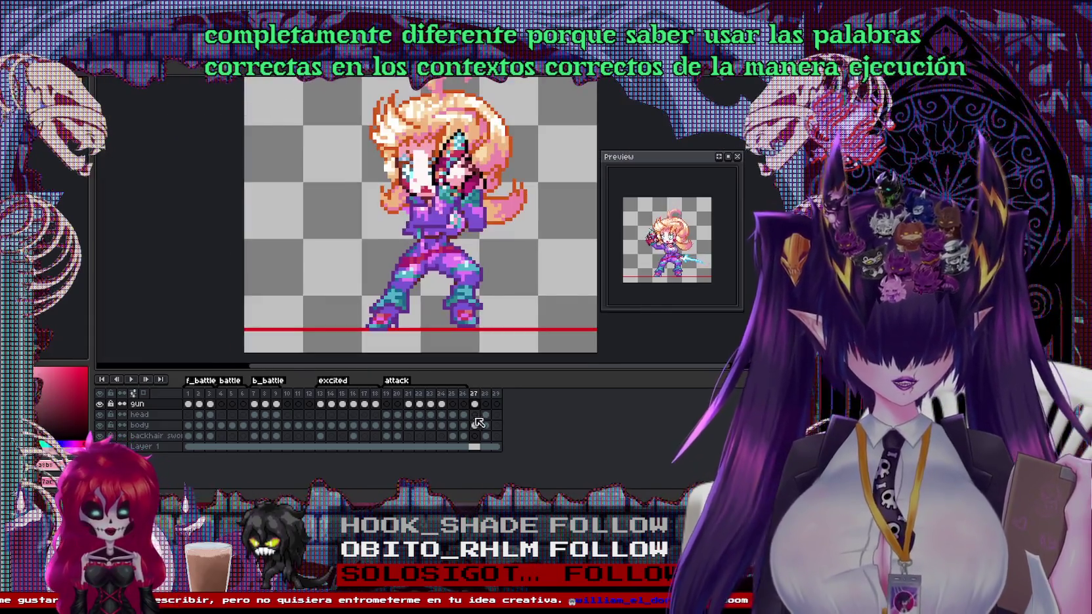
Go to frame 27 via frame 26, select the body layer and eyedrop a pink
click(464, 393)
click(475, 394)
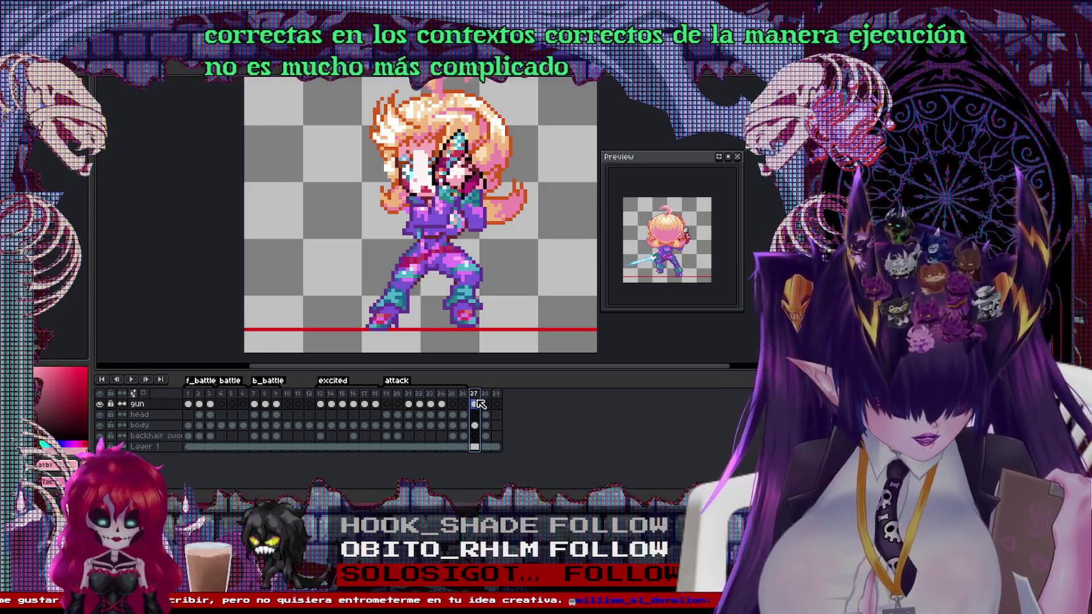
scroll(382, 225, up, 2)
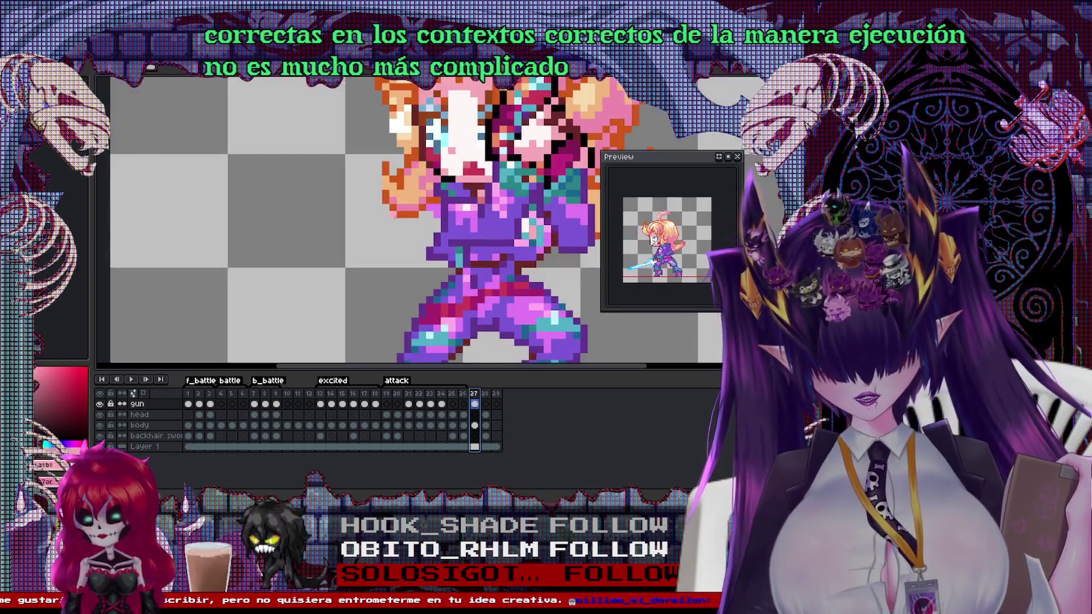
click(139, 425)
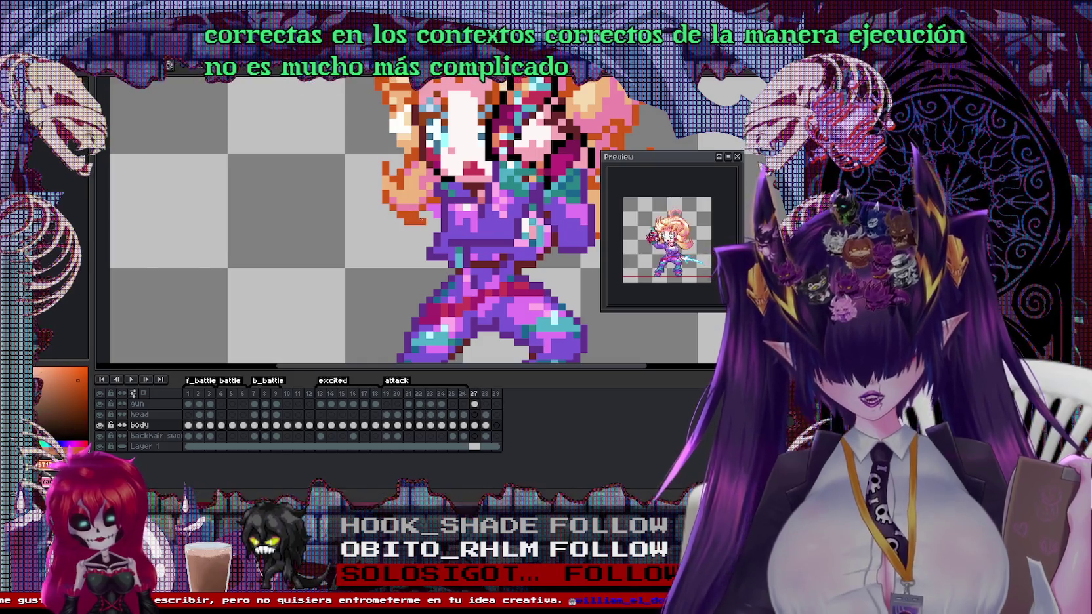
click(414, 204)
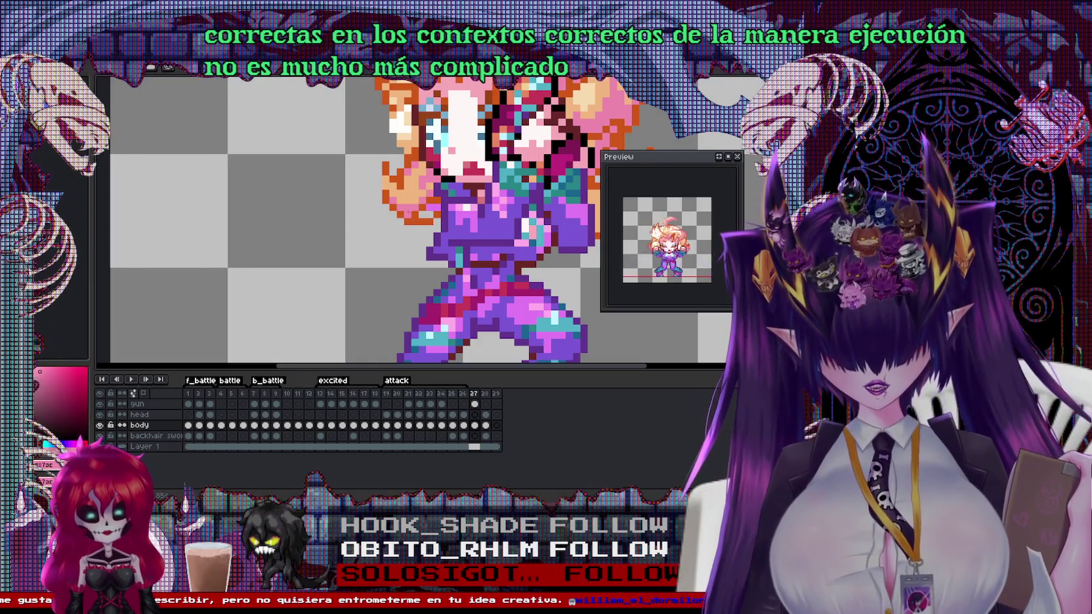
Centre the view on the character's head and zoom in and out to inspect it
drag(416, 157, 391, 230)
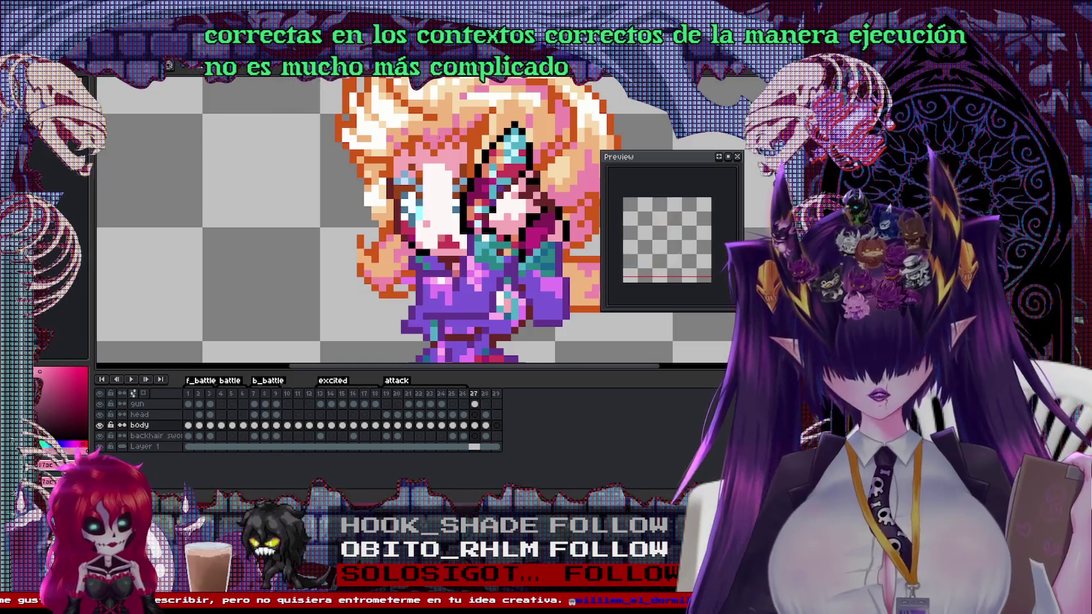
scroll(447, 163, down, 2)
scroll(513, 176, up, 2)
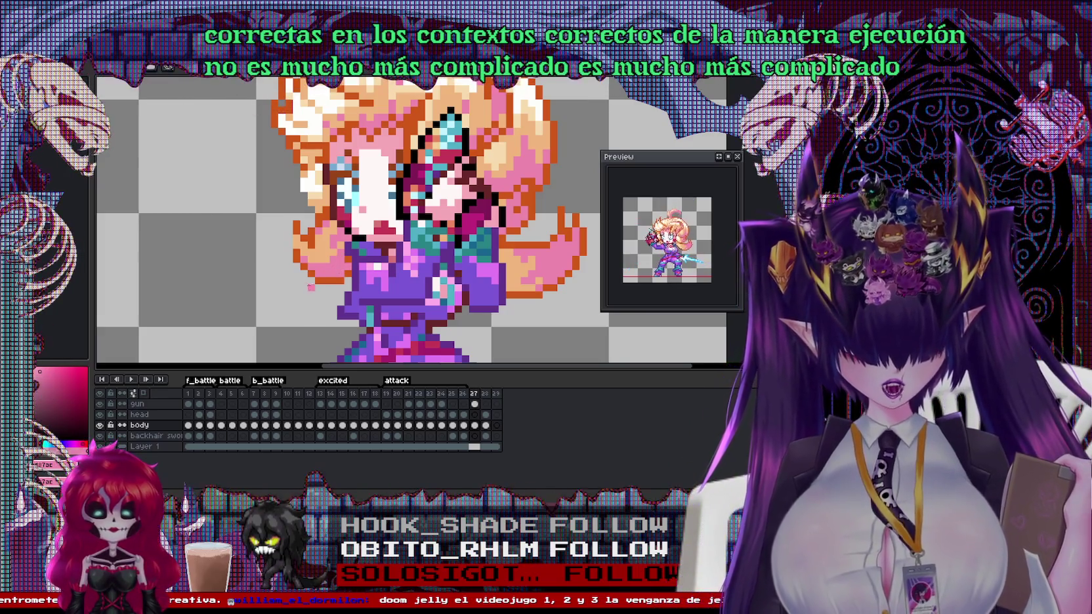
scroll(411, 223, down, 3)
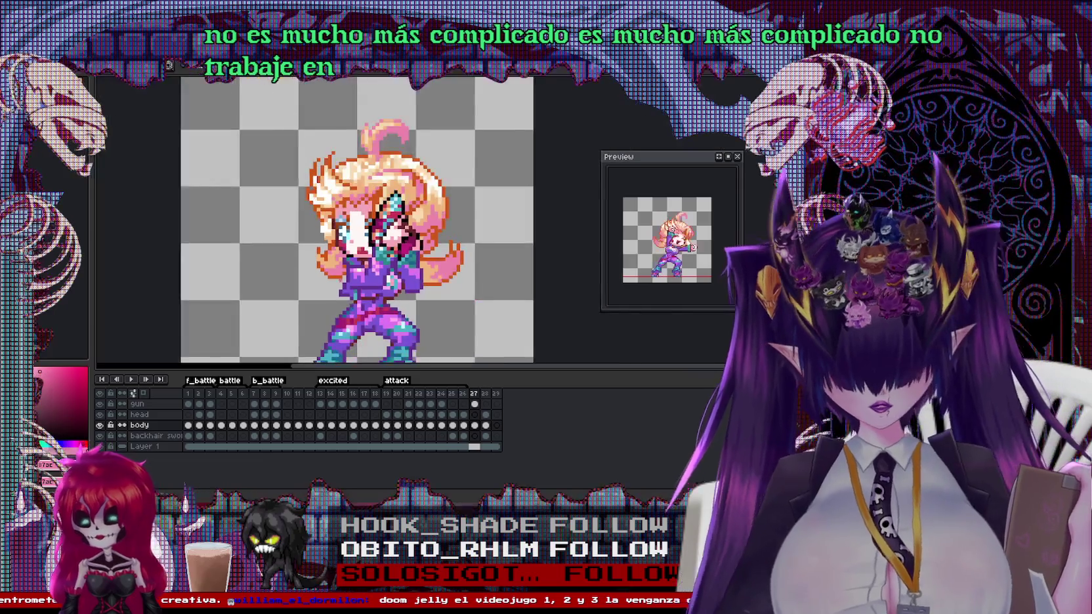
scroll(411, 223, up, 2)
scroll(326, 270, up, 2)
scroll(342, 249, down, 3)
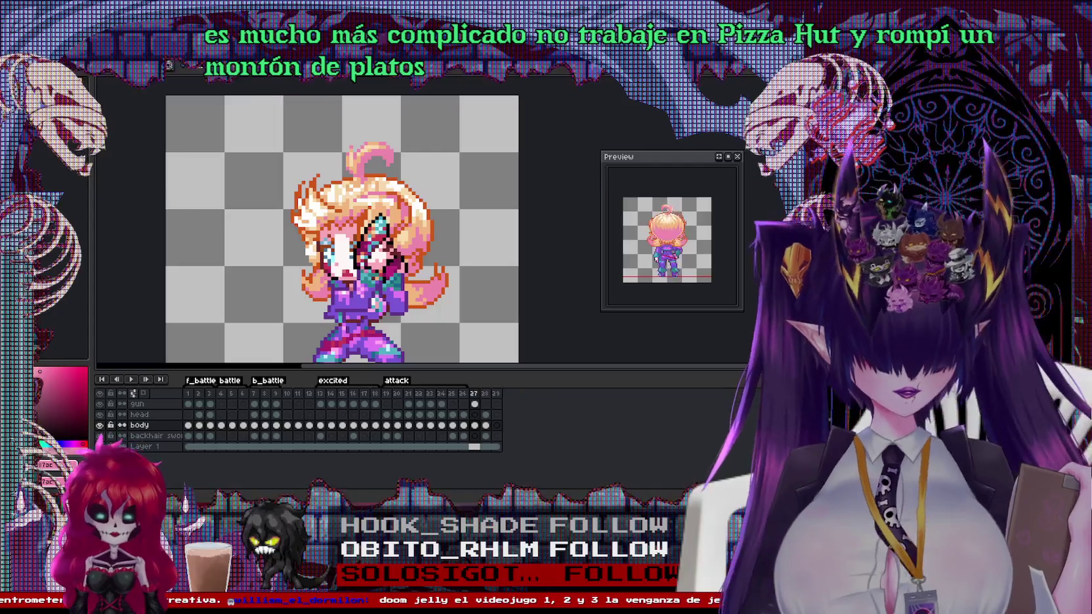
scroll(342, 229, down, 1)
scroll(374, 196, down, 1)
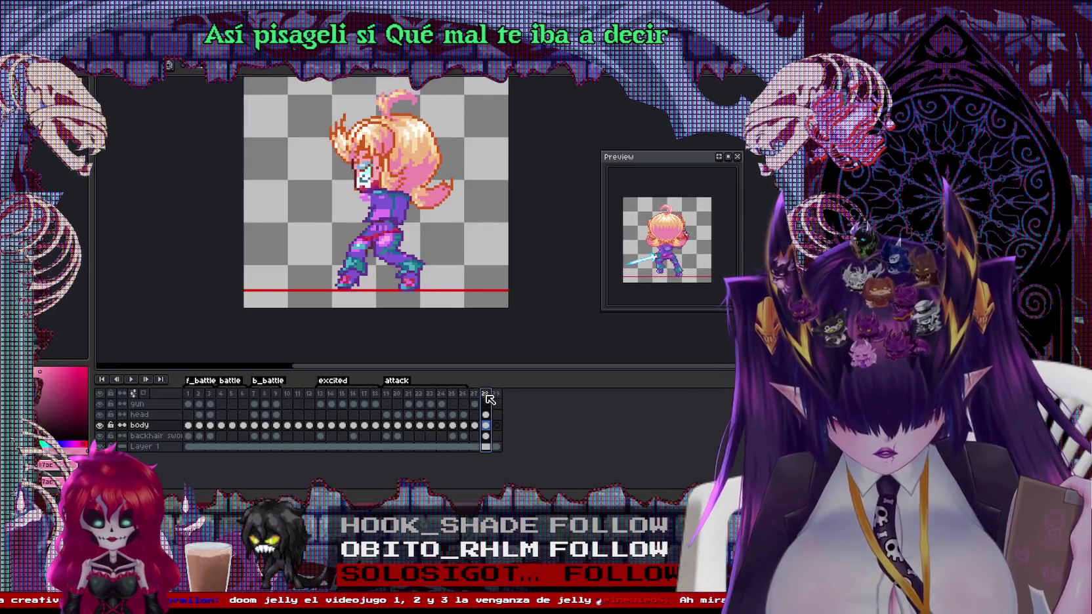
Flip back and forth between frames 26, 27 and 28, finishing on frame 28
click(489, 393)
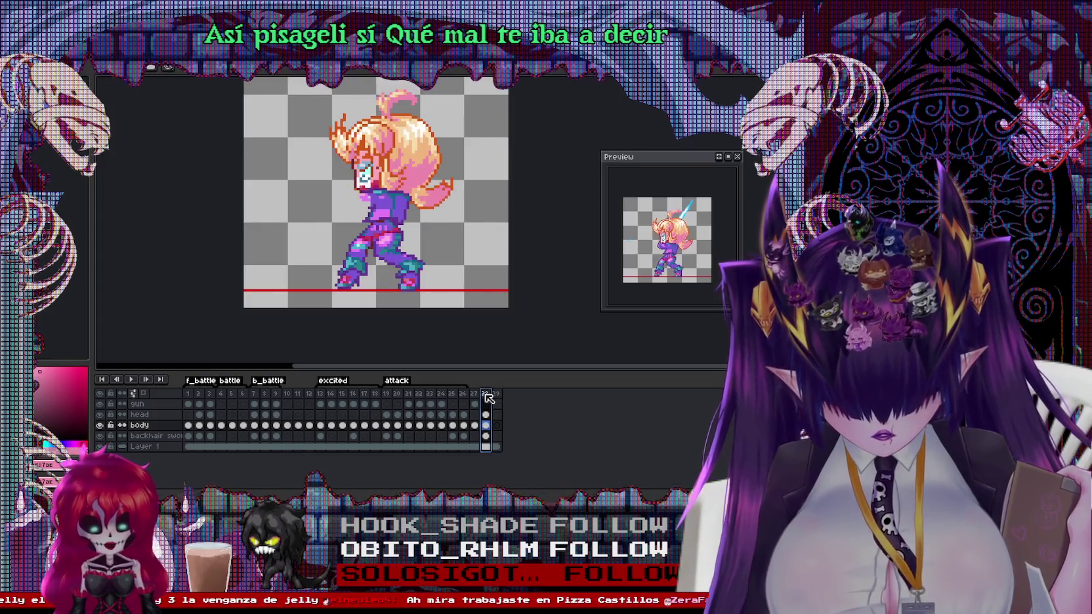
key(Left)
key(Right)
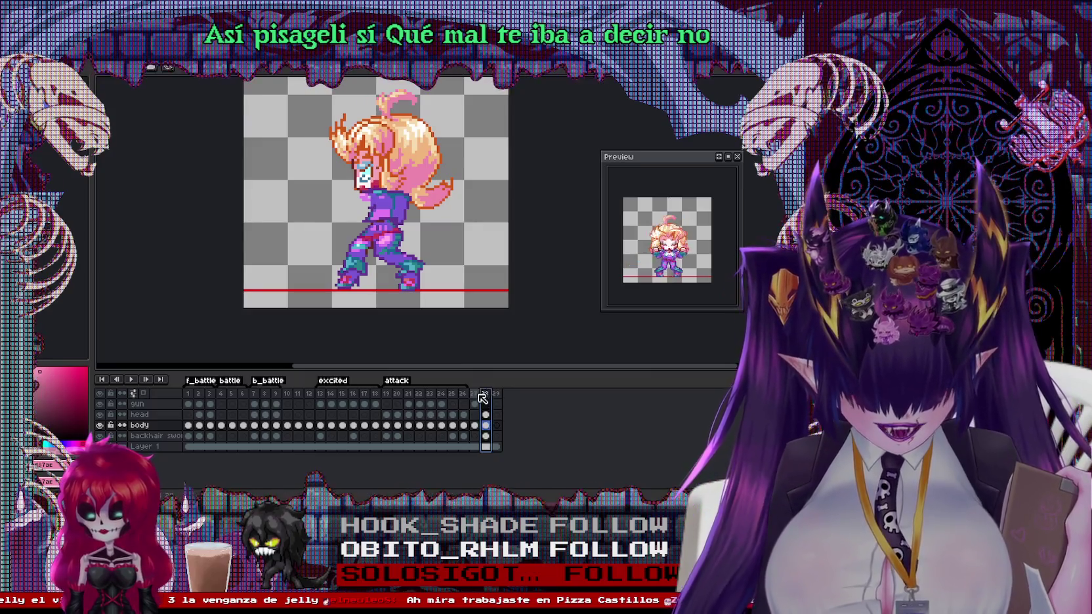
key(Left)
key(Right)
key(Left)
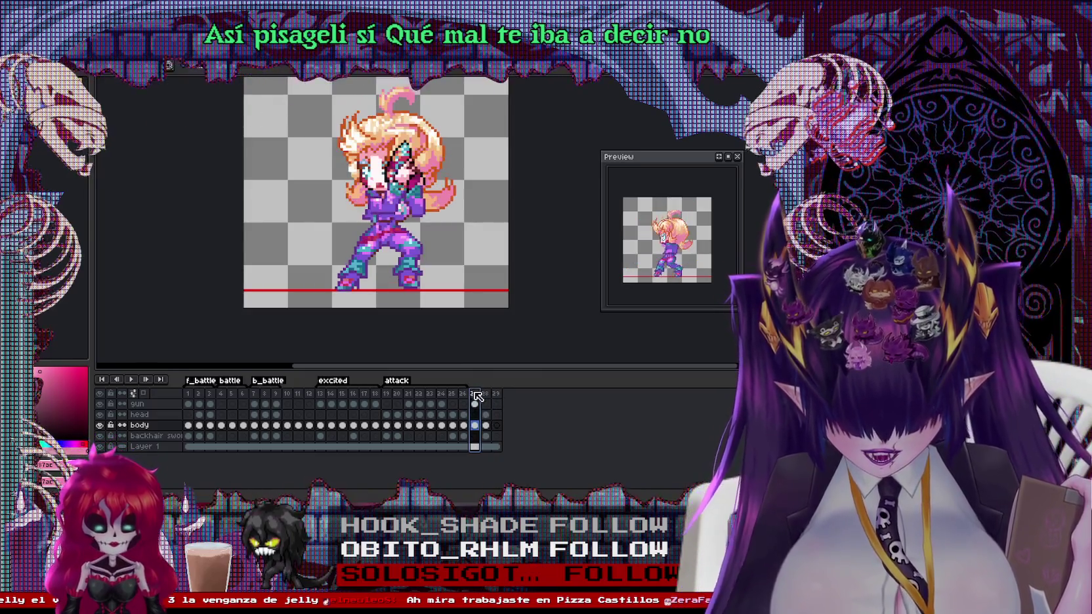
click(467, 392)
click(477, 393)
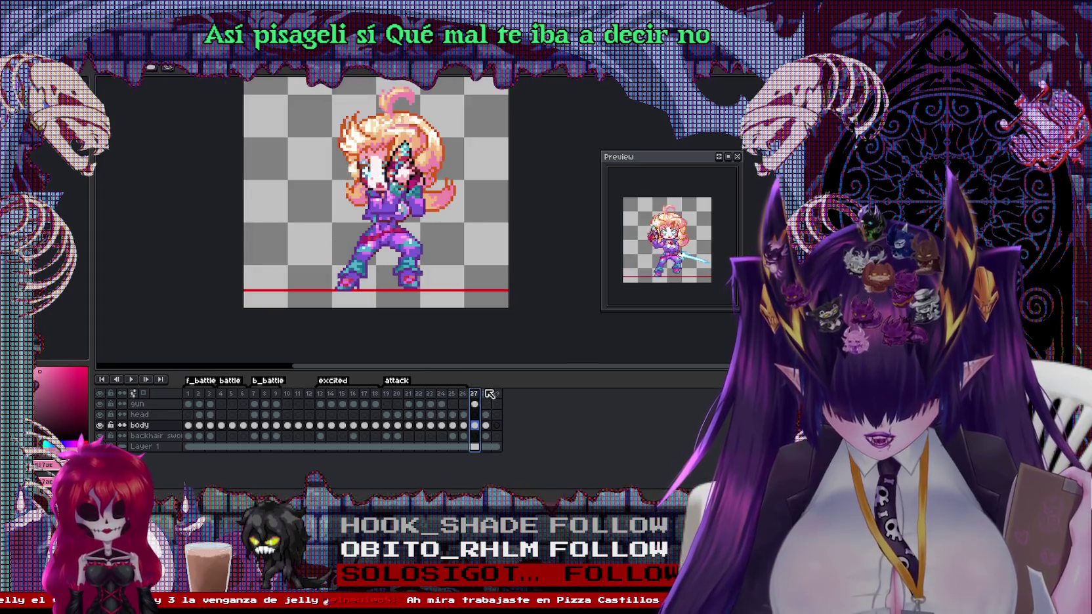
click(486, 392)
scroll(386, 276, up, 2)
scroll(385, 276, down, 2)
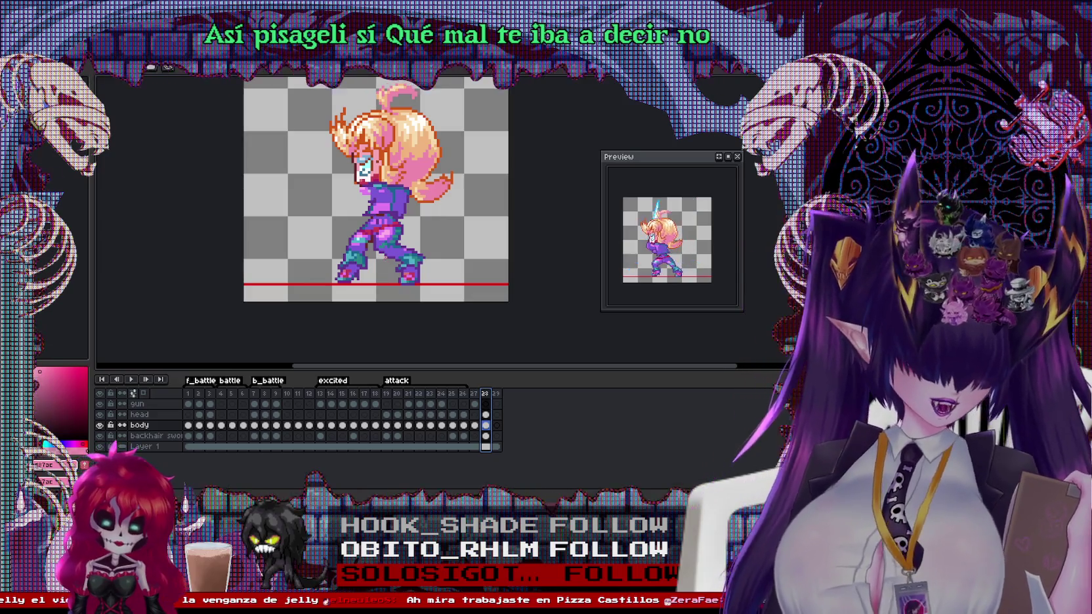
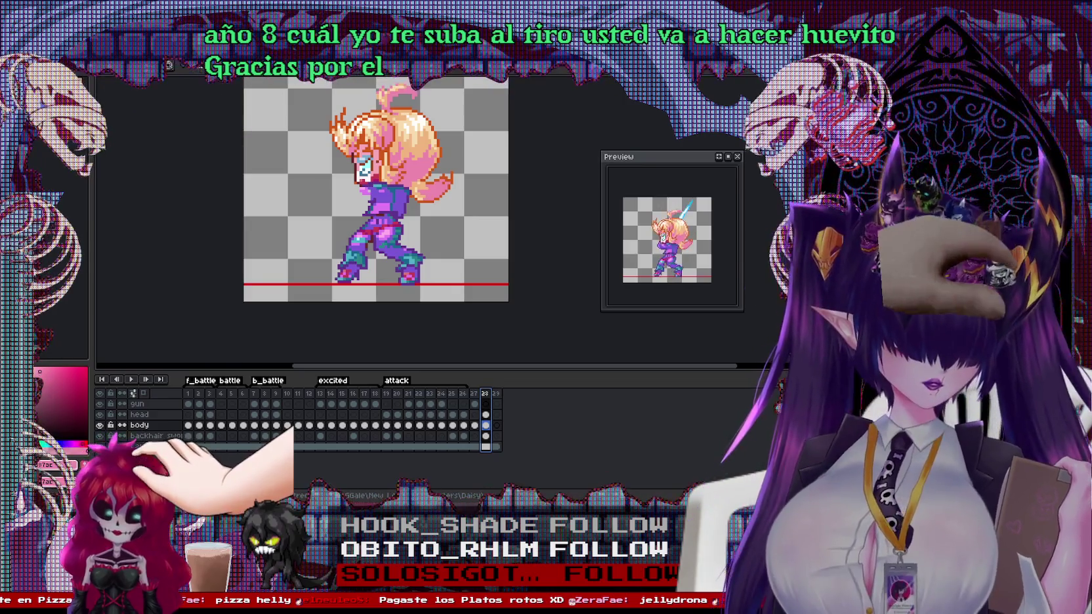
Insert a new frame 28 after frame 27 of the attack animation
scroll(426, 148, up, 1)
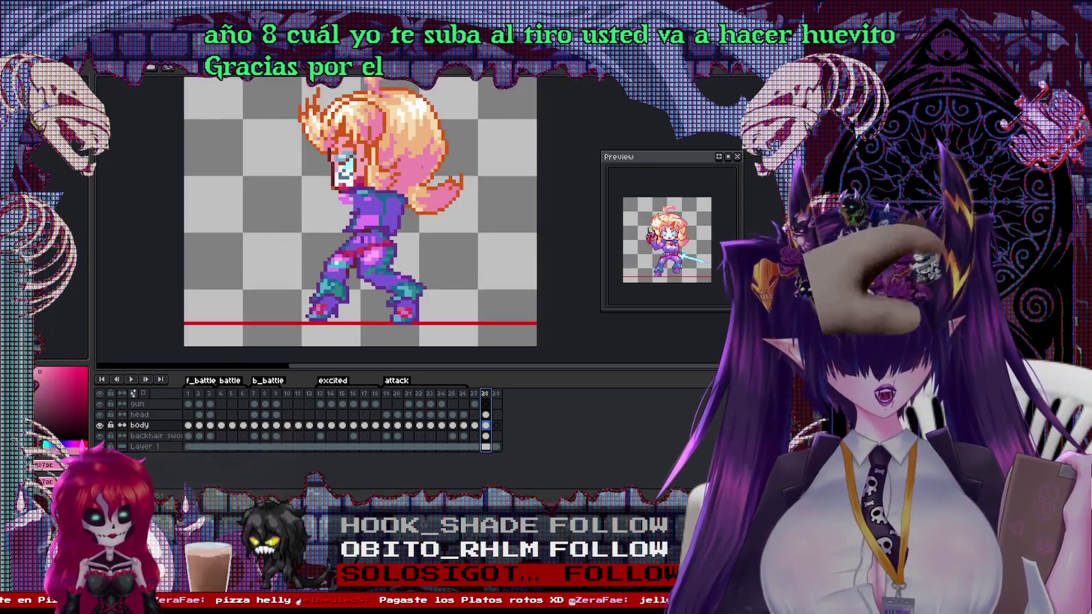
scroll(427, 197, left, 3)
click(475, 393)
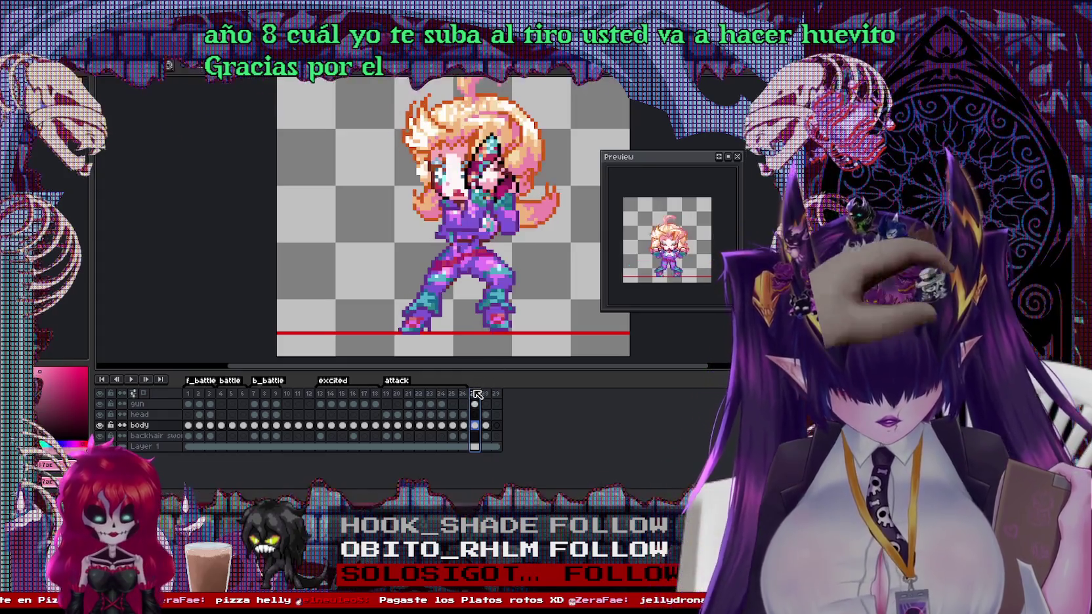
click(464, 401)
click(474, 393)
right_click(469, 390)
click(503, 418)
On the gun layer of frame 28, move the head and hair pixels up-left
click(486, 404)
drag(487, 164, 493, 184)
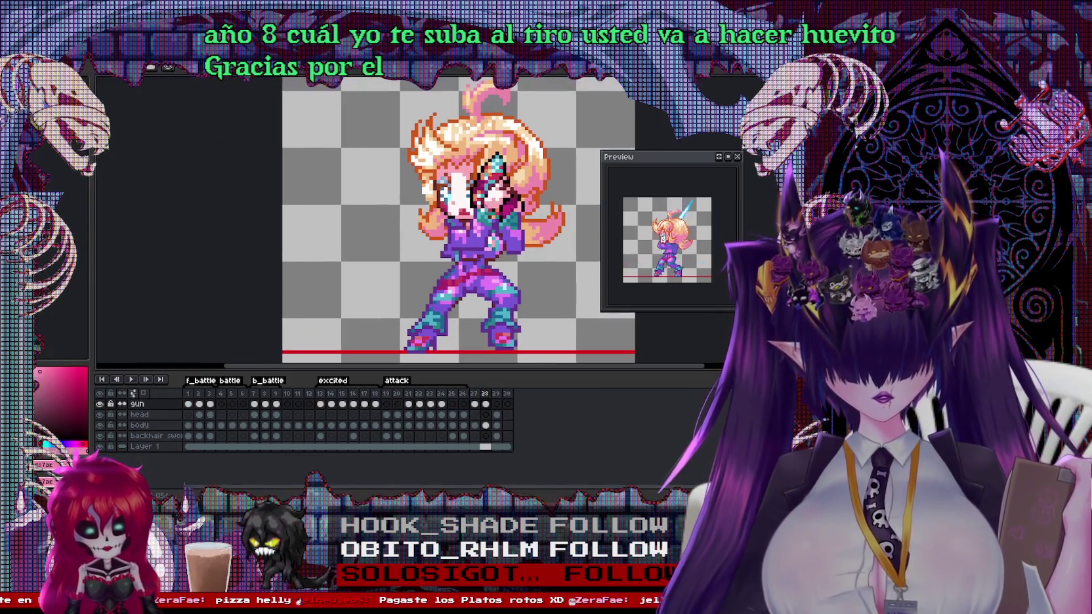
drag(515, 223, 499, 180)
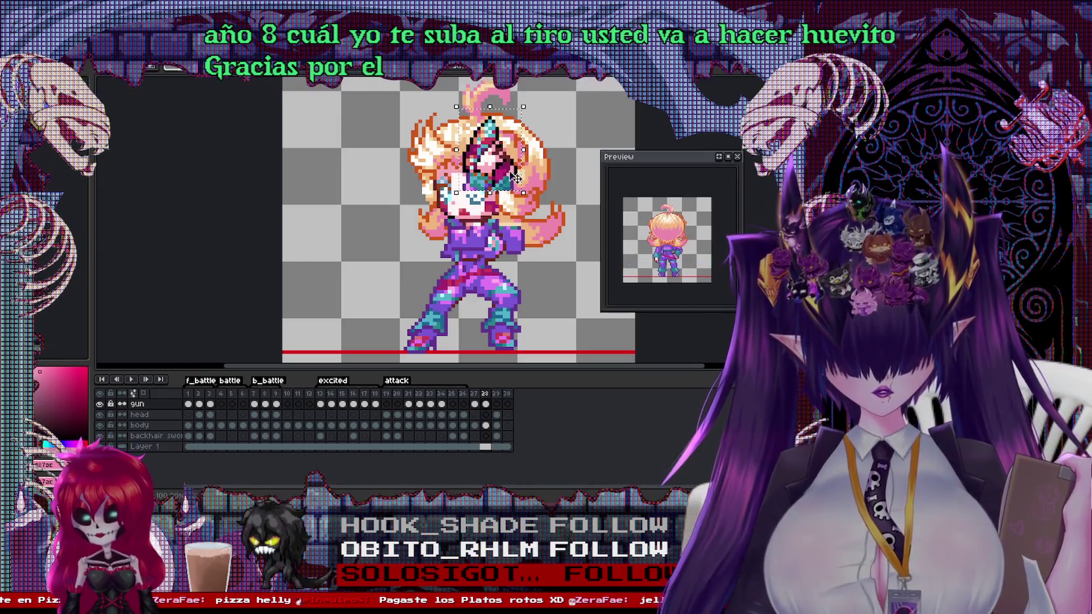
scroll(509, 178, up, 1)
drag(511, 197, 515, 200)
key(ctrl+z)
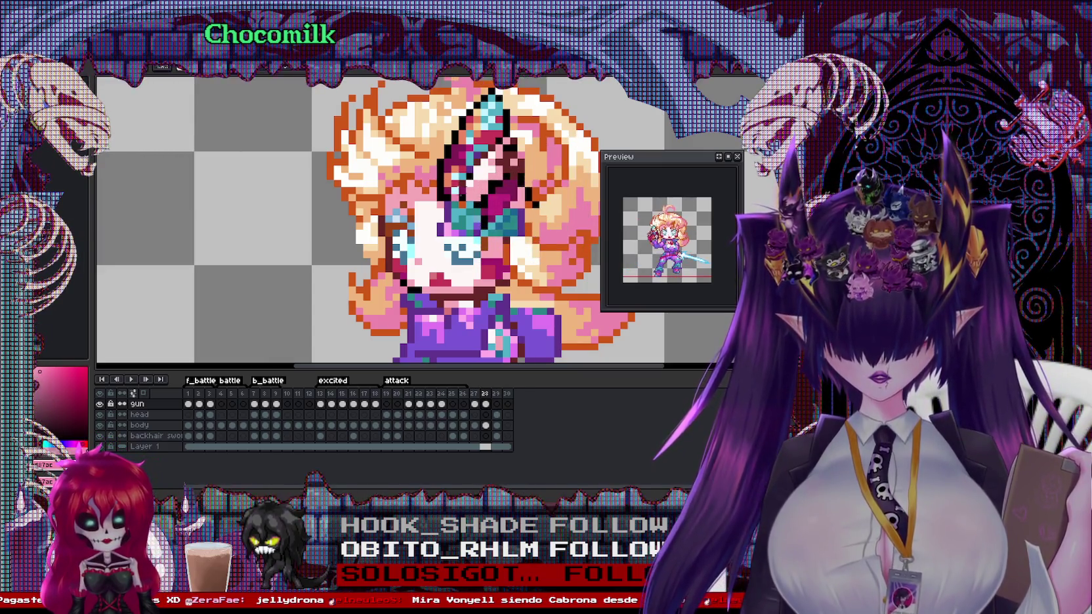
Enlarge the face selection taller and leftward, then shift the face about 11 px left
key(ctrl+z)
key(ctrl+z)
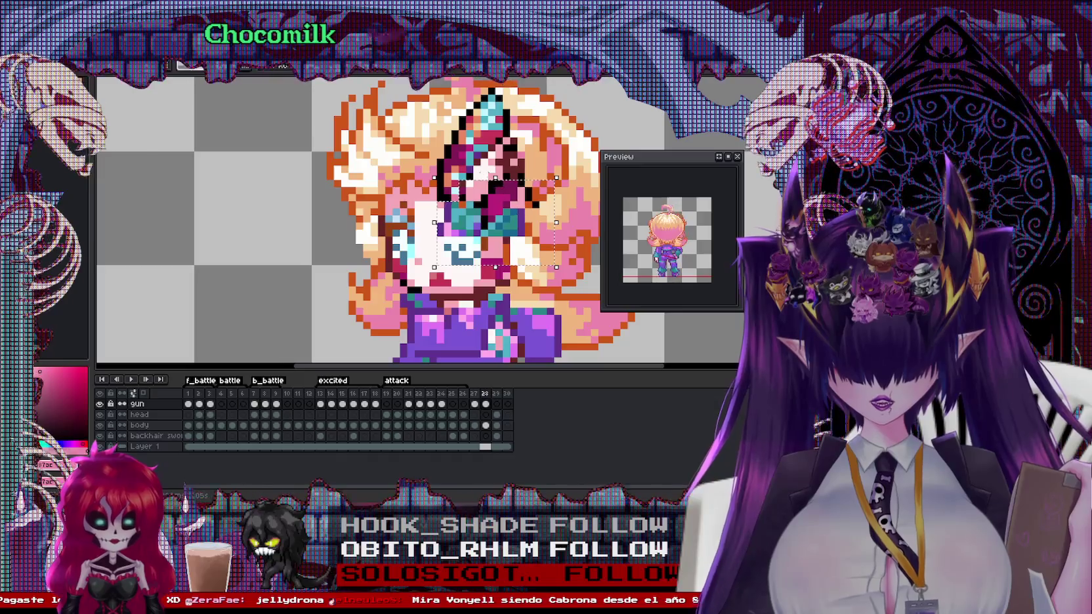
key(ctrl+z)
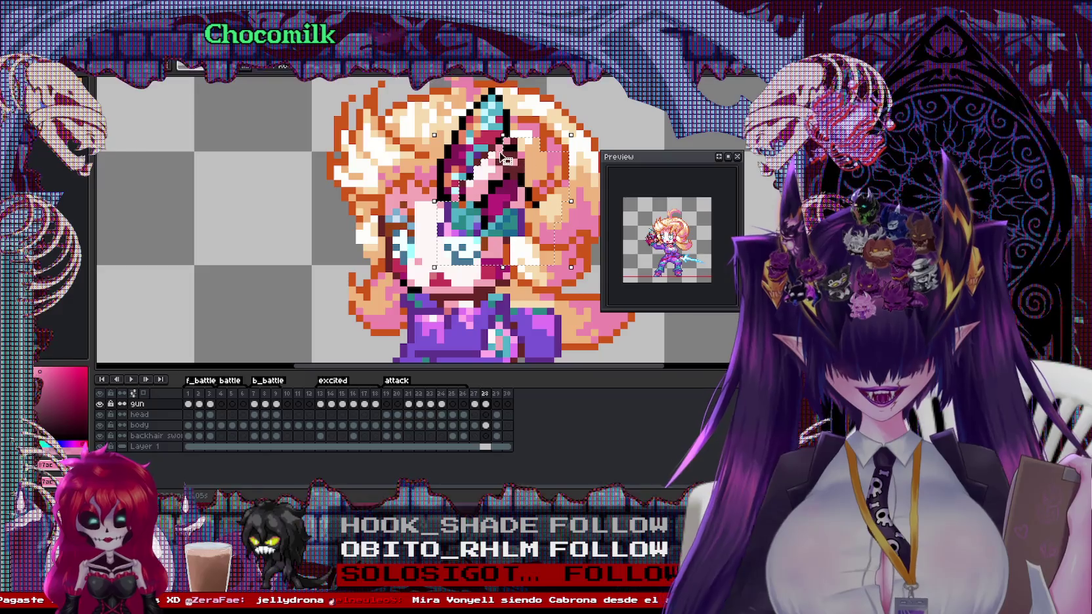
key(ctrl+z)
drag(505, 189, 497, 190)
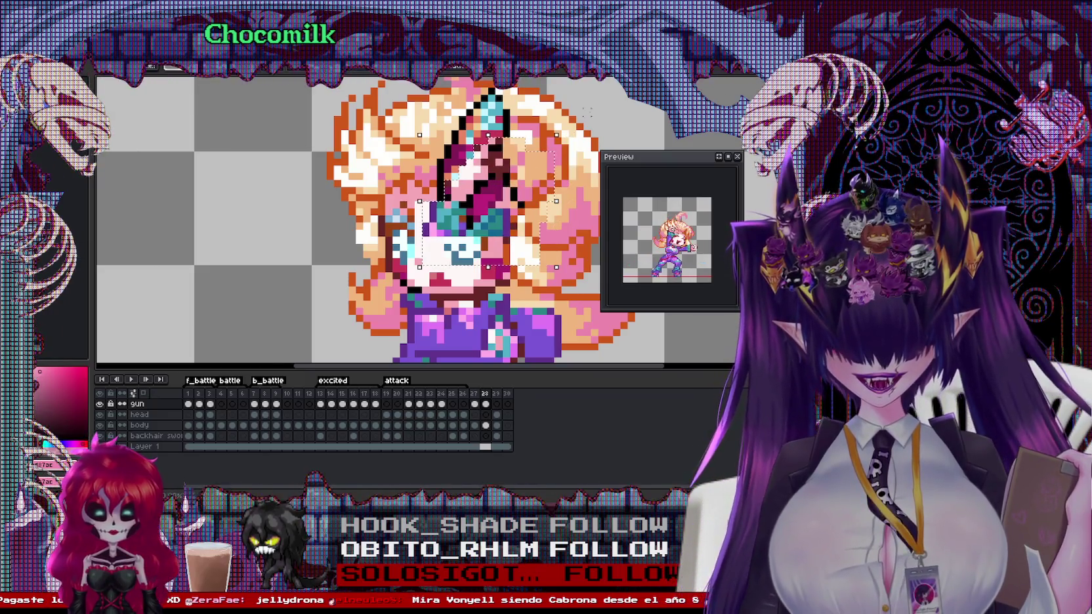
scroll(587, 118, up, 2)
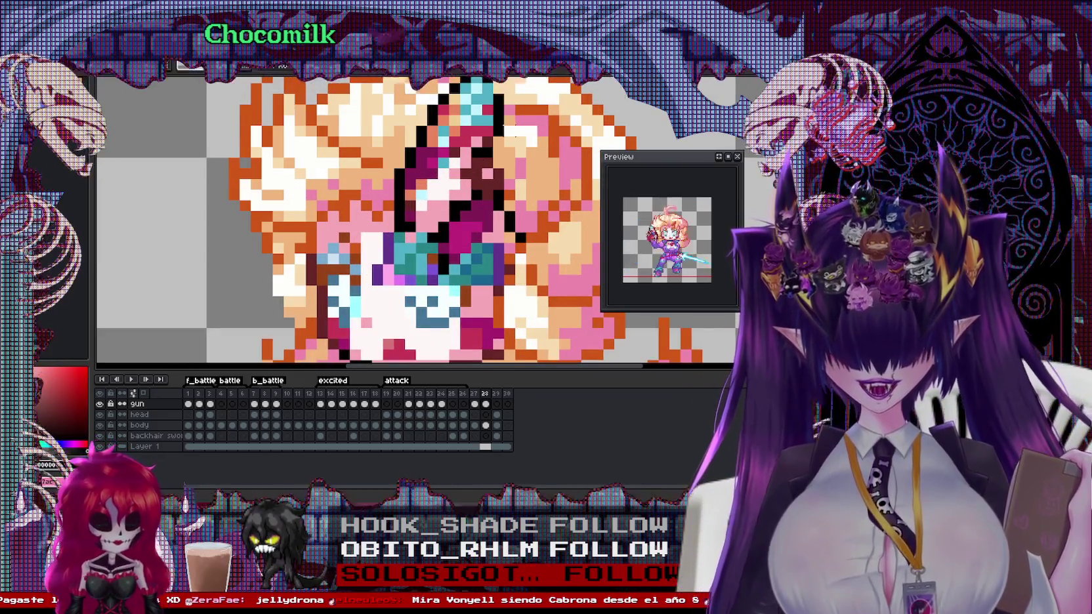
Draw a short black outline stroke on the face and reselect the head
drag(511, 155, 512, 206)
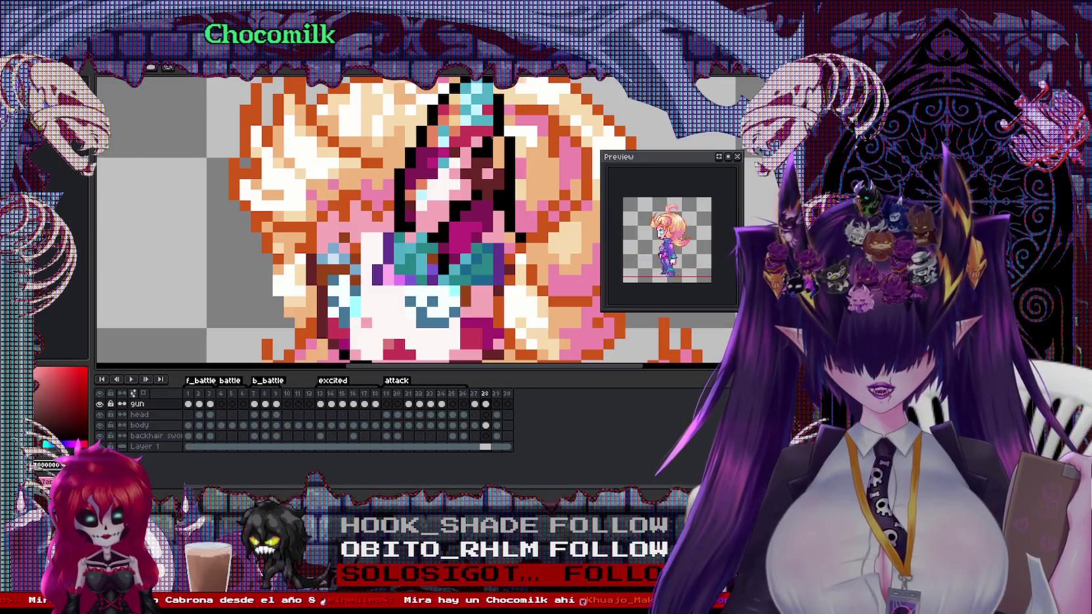
scroll(452, 124, down, 3)
drag(438, 122, 550, 227)
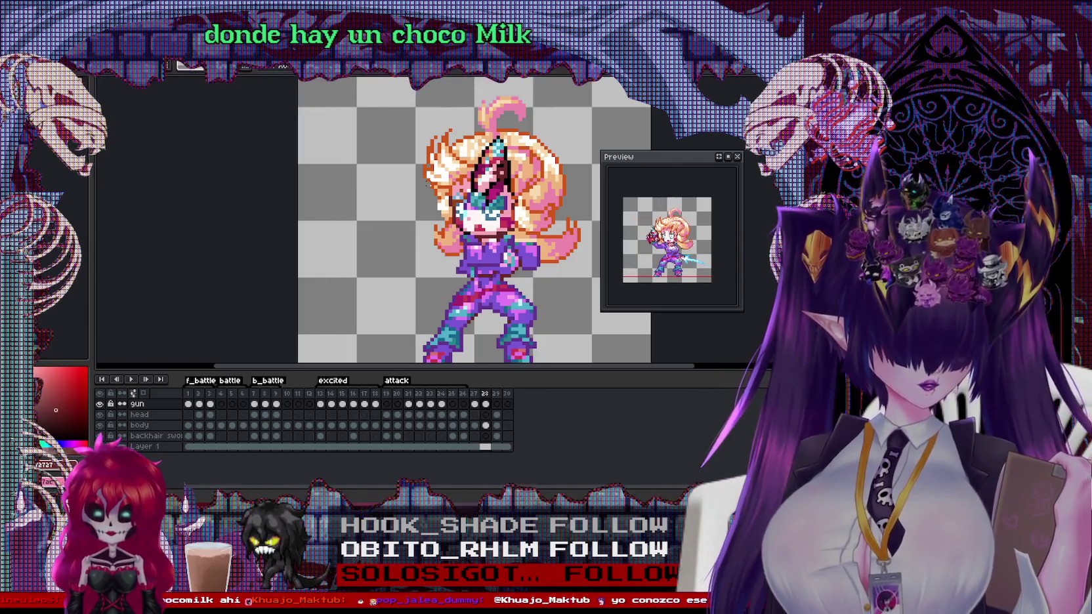
scroll(518, 269, up, 1)
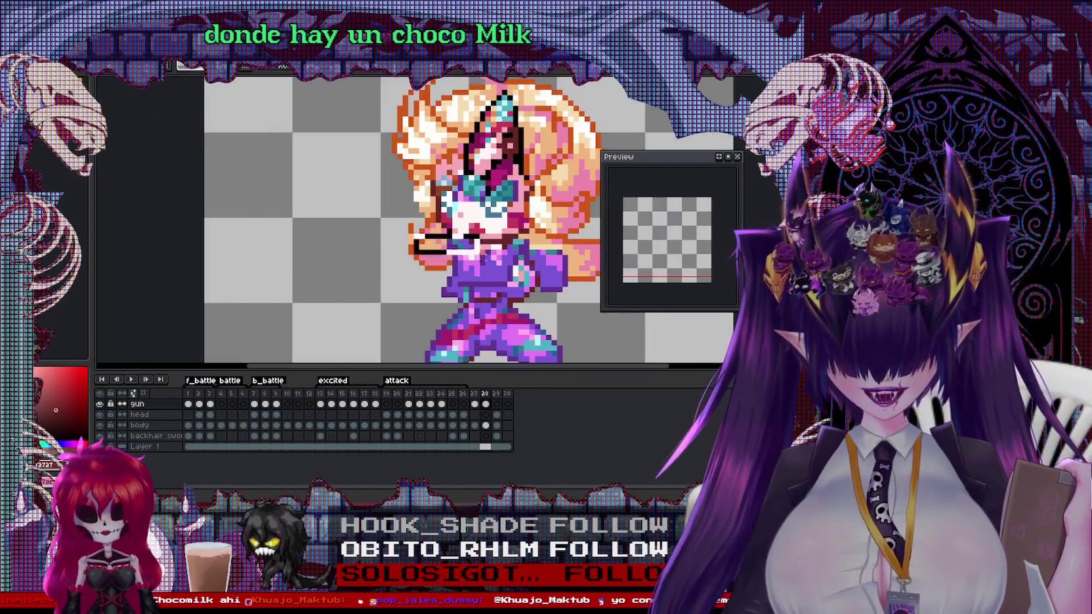
Paste crossed arms onto the torso, position them and commit
key(ctrl+v)
drag(486, 266, 484, 278)
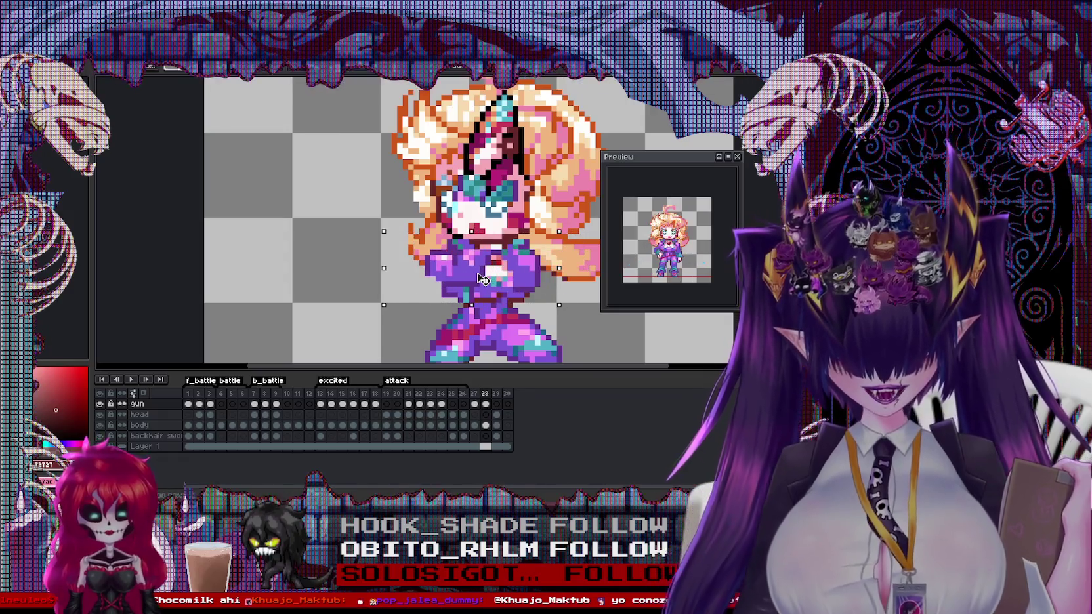
key(Return)
scroll(479, 276, up, 1)
drag(413, 212, 492, 301)
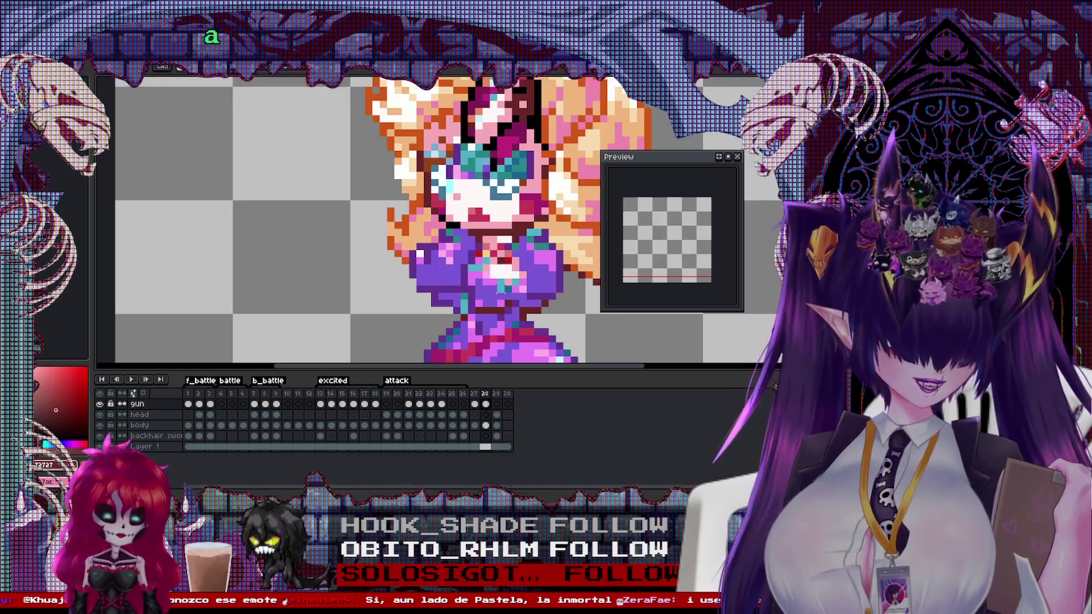
Pick the outfit purple and adjust selections around the torso, body and hands
alt+click(464, 269)
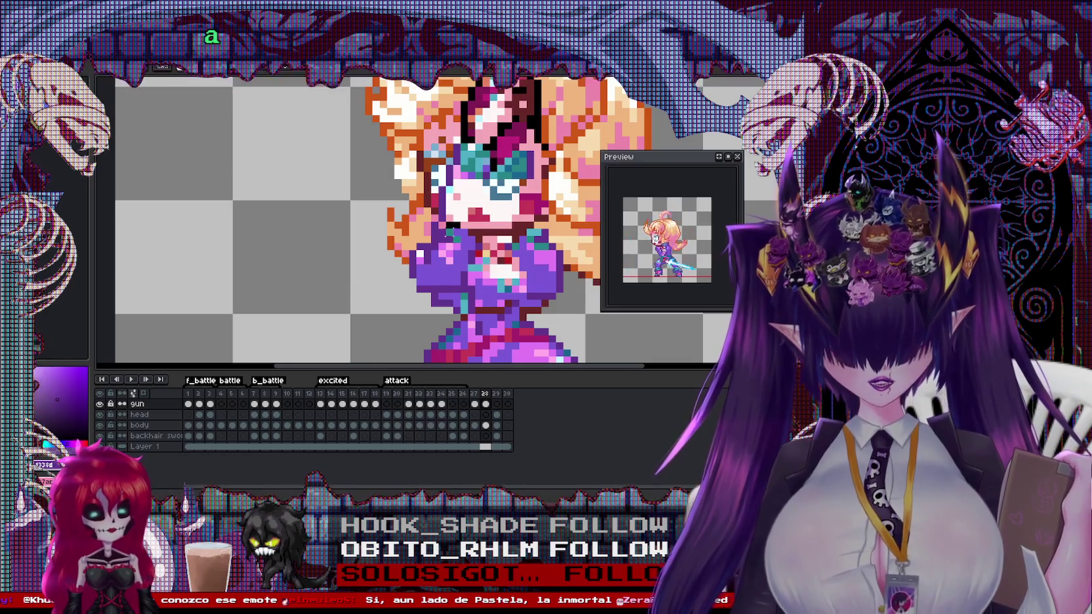
drag(436, 219, 499, 309)
drag(436, 264, 429, 264)
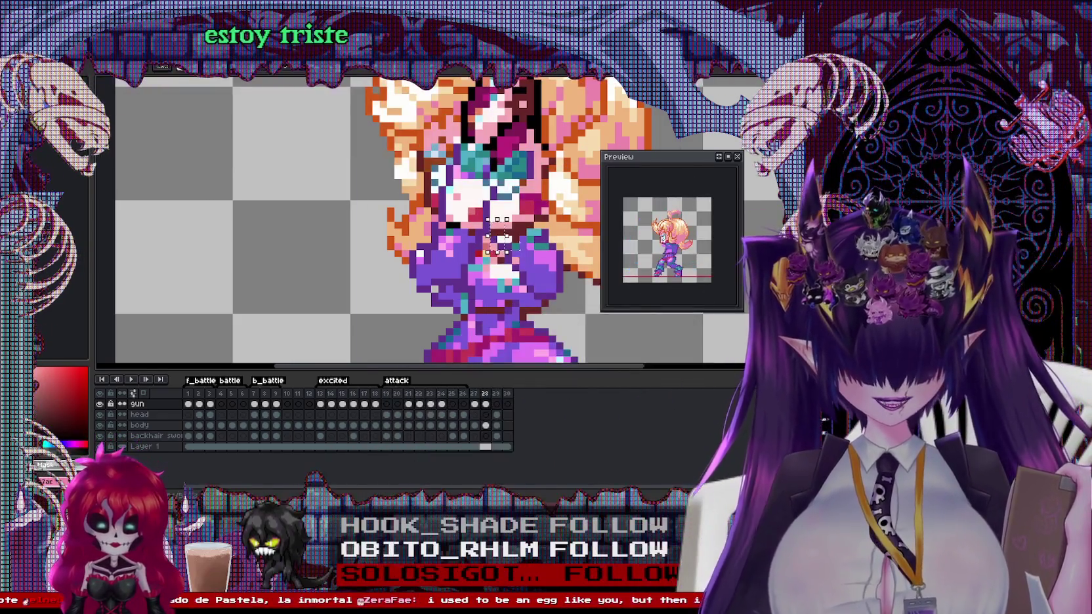
alt+click(560, 261)
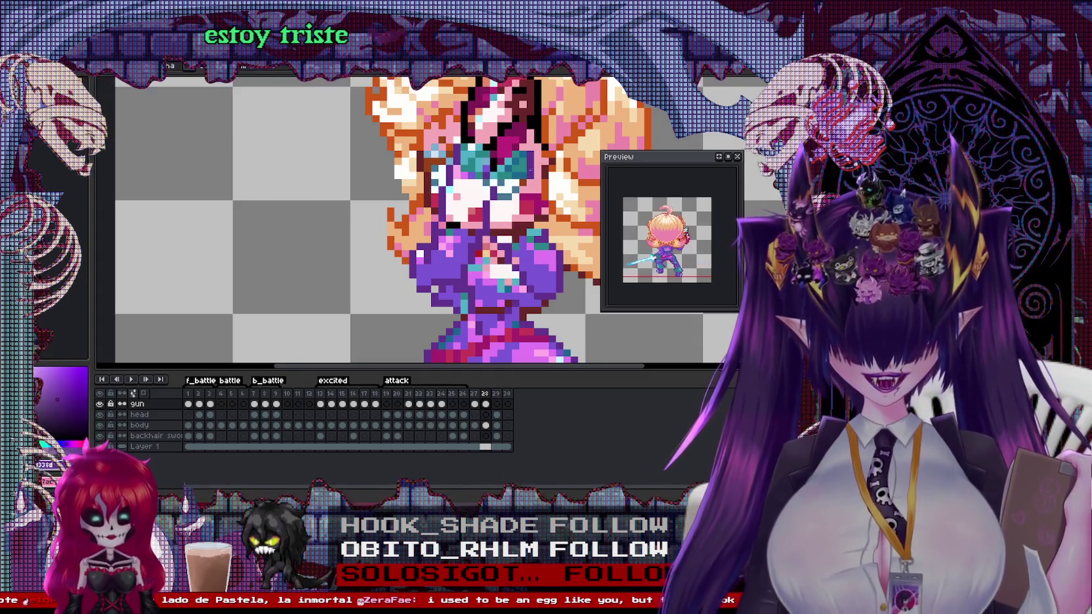
click(531, 263)
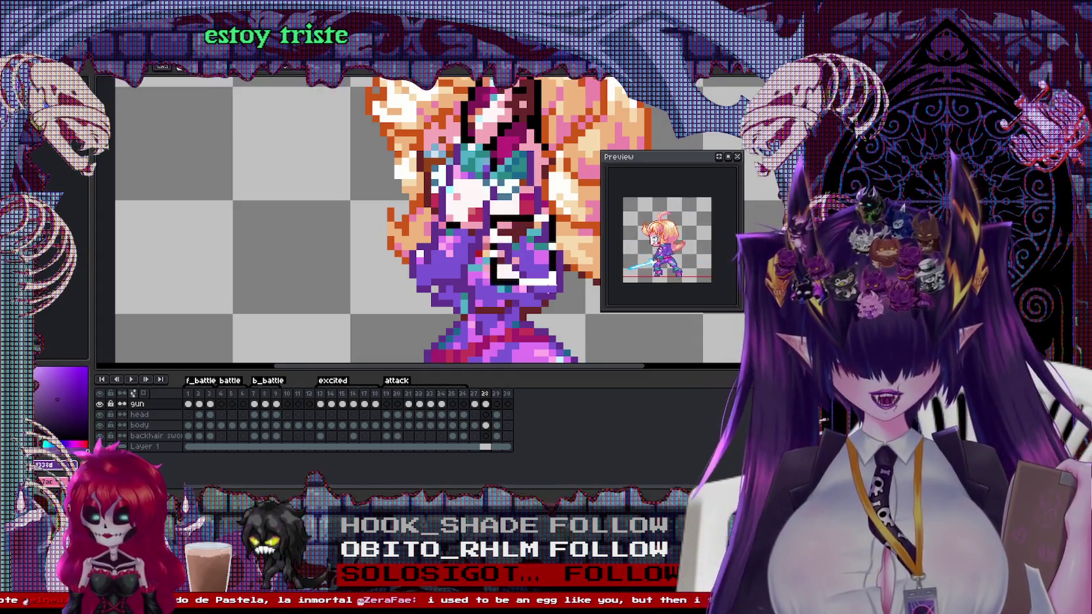
drag(572, 296, 577, 299)
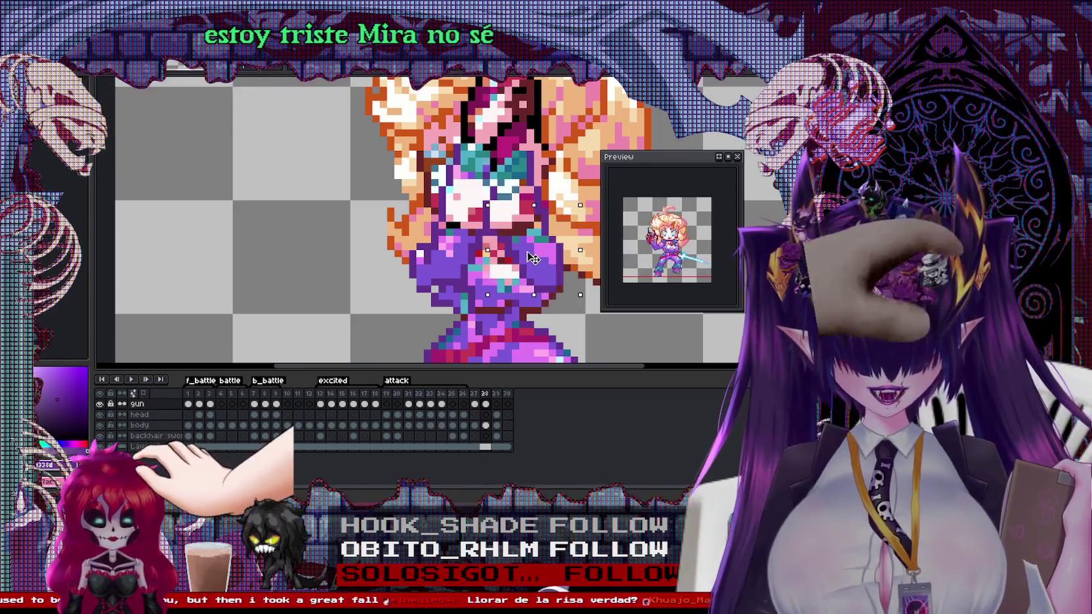
click(574, 308)
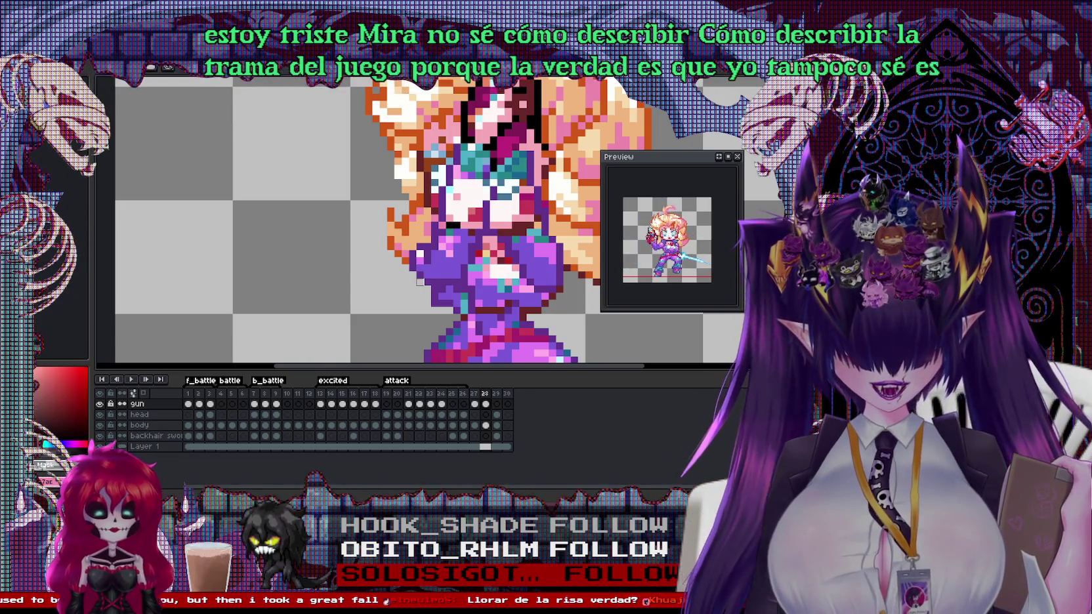
Sample medium, darker and lighter purple shades from the outfit
alt+click(420, 282)
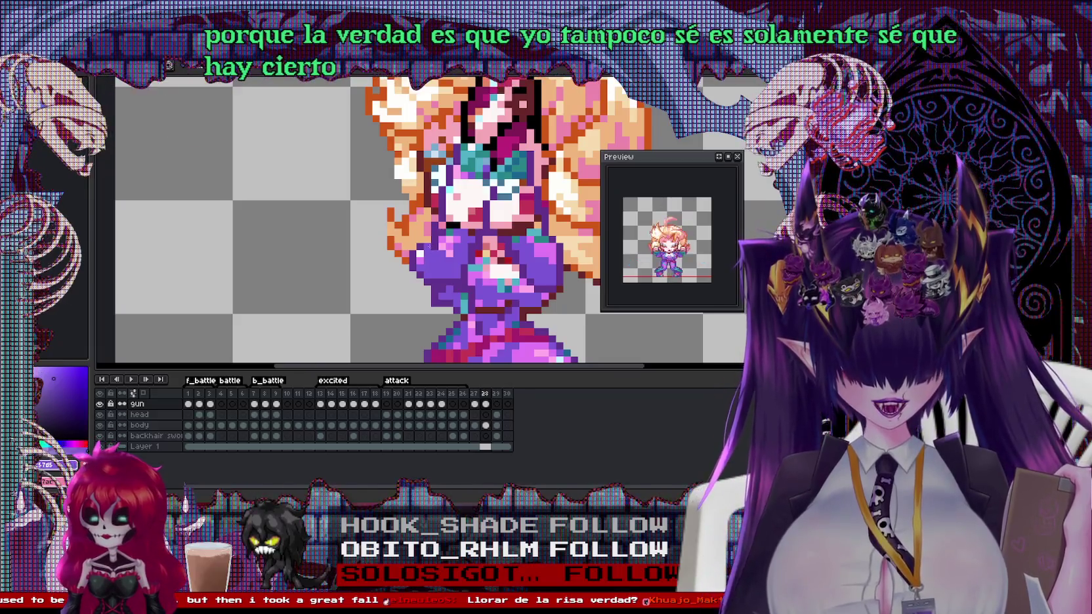
alt+click(425, 238)
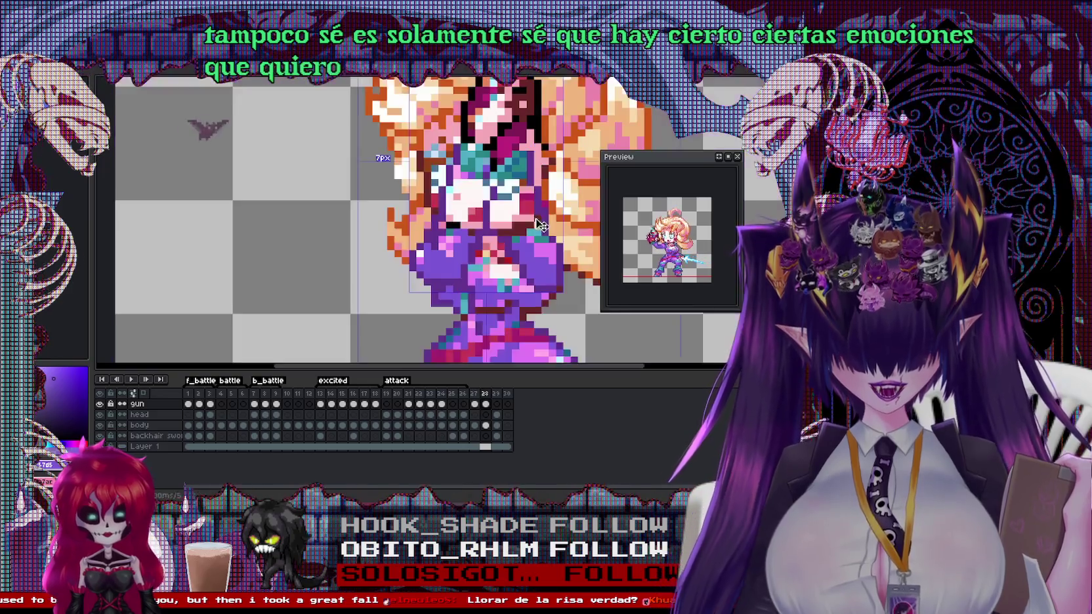
alt+click(544, 225)
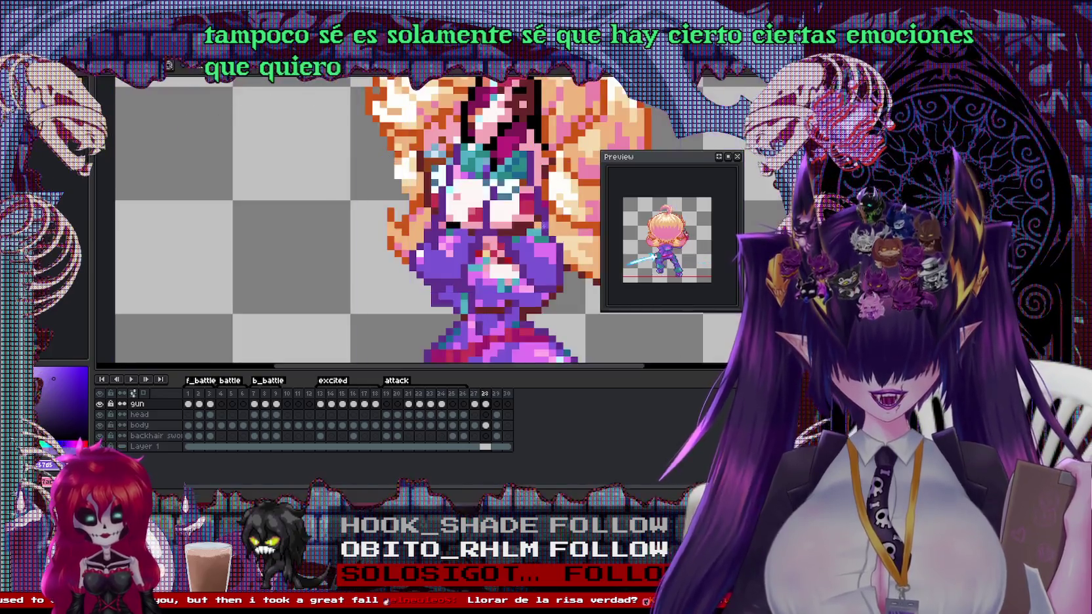
scroll(496, 222, up, 1)
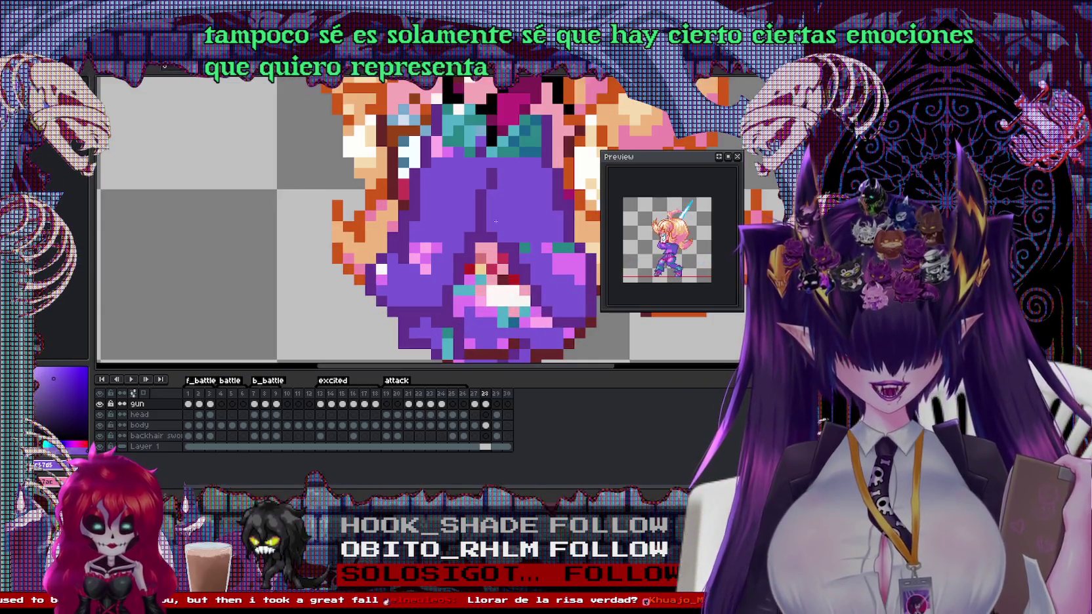
Sample the sprite's purple and teal, then dab a teal pixel on the purple outfit
scroll(489, 163, down, 1)
scroll(490, 162, down, 1)
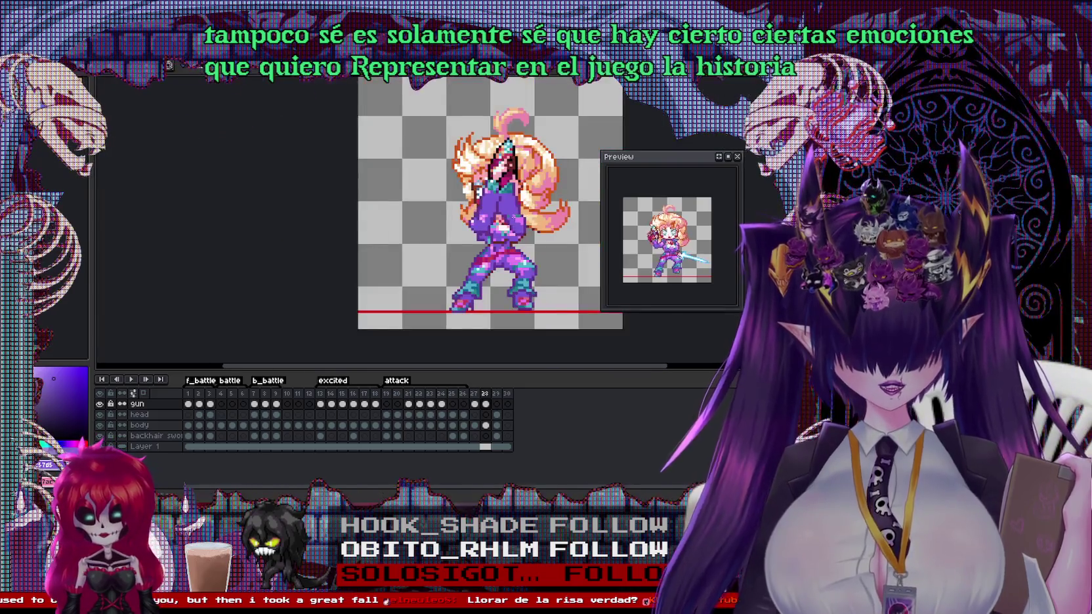
scroll(564, 200, up, 1)
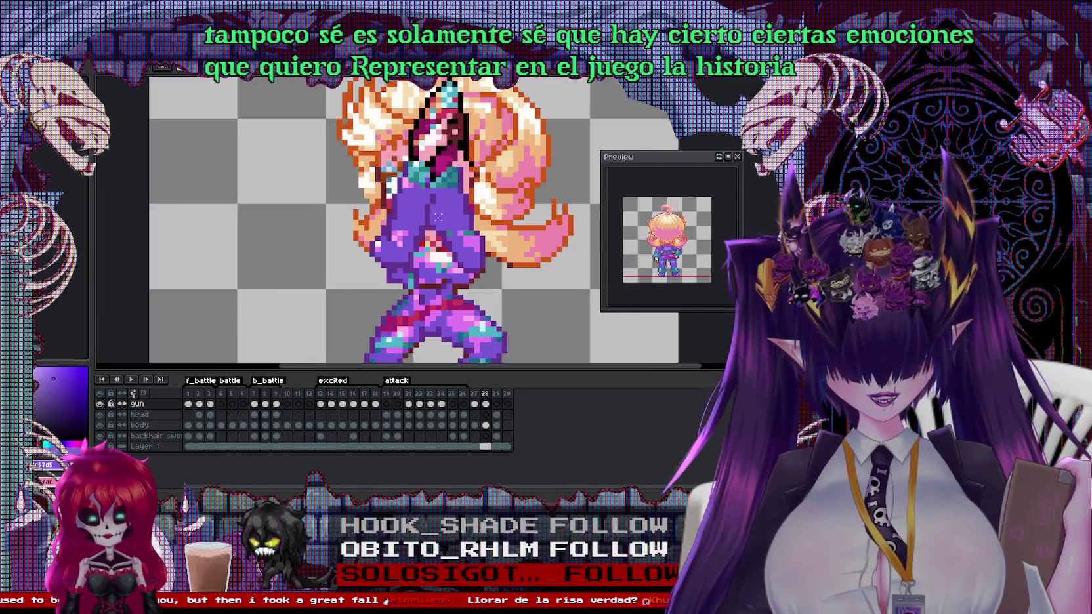
mouse_move(433, 212)
mouse_down()
mouse_move(509, 291)
mouse_move(461, 241)
mouse_up()
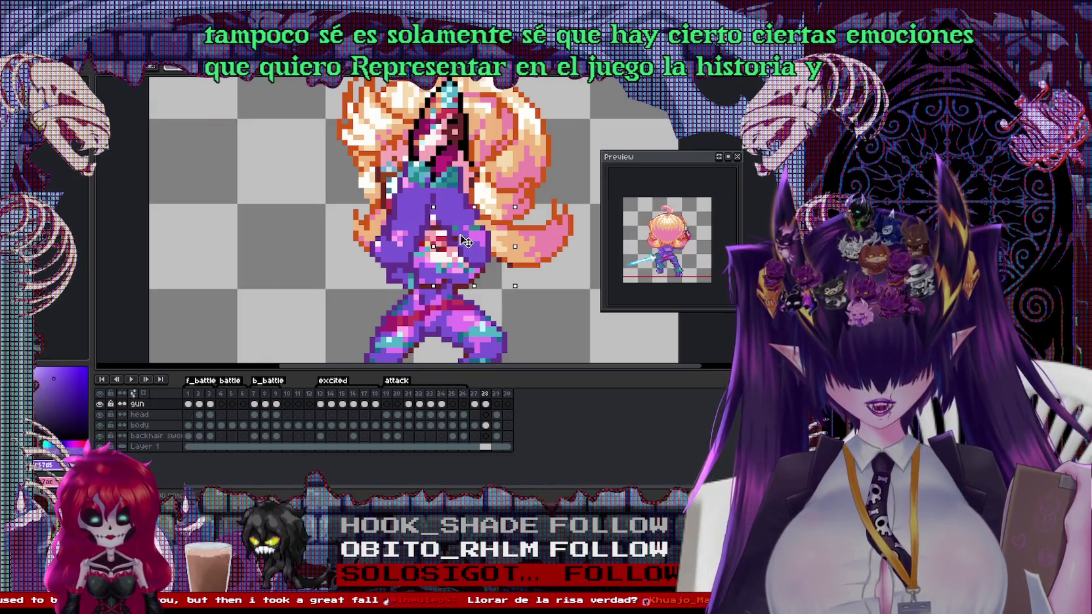
scroll(408, 169, up, 1)
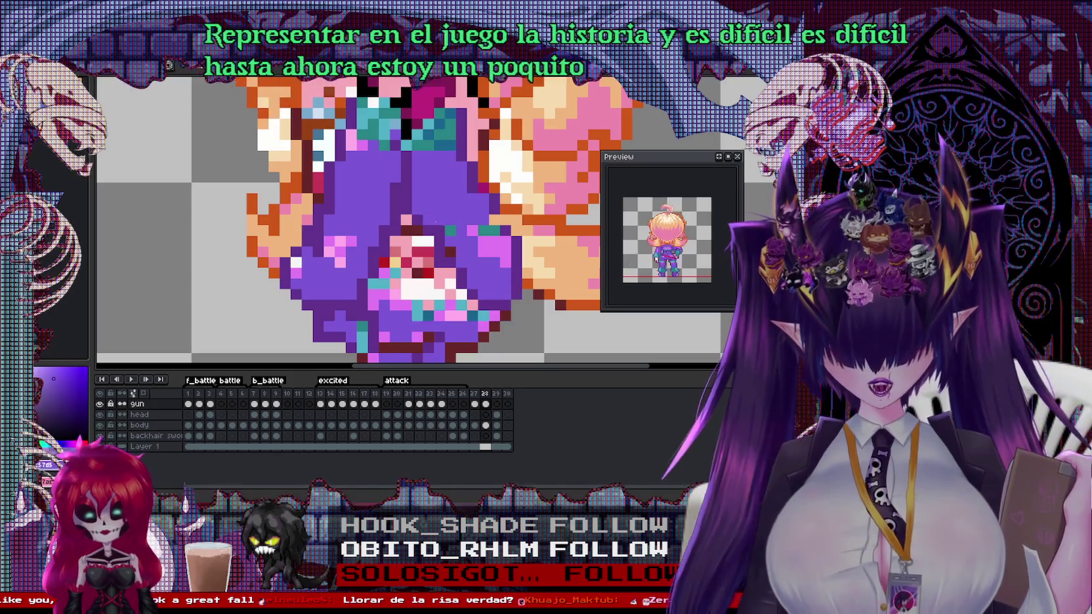
alt+click(450, 263)
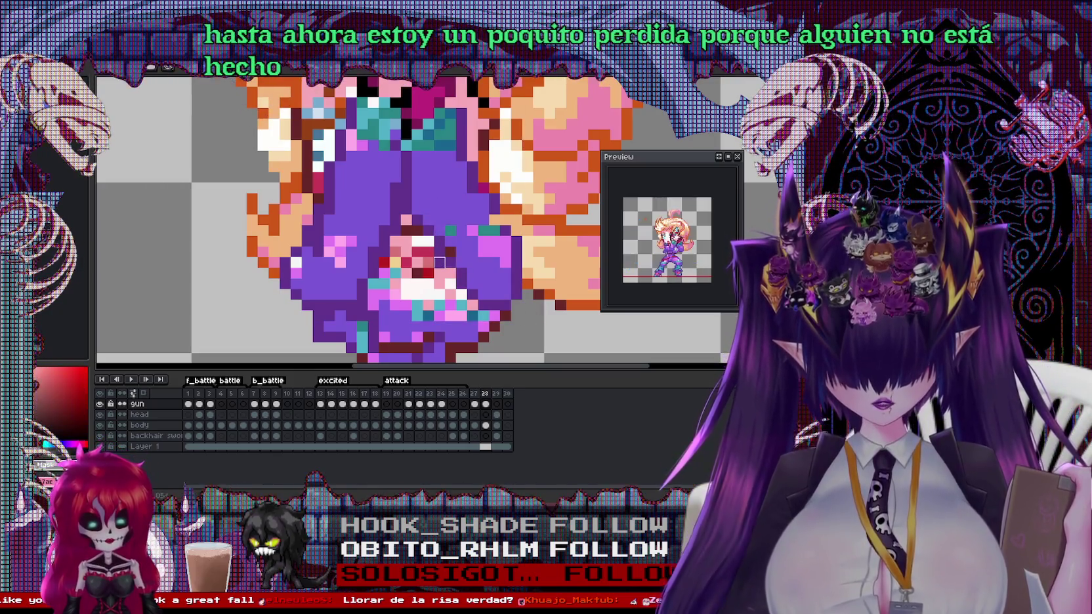
alt+click(475, 152)
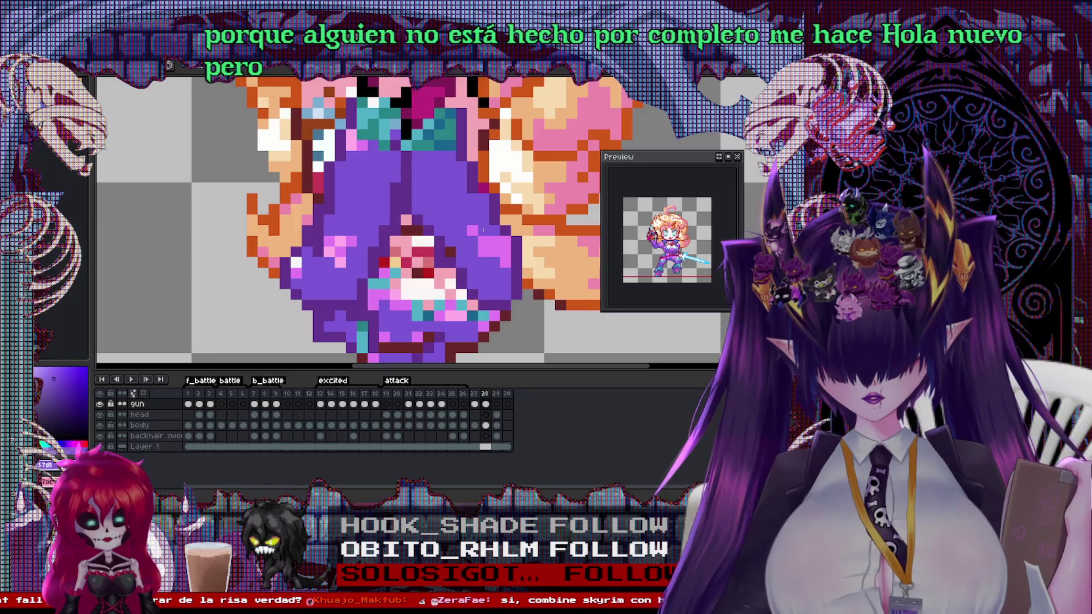
alt+click(446, 139)
click(342, 166)
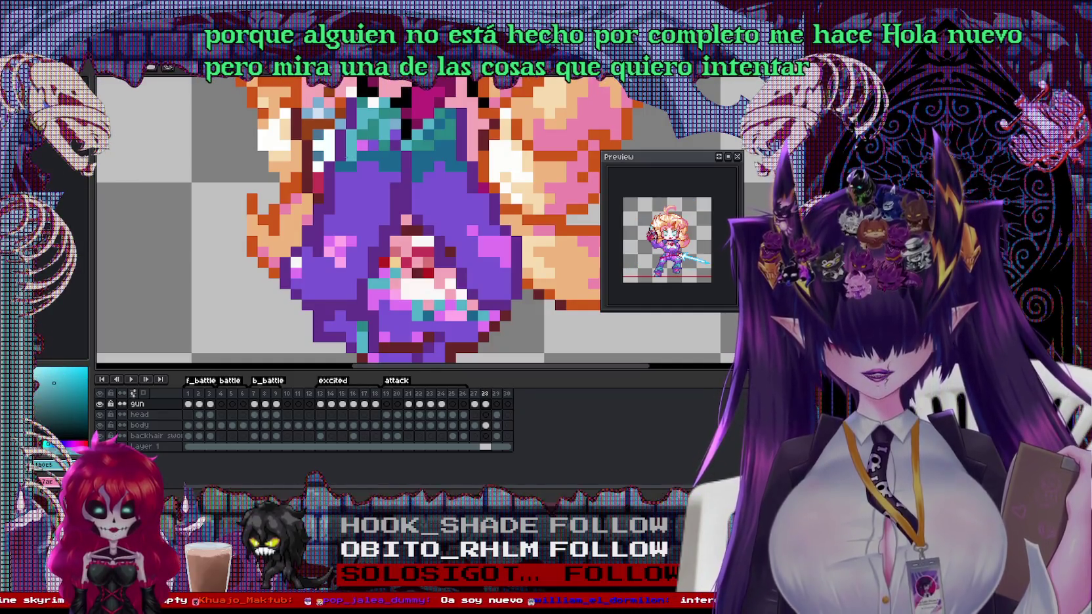
Zoom out and back in on the torso while picking purple, red and magenta colours
alt+click(359, 145)
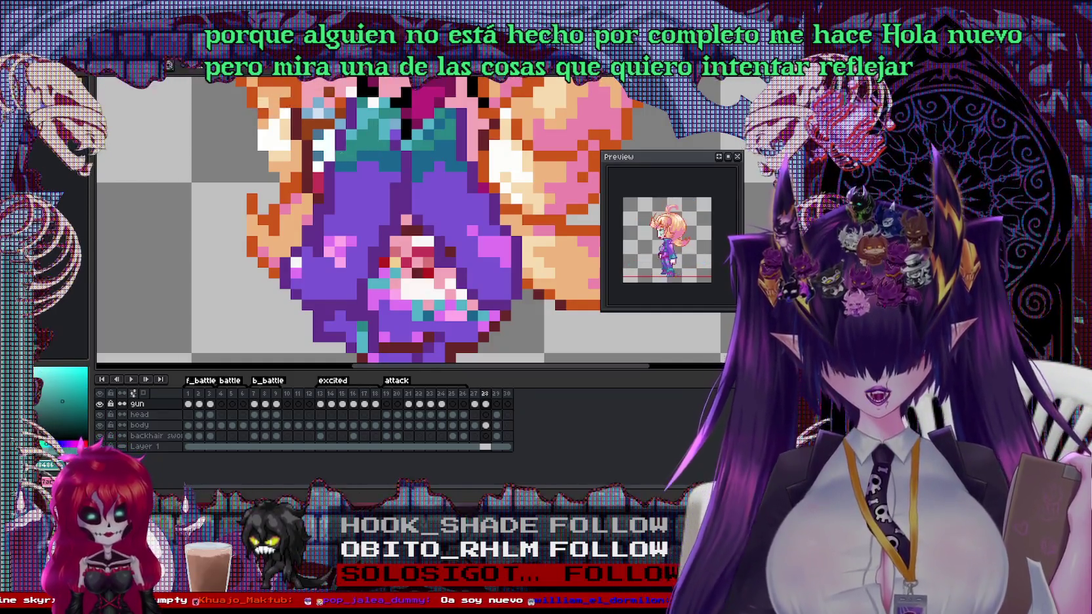
key(minus)
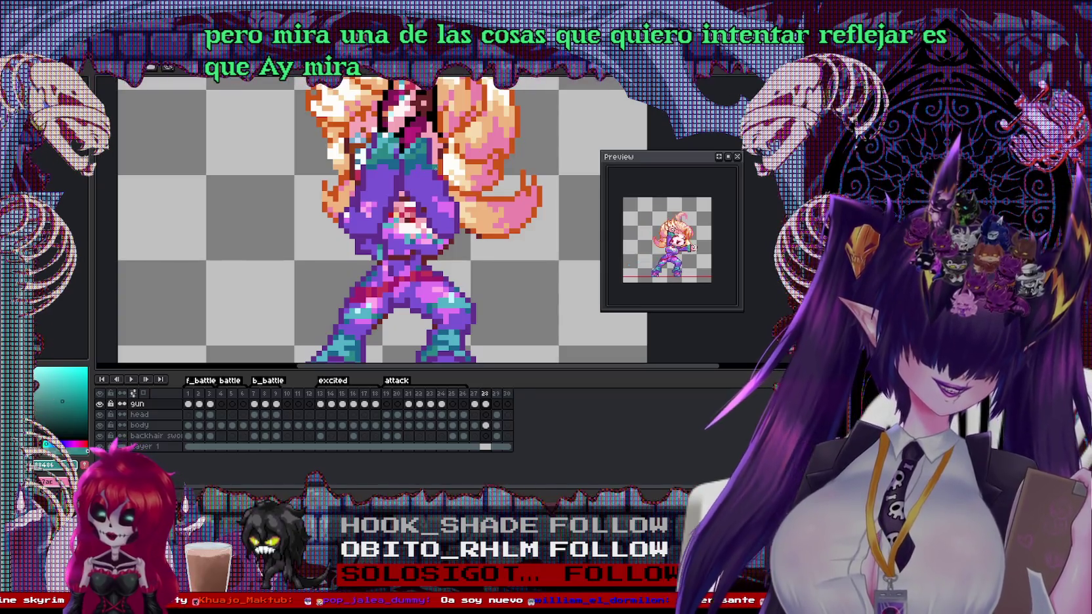
key(plus)
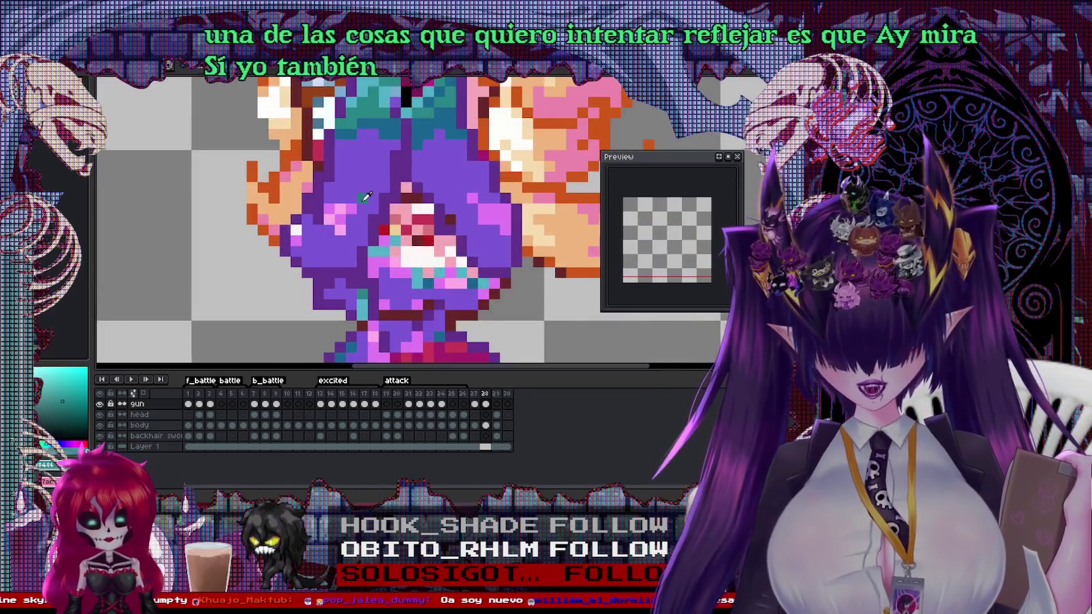
alt+click(361, 198)
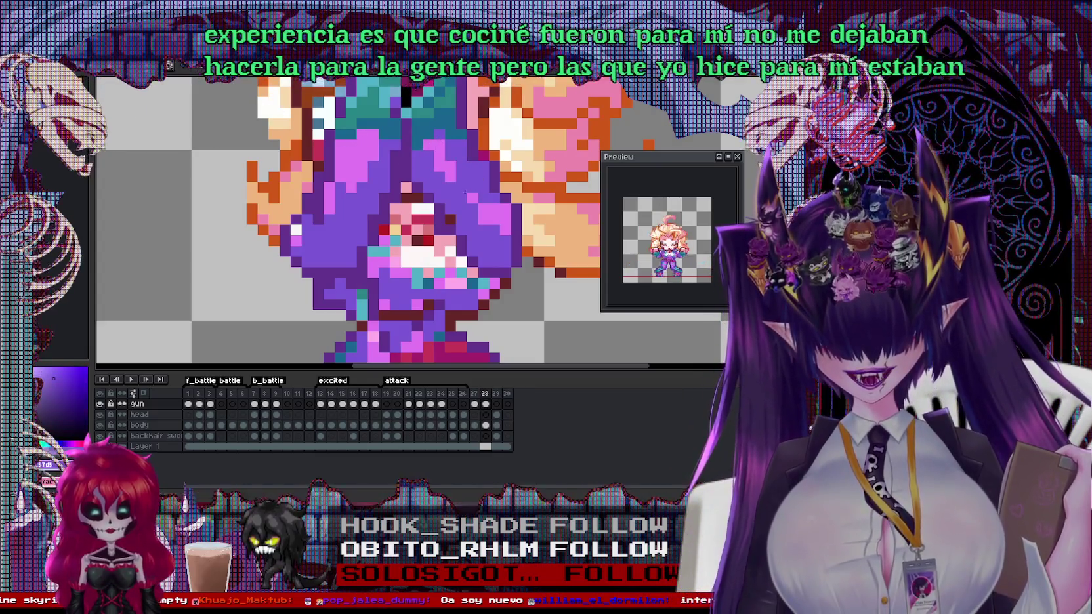
alt+click(486, 218)
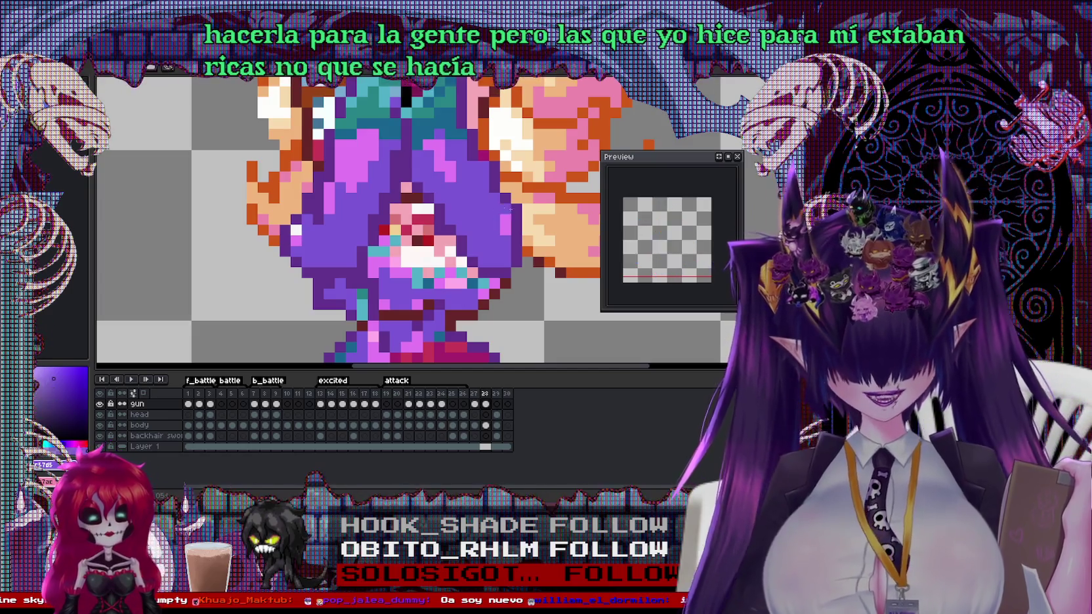
alt+click(549, 271)
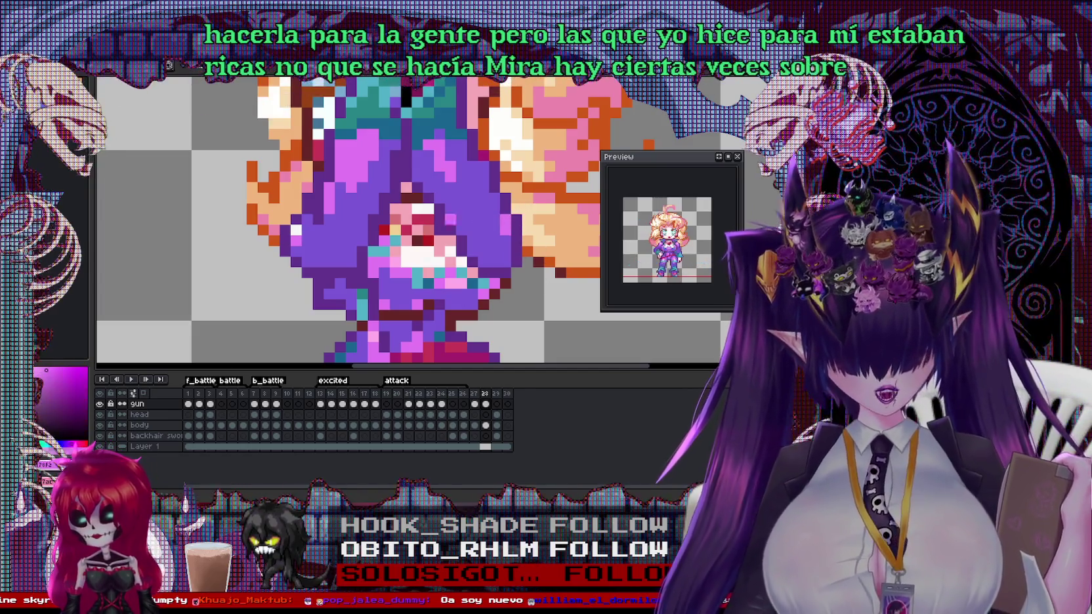
alt+click(315, 223)
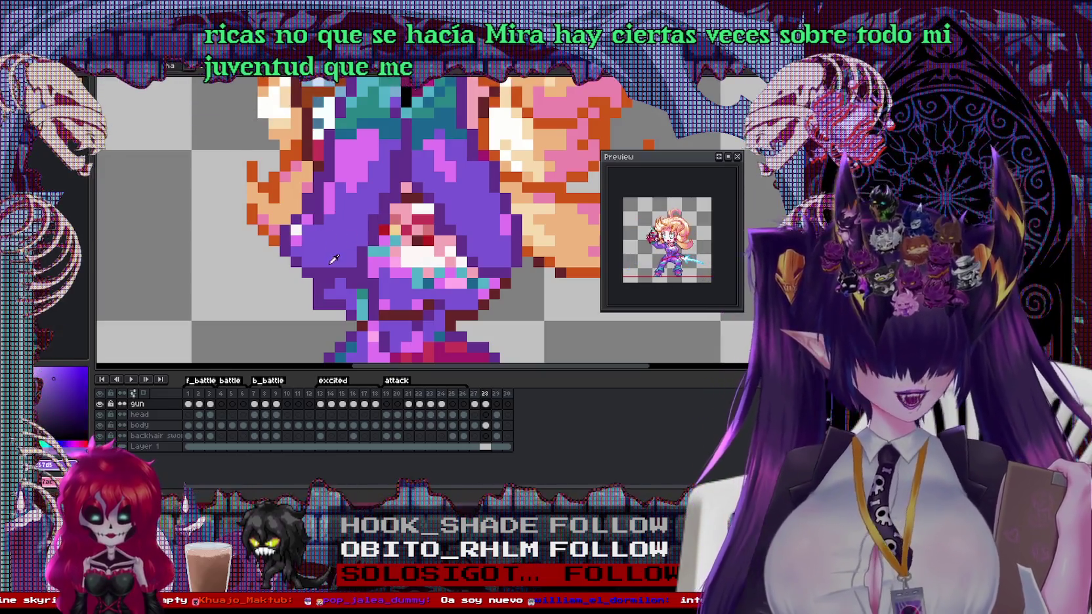
Step with Ctrl+Tab to a different animation frame
key(ctrl+Tab)
scroll(400, 223, up, 1)
key(ctrl+Tab)
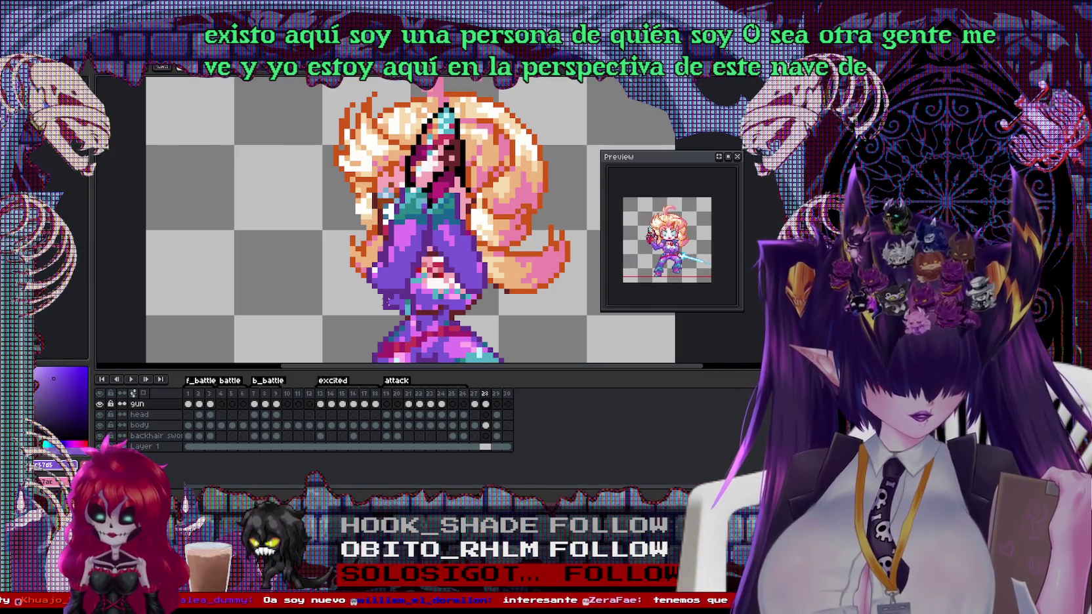
Select rectangles over the character's torso up close, then clear the selection
scroll(475, 203, up, 1)
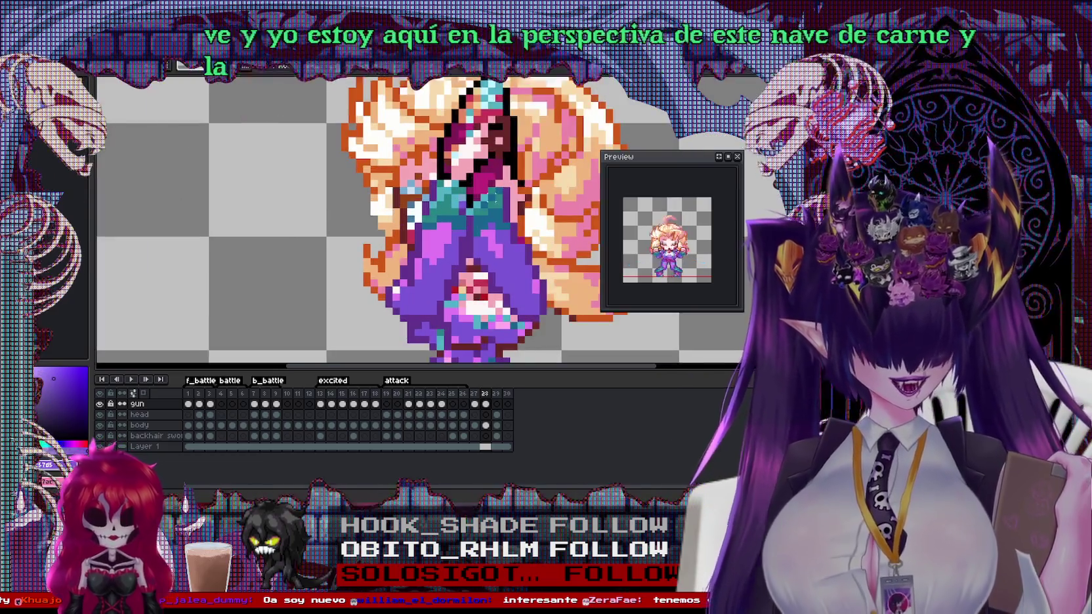
scroll(474, 203, up, 1)
drag(470, 195, 519, 252)
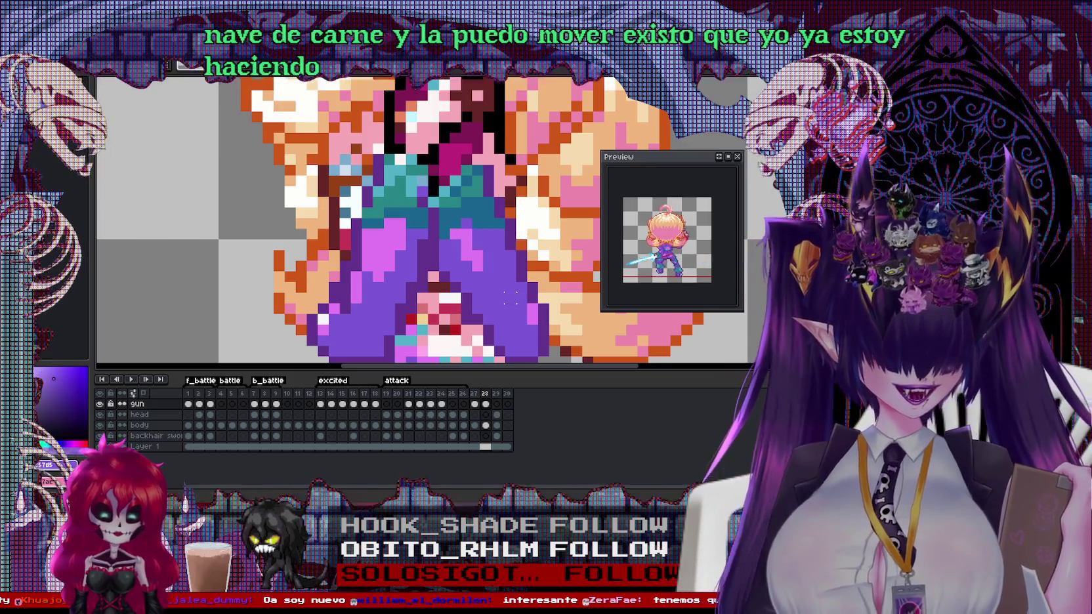
scroll(497, 225, down, 2)
scroll(496, 225, up, 2)
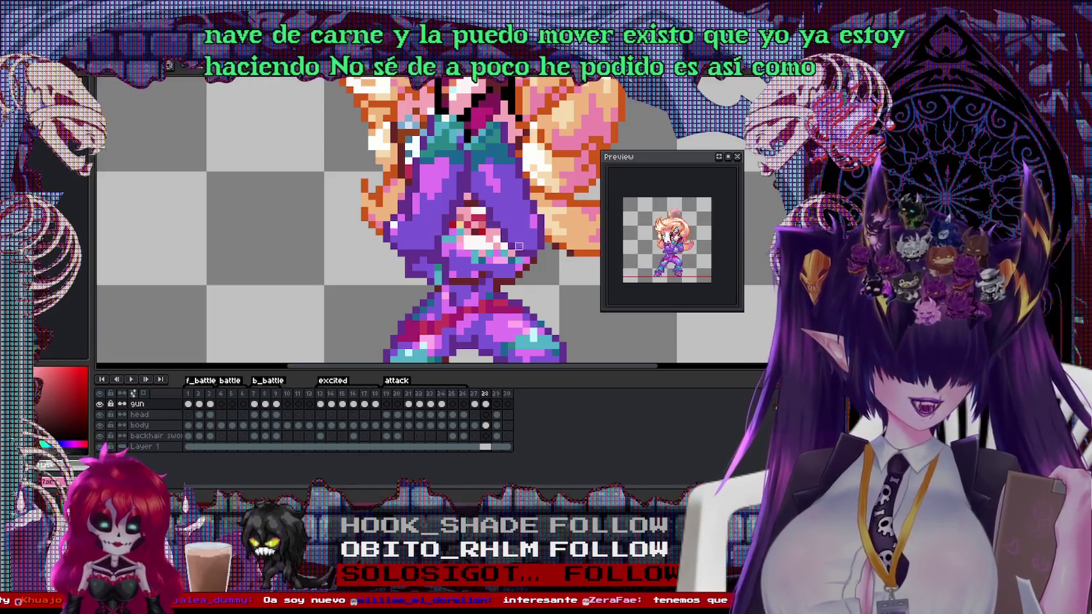
scroll(526, 227, down, 1)
scroll(526, 227, down, 1)
scroll(526, 226, up, 2)
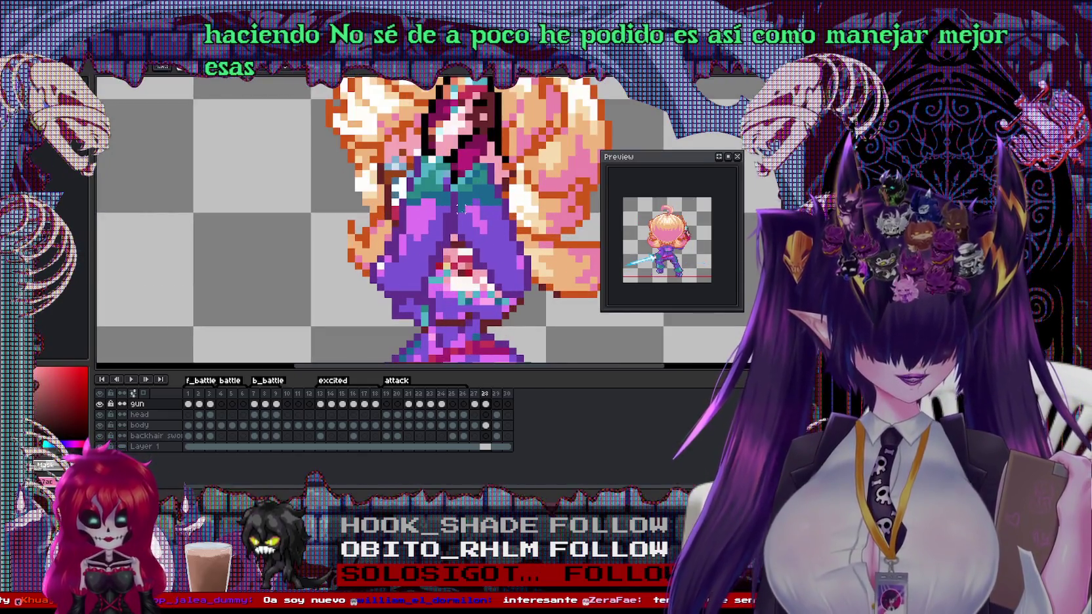
drag(455, 203, 548, 300)
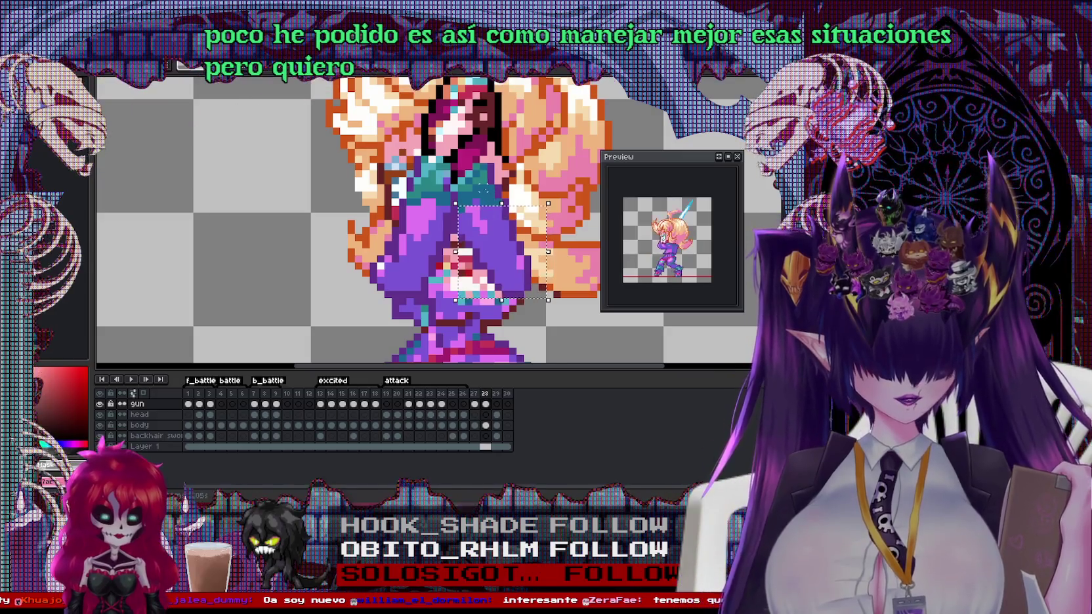
drag(502, 203, 501, 176)
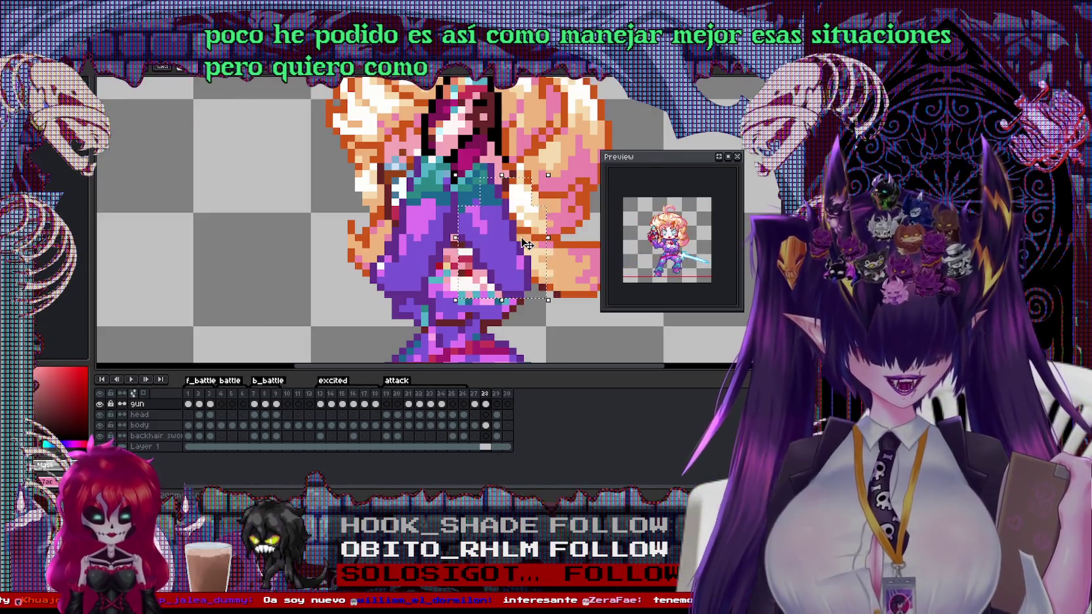
key(ctrl+d)
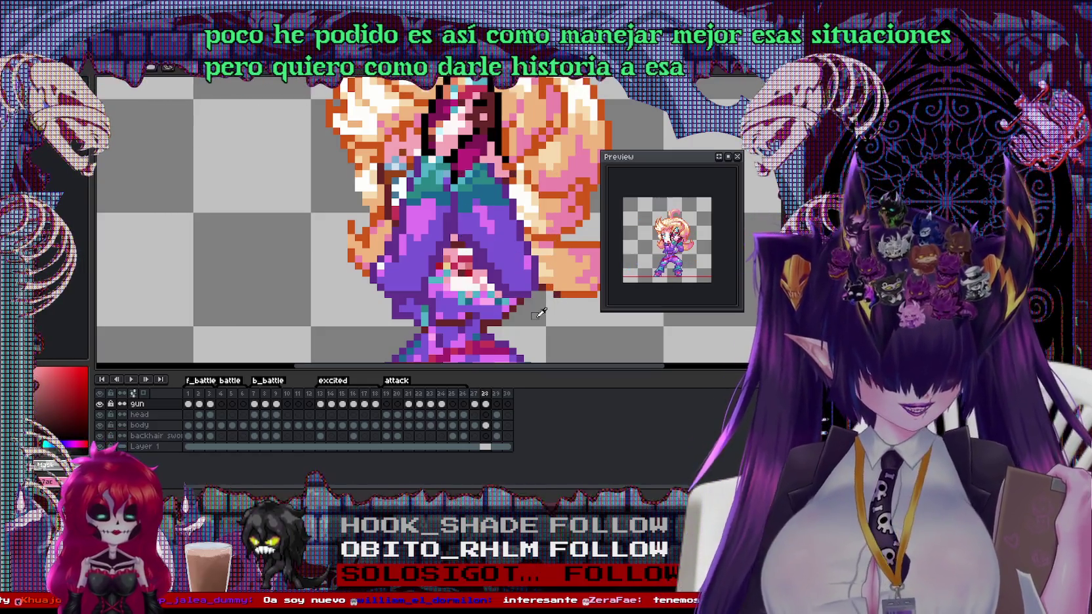
Sample the outfit purple and select the purple regions of the legs
scroll(534, 316, up, 2)
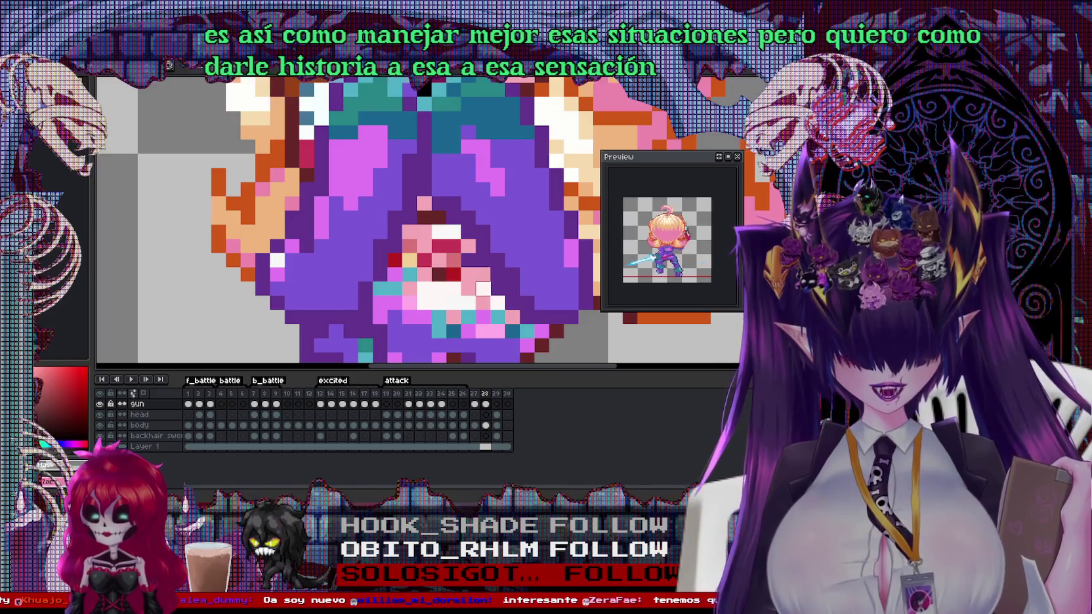
click(513, 260)
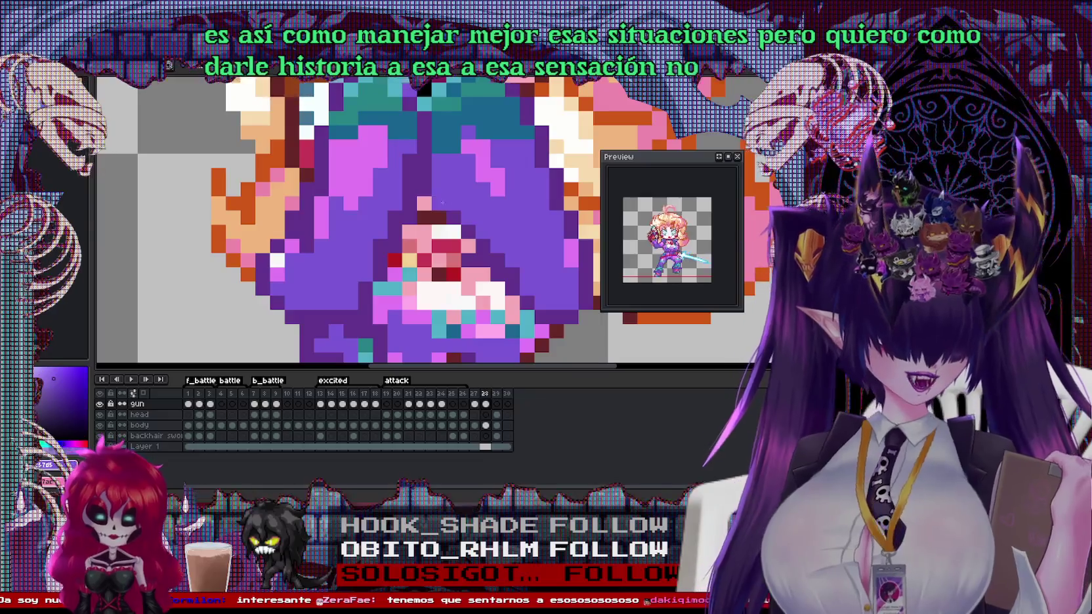
scroll(443, 203, down, 3)
scroll(379, 231, up, 2)
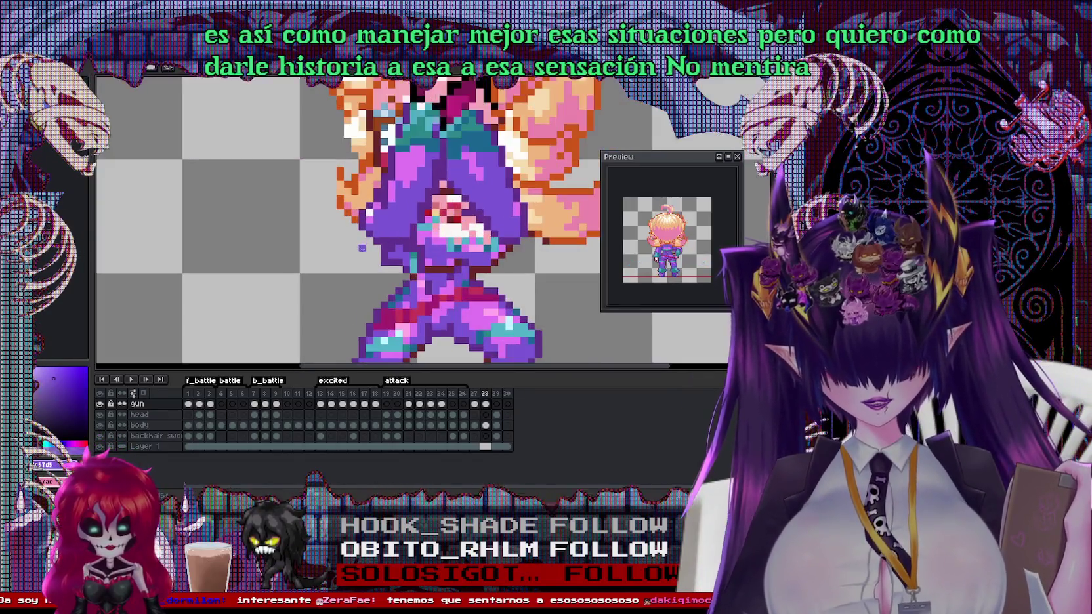
scroll(379, 243, down, 3)
scroll(380, 265, up, 3)
scroll(472, 262, up, 1)
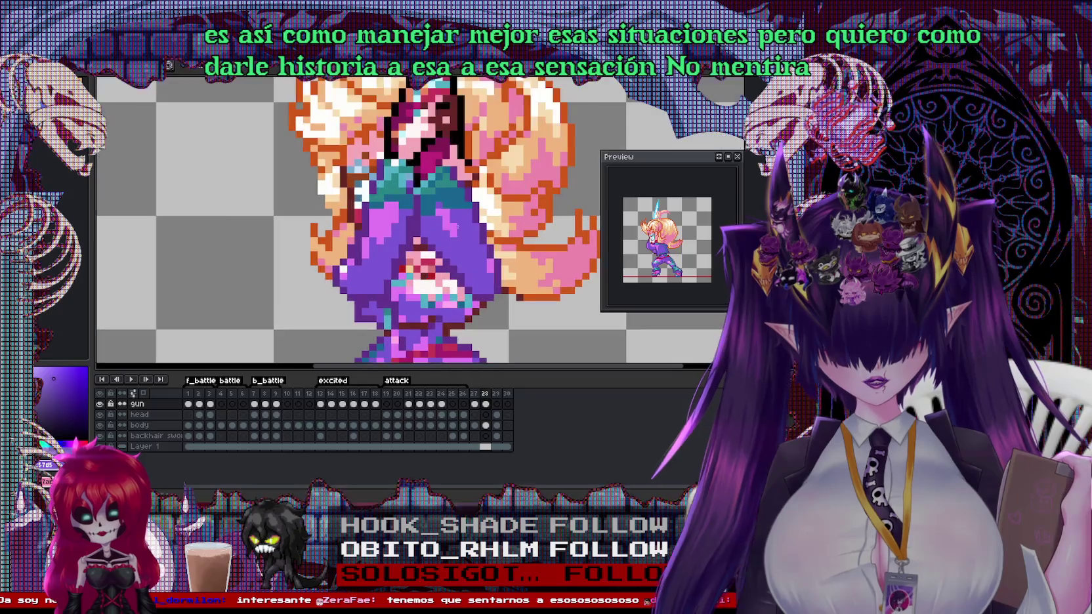
mouse_move(418, 207)
mouse_down()
mouse_move(532, 318)
mouse_move(496, 286)
mouse_up()
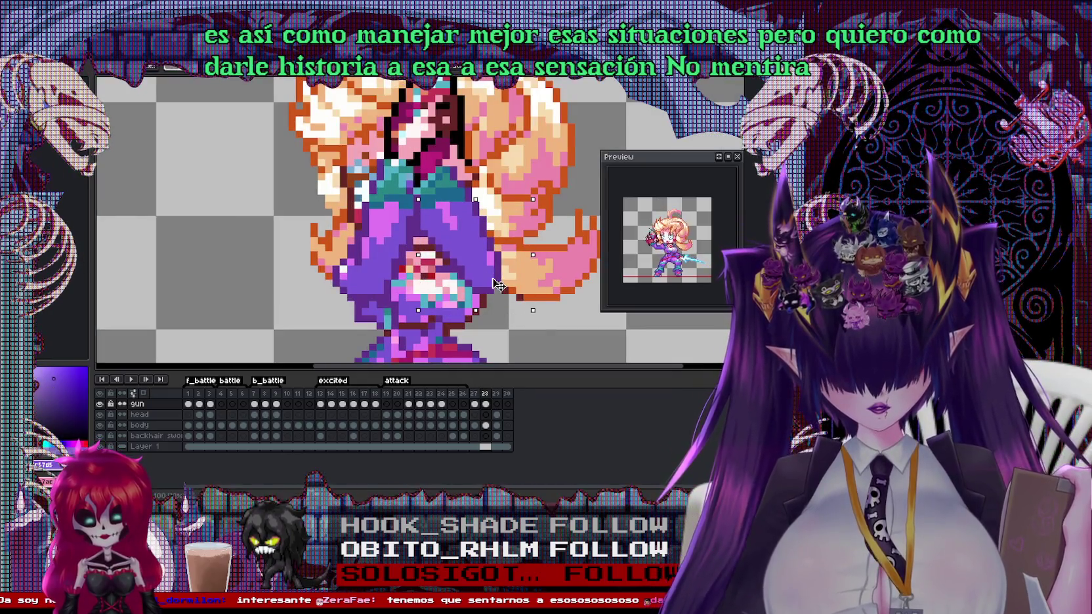
key(ctrl+d)
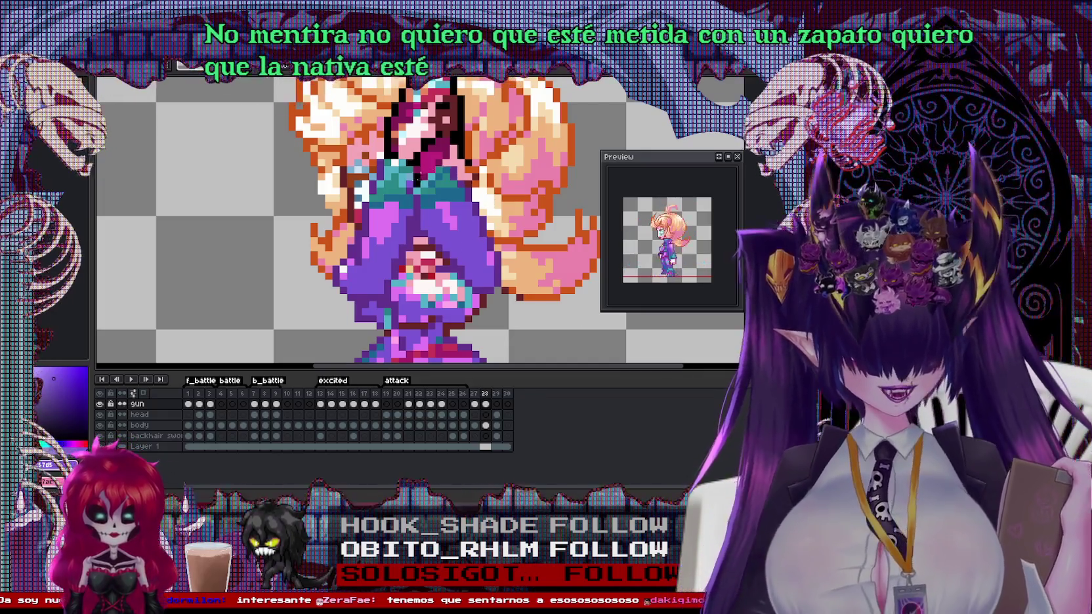
click(476, 248)
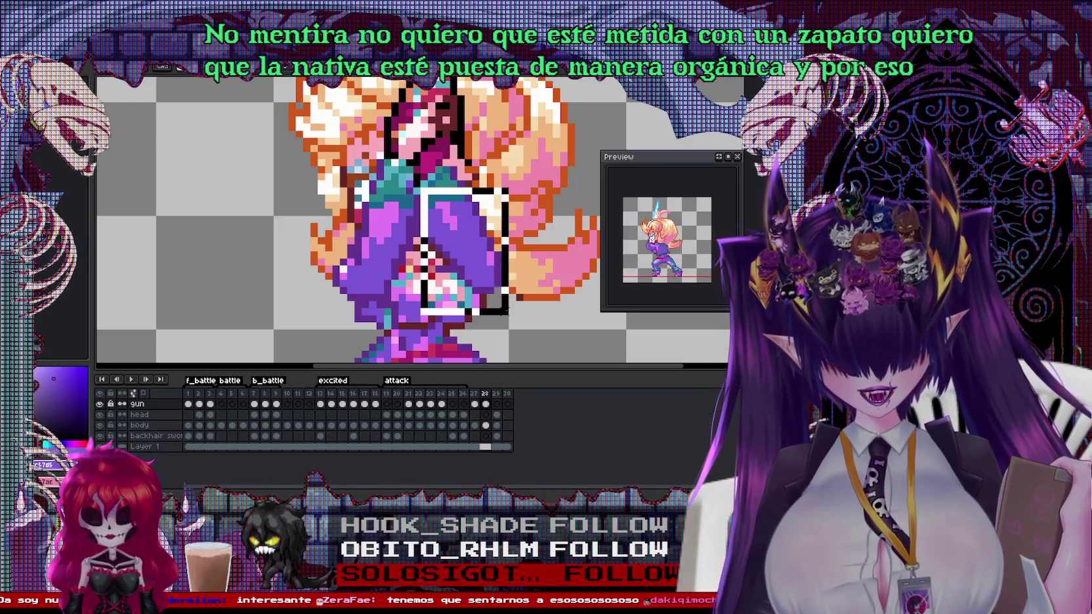
shift+click(459, 301)
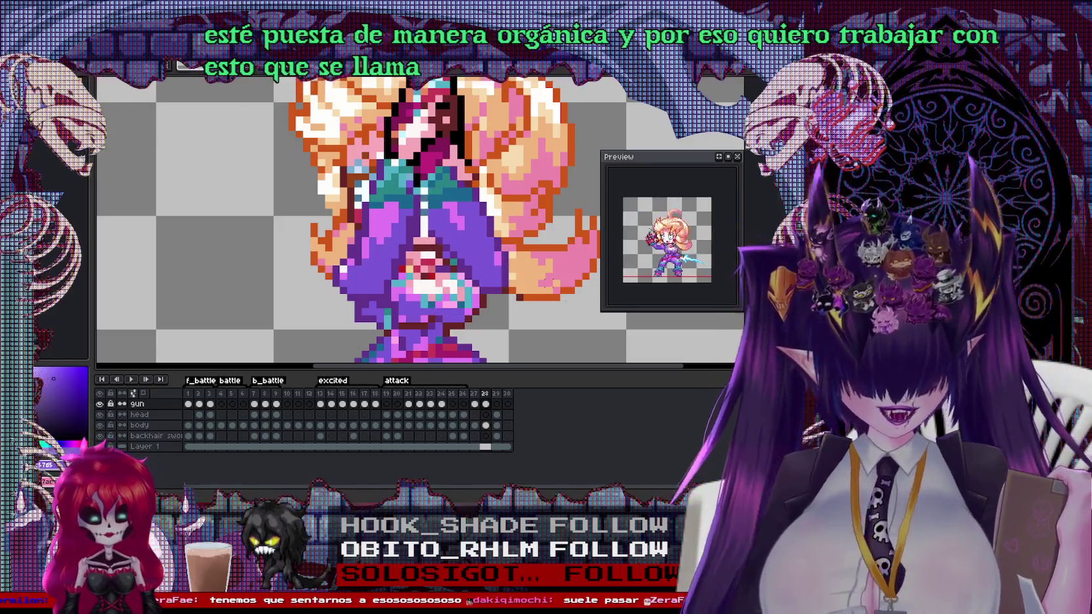
Pick a red colour, zoom around the attack pose, then bring up frame 27
scroll(449, 248, up, 1)
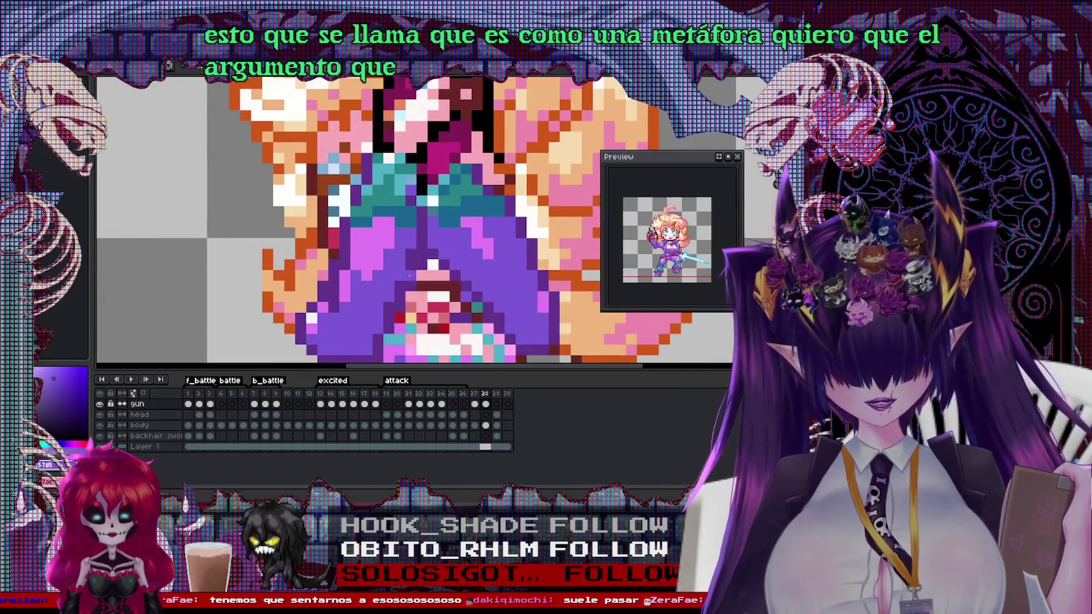
scroll(425, 246, down, 2)
scroll(419, 253, up, 1)
scroll(410, 282, up, 1)
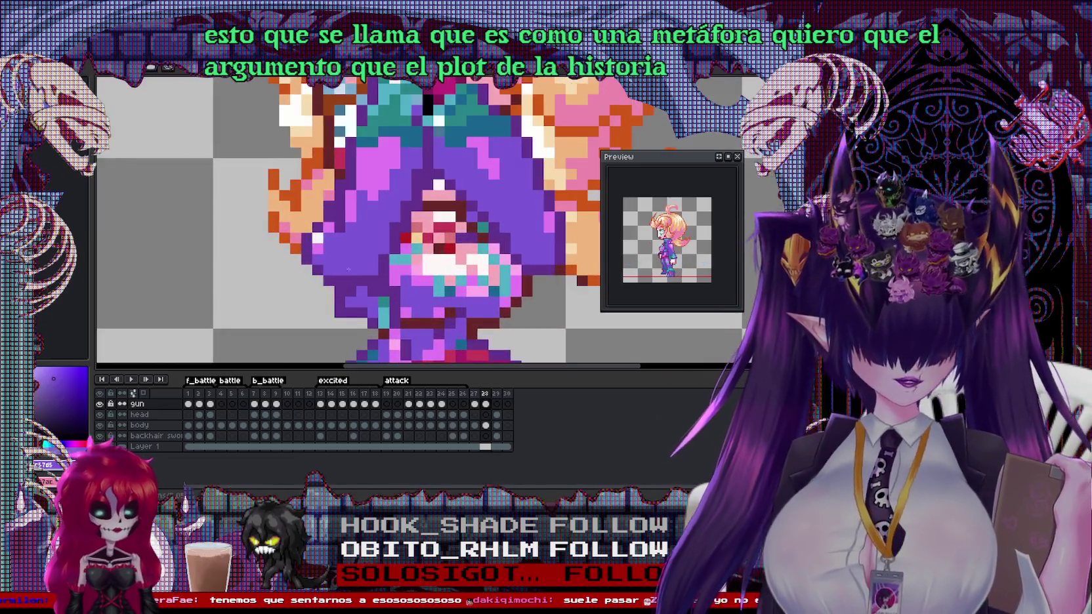
right_click(436, 322)
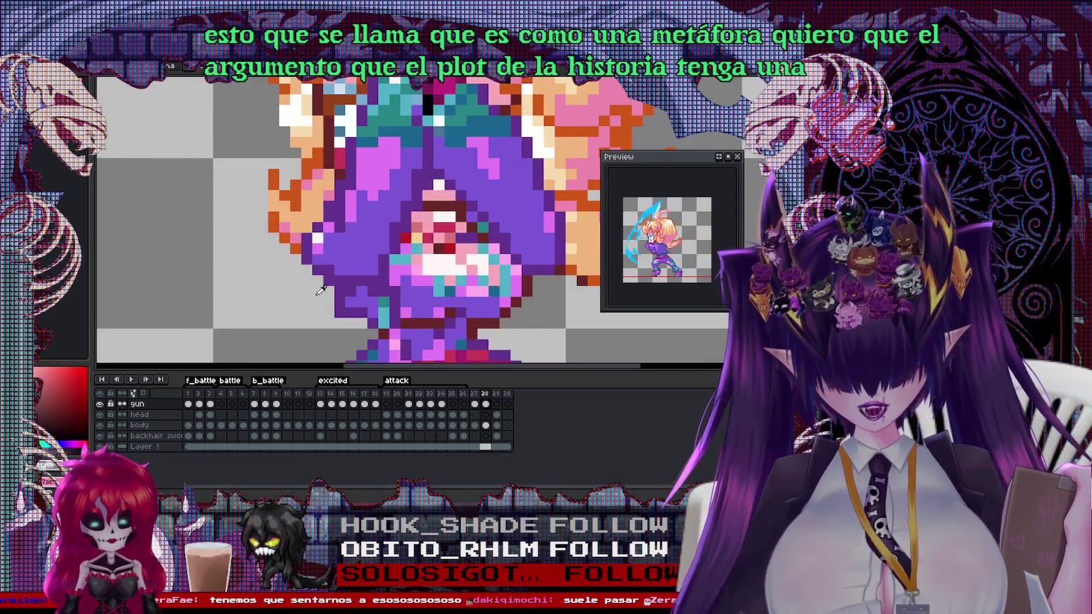
scroll(439, 334, down, 2)
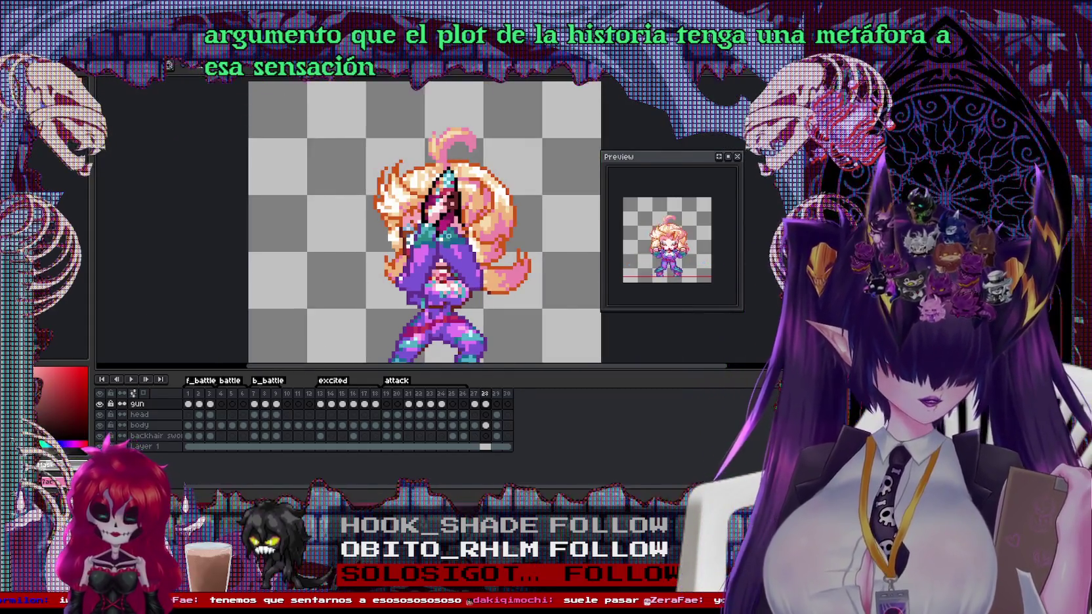
scroll(485, 254, up, 2)
scroll(447, 217, up, 1)
scroll(447, 217, down, 3)
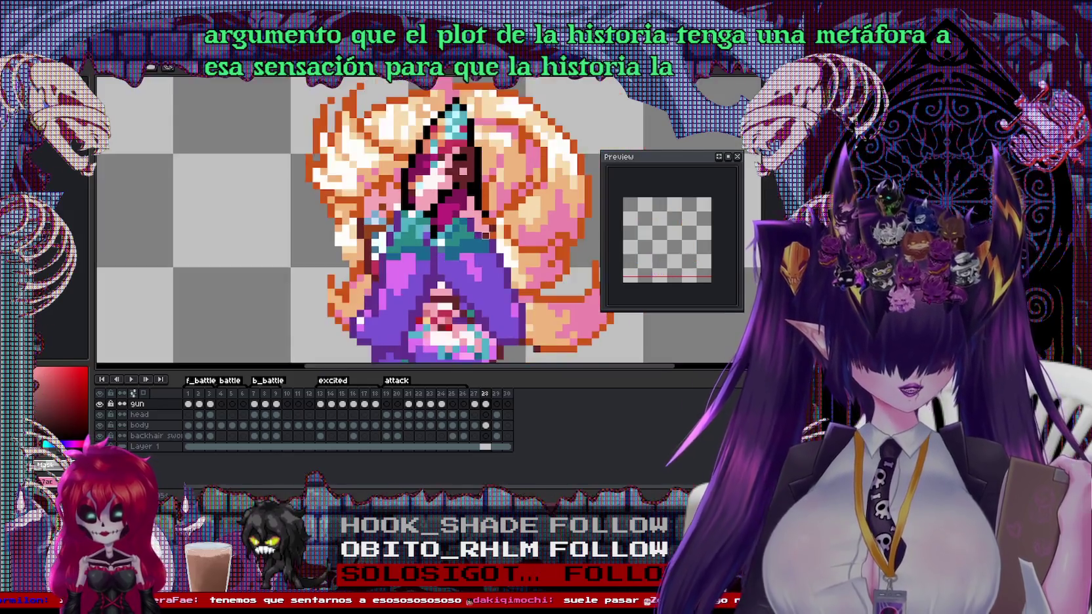
scroll(455, 211, up, 4)
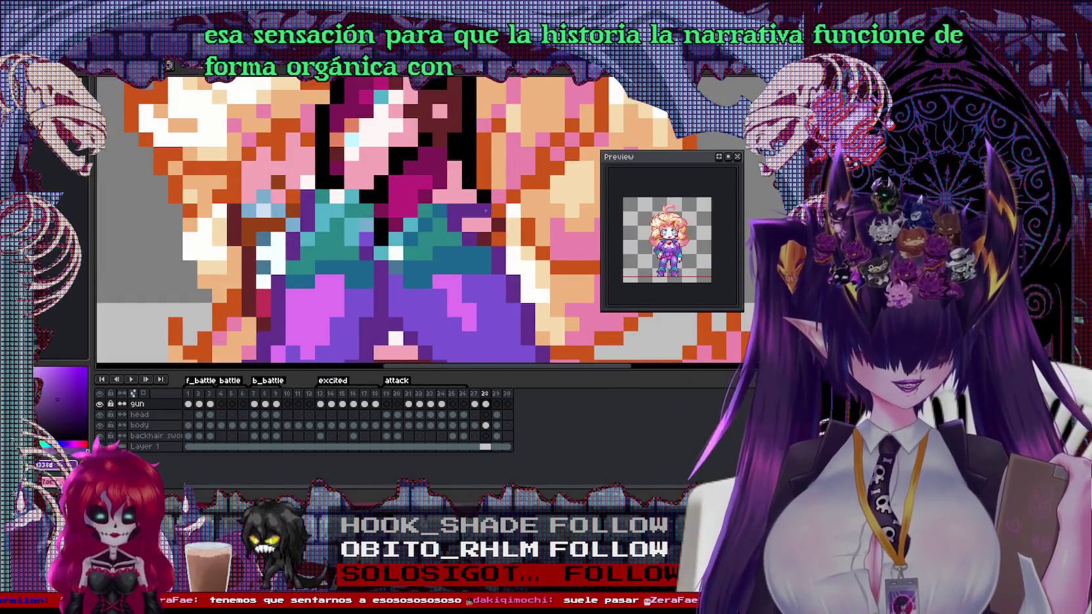
scroll(461, 241, down, 3)
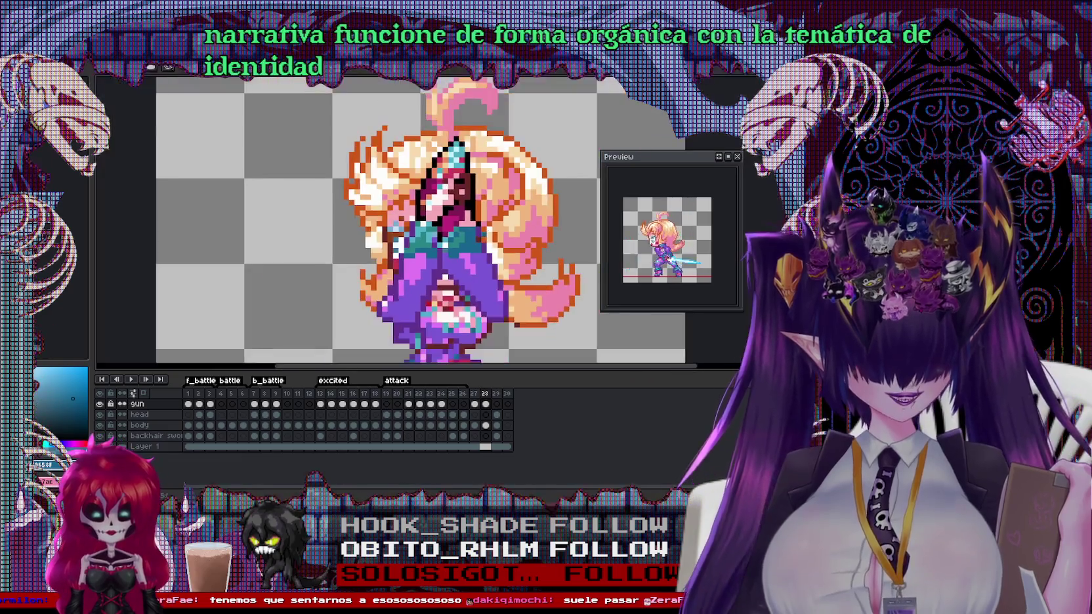
scroll(462, 241, up, 3)
scroll(468, 243, down, 3)
scroll(440, 219, up, 3)
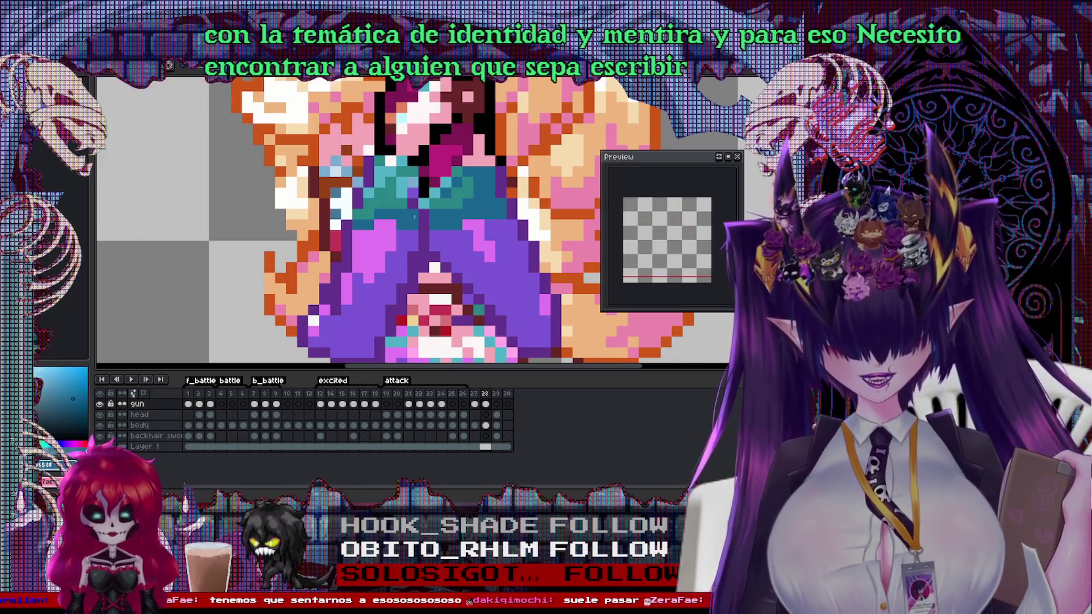
scroll(355, 213, down, 3)
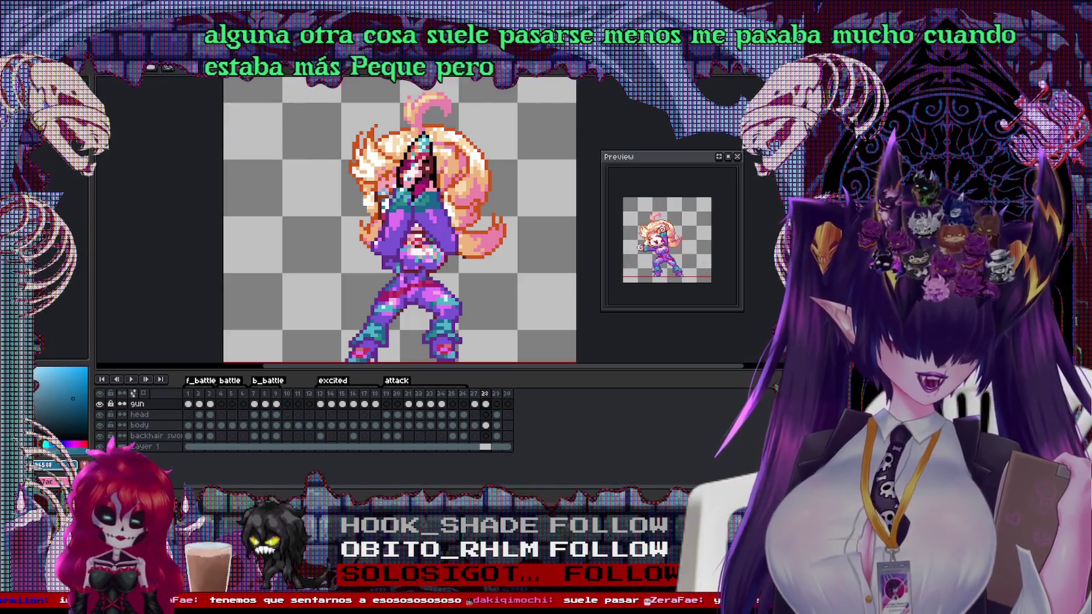
click(473, 404)
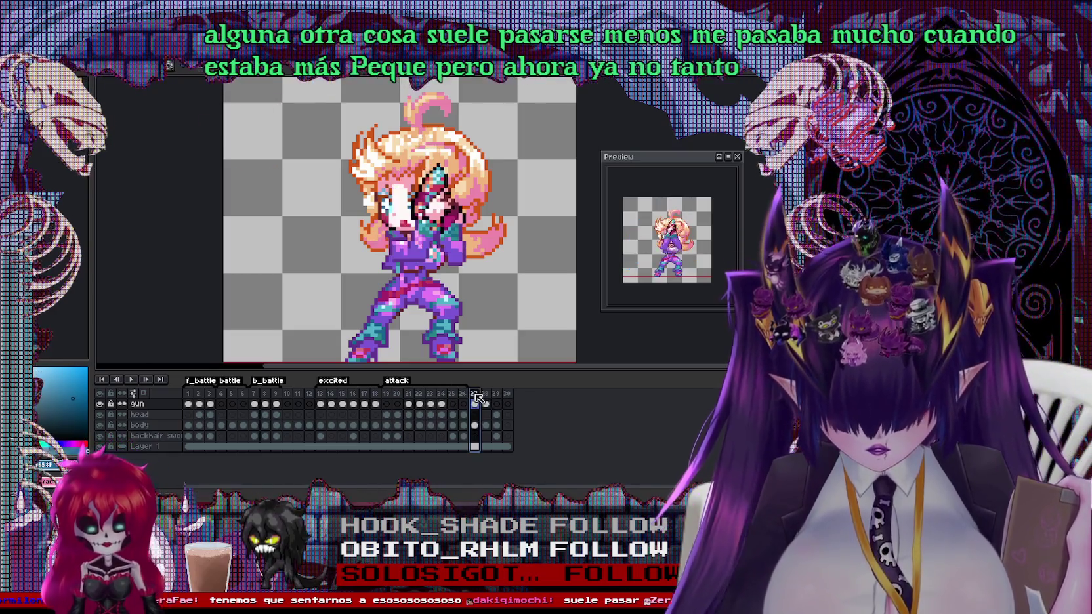
On frame 28's body layer, select the torso and waist, sample the outfit purple, then deselect
click(486, 403)
scroll(391, 223, up, 1)
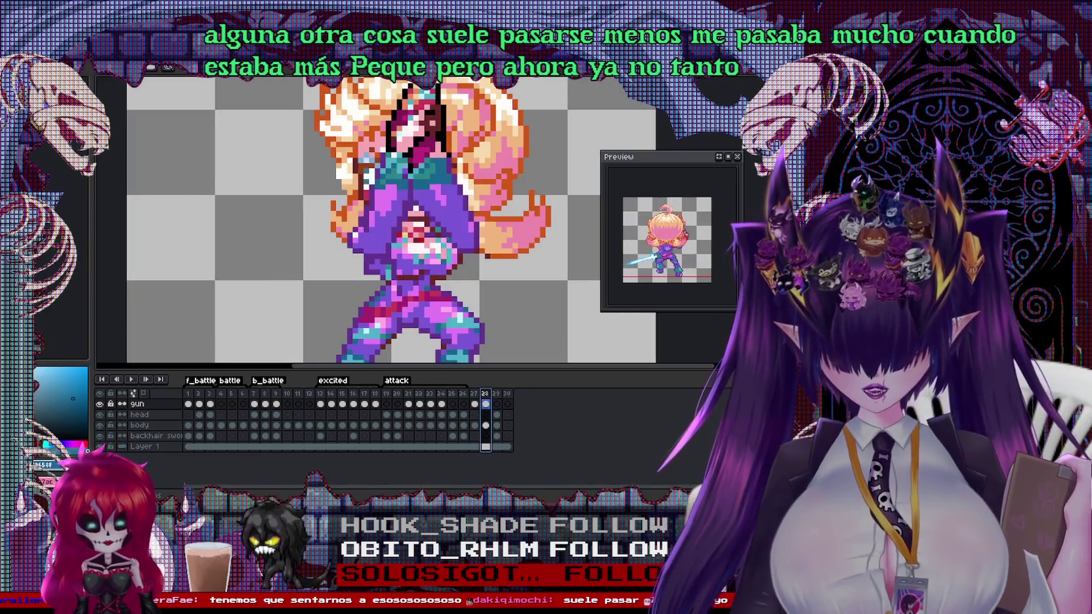
click(139, 425)
drag(381, 228, 467, 283)
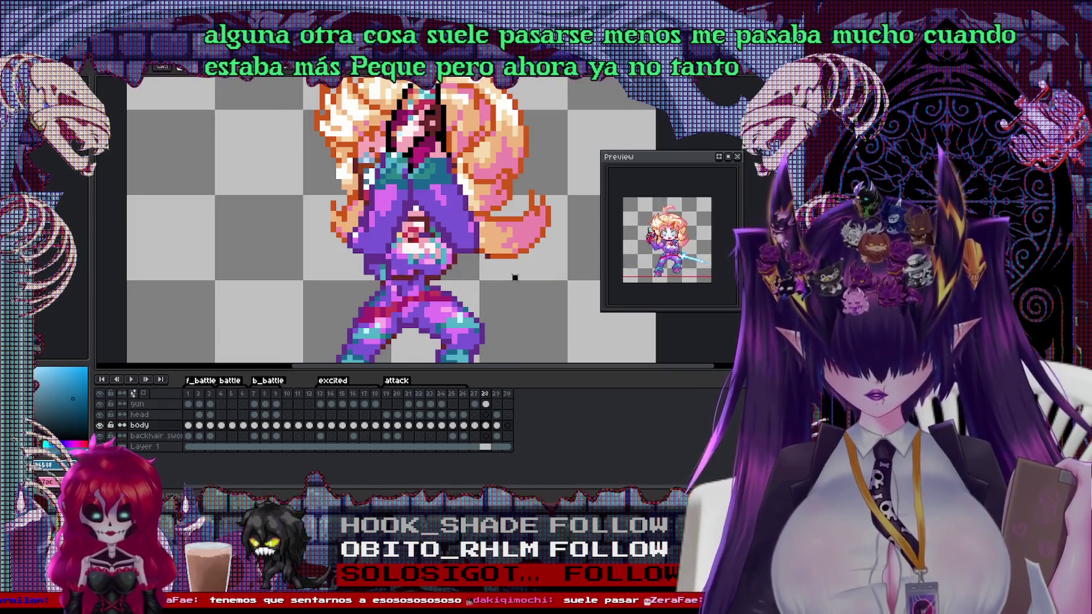
scroll(423, 274, up, 1)
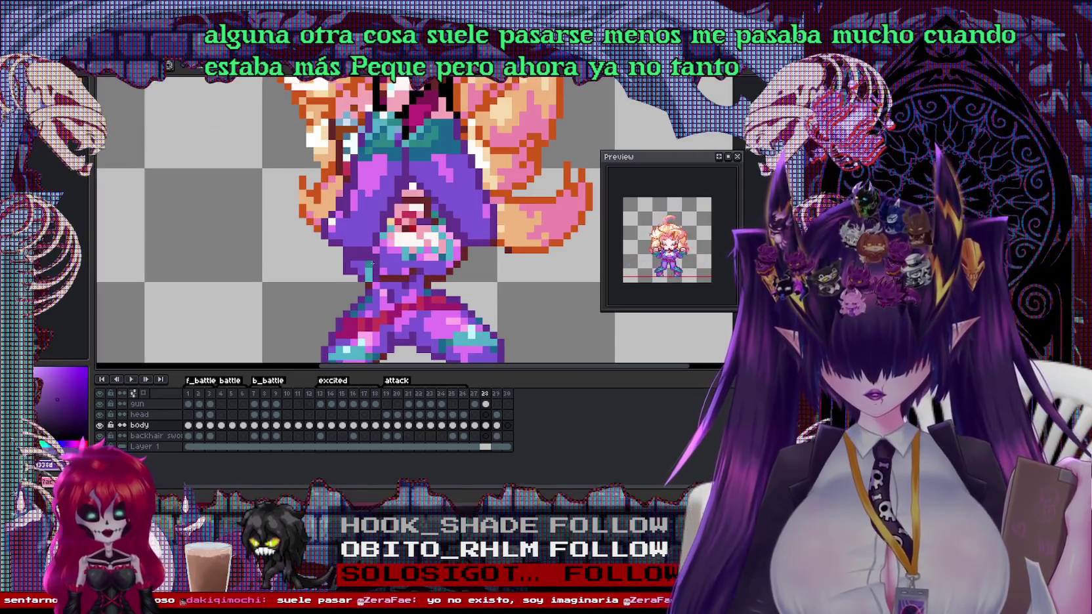
drag(362, 245, 390, 291)
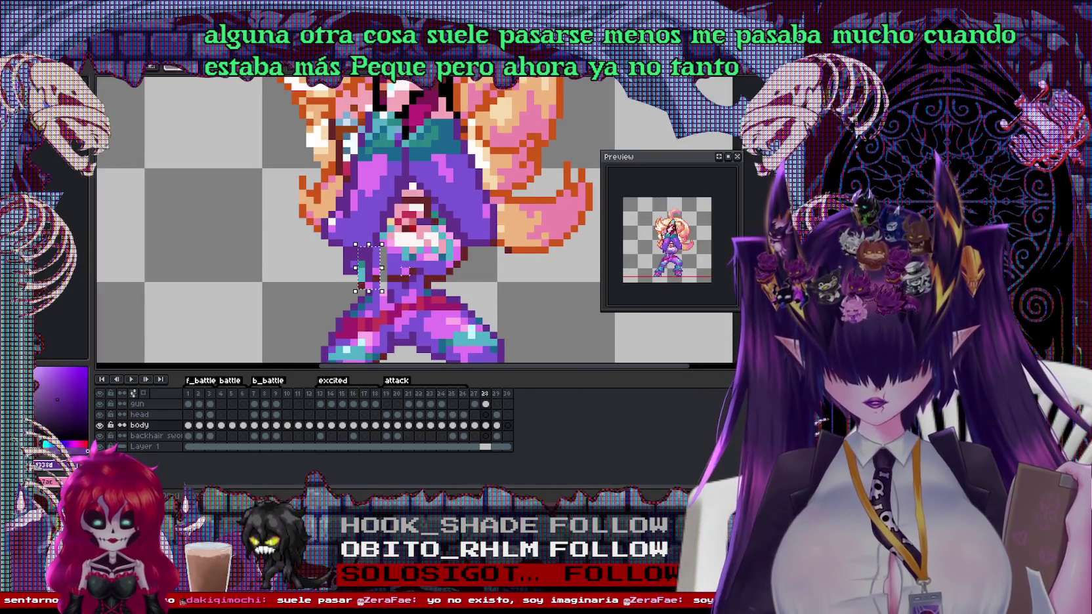
scroll(367, 269, up, 1)
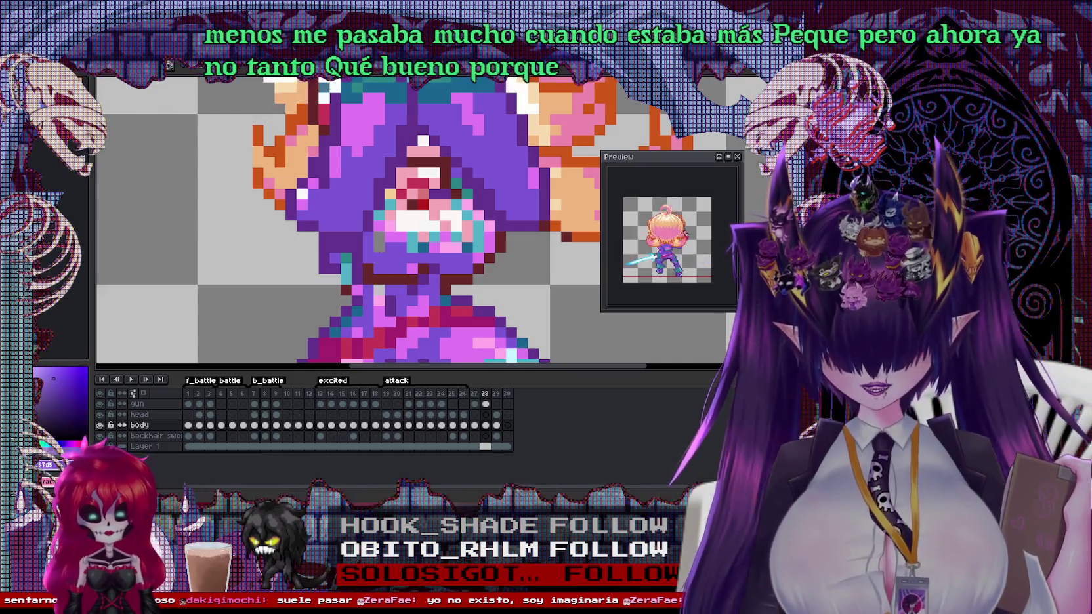
alt+click(406, 267)
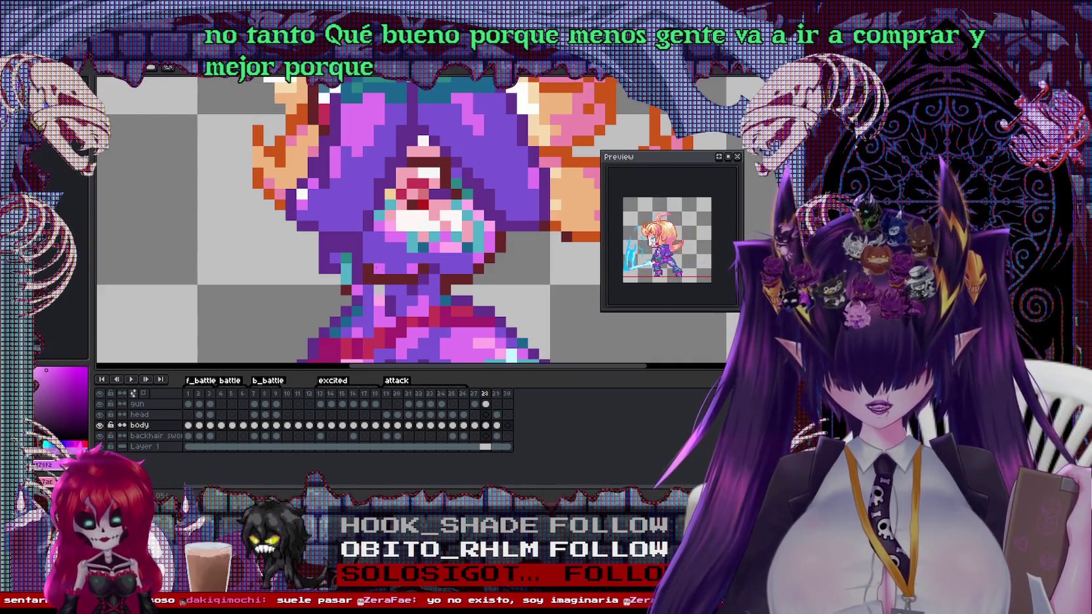
scroll(410, 272, down, 2)
scroll(400, 216, up, 1)
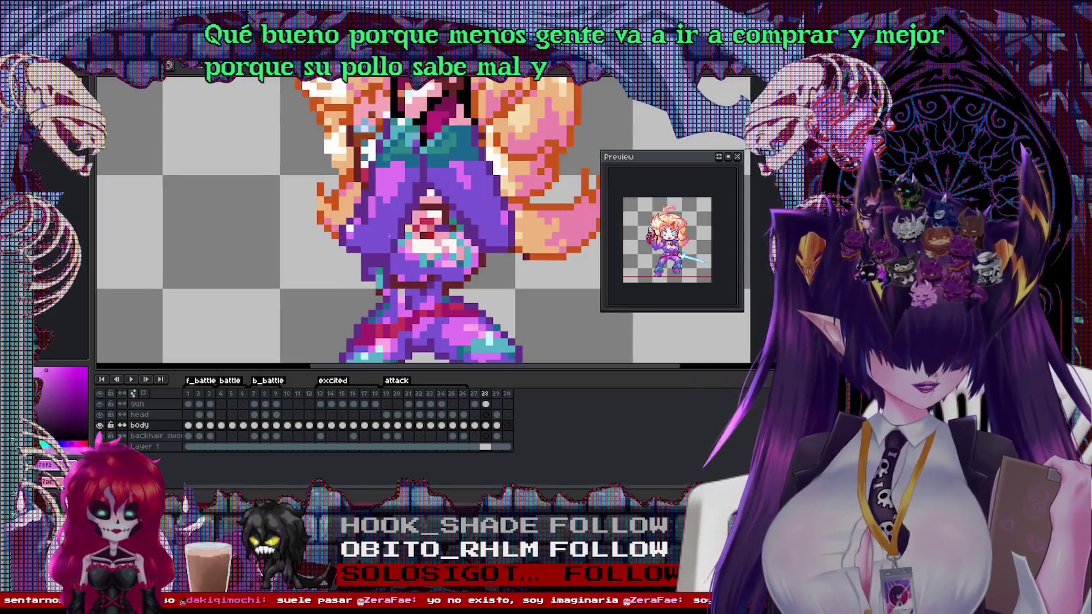
click(569, 306)
Compare frames 27 and 28, then nudge the selected upper body one pixel left
key(Left)
key(Left)
key(Right)
key(Right)
key(Left)
key(Right)
scroll(492, 225, down, 2)
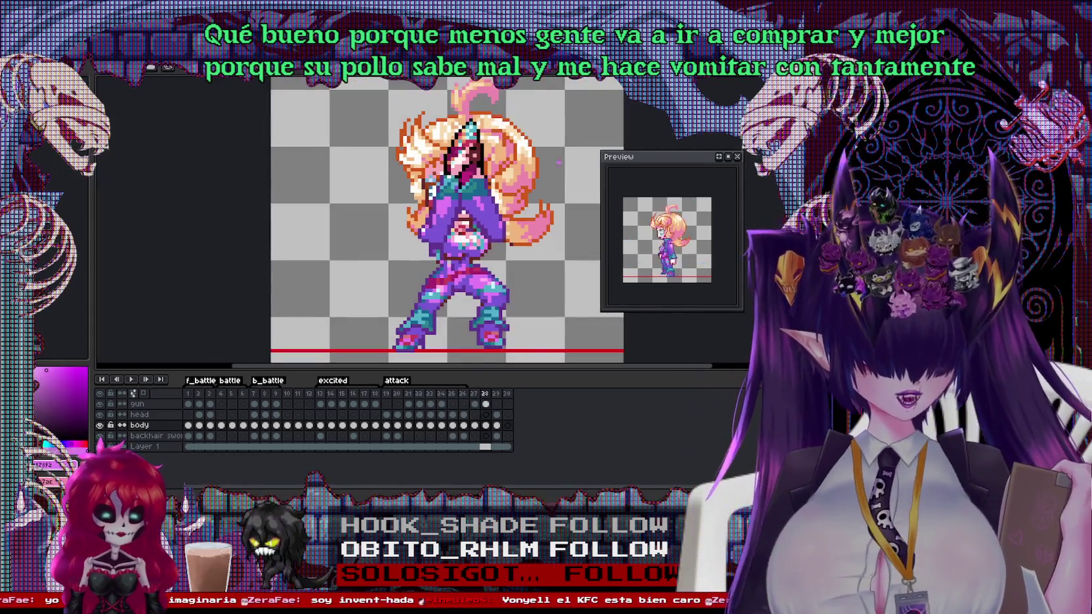
scroll(525, 170, up, 1)
drag(389, 121, 572, 276)
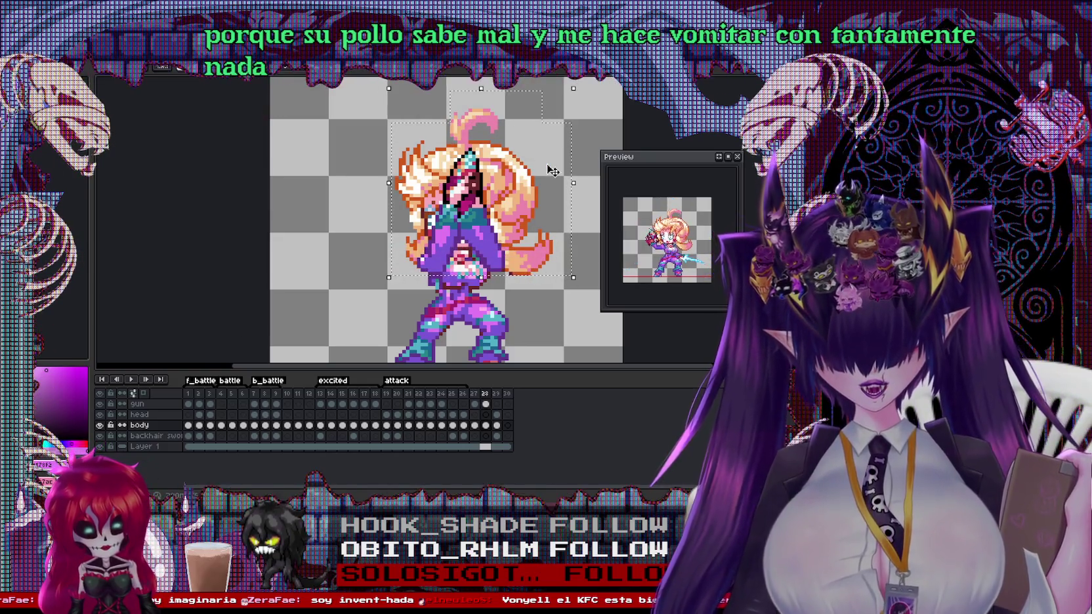
key(Left)
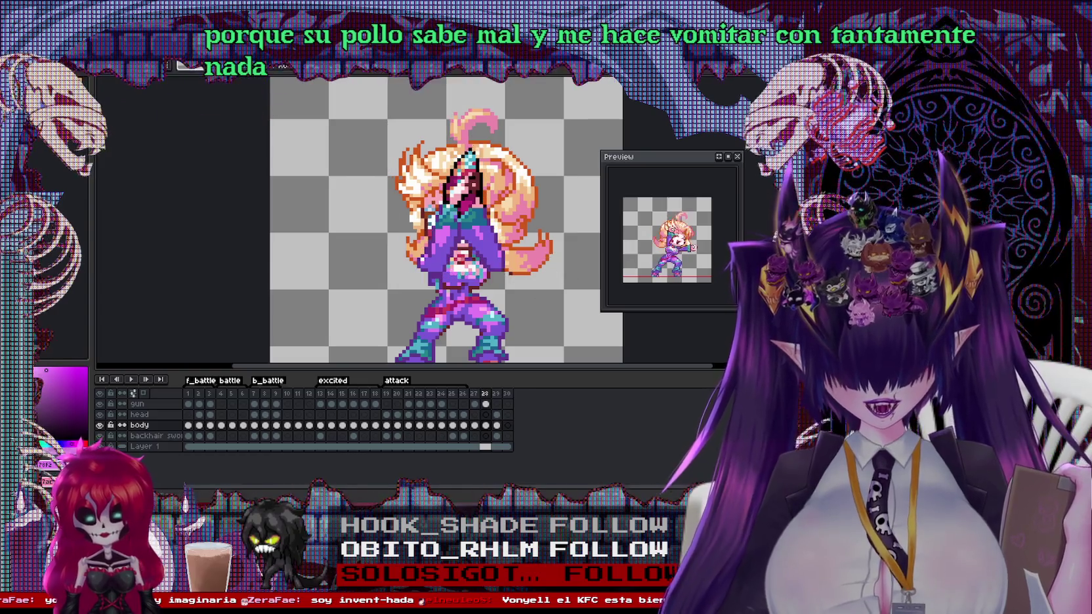
Select the area around the head and below it, clear it, and zoom to inspect
drag(487, 103, 570, 263)
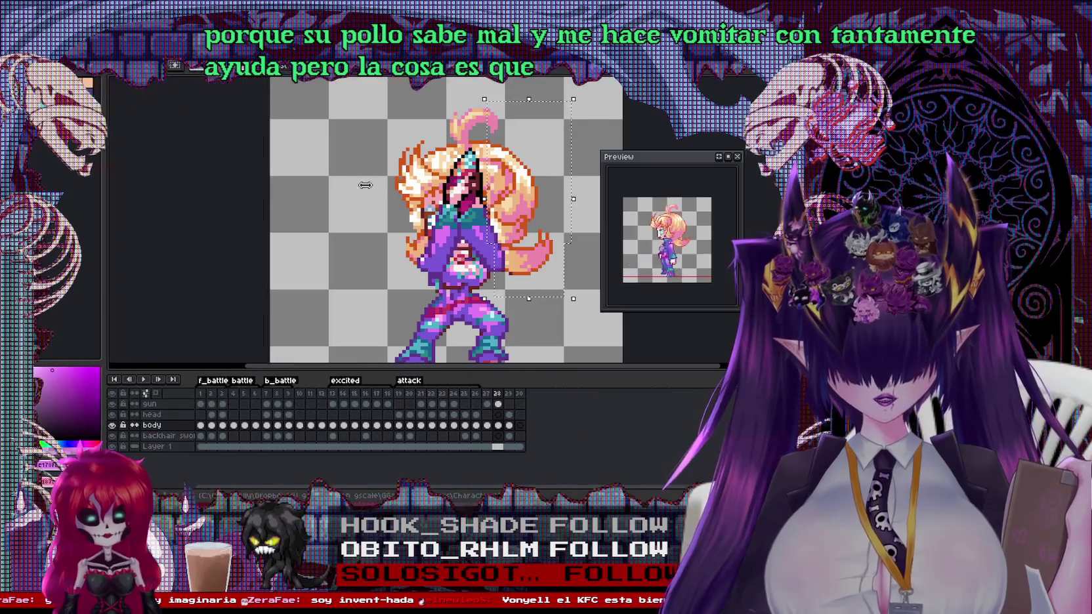
drag(373, 102, 504, 196)
mouse_move(370, 192)
mouse_down()
mouse_move(448, 270)
mouse_move(366, 271)
mouse_up()
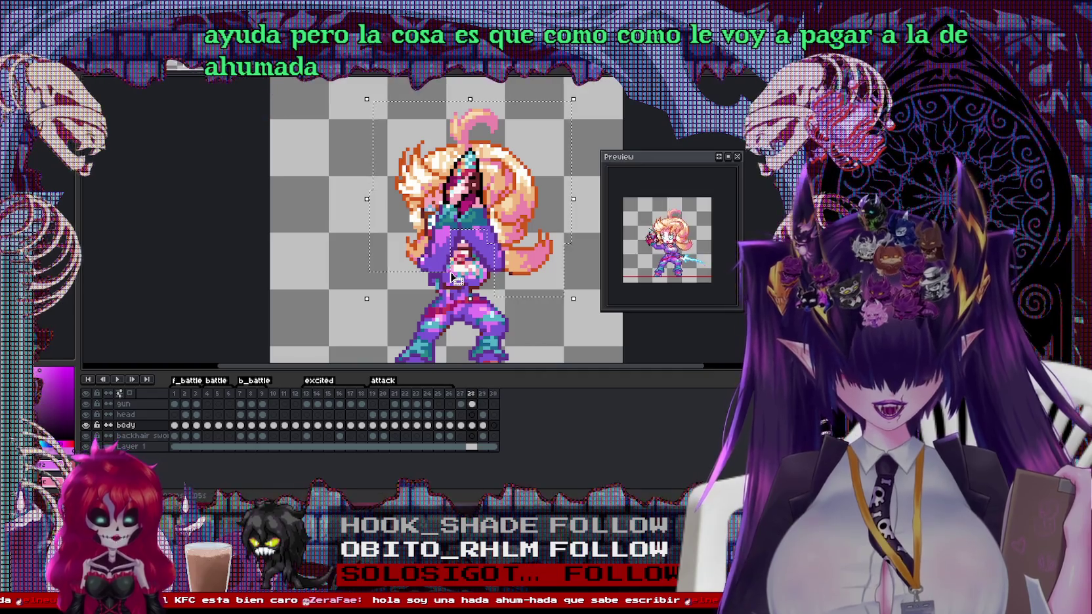
click(583, 110)
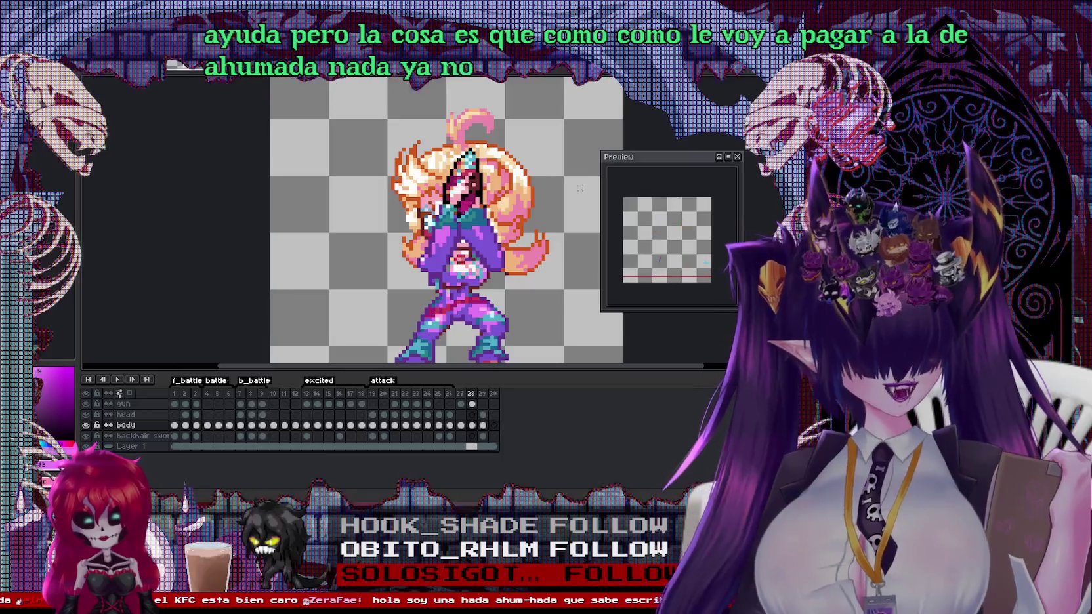
scroll(563, 275, up, 1)
scroll(387, 274, up, 1)
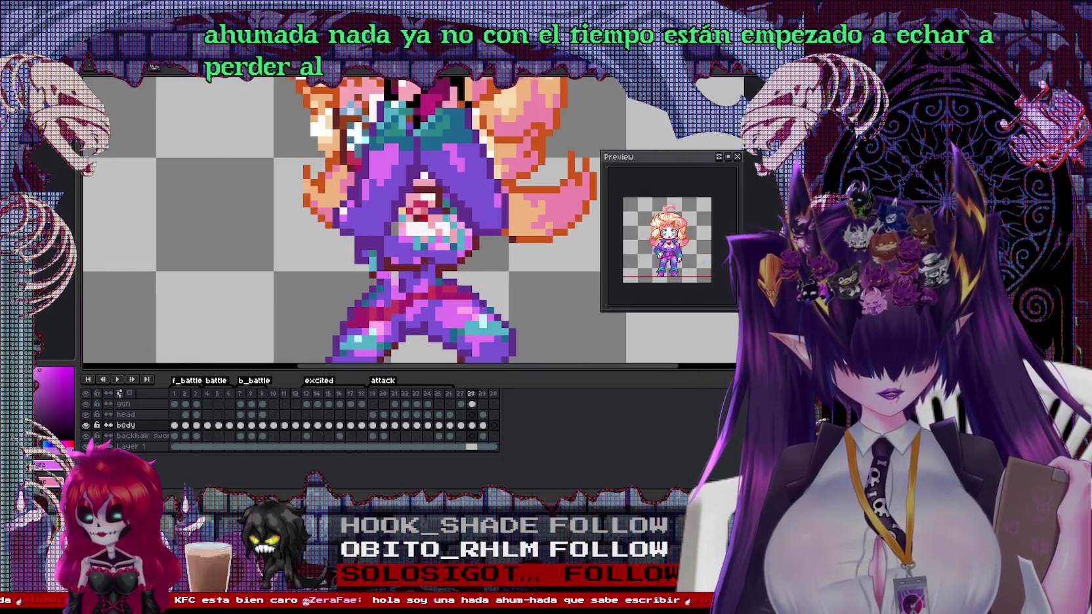
scroll(394, 274, up, 1)
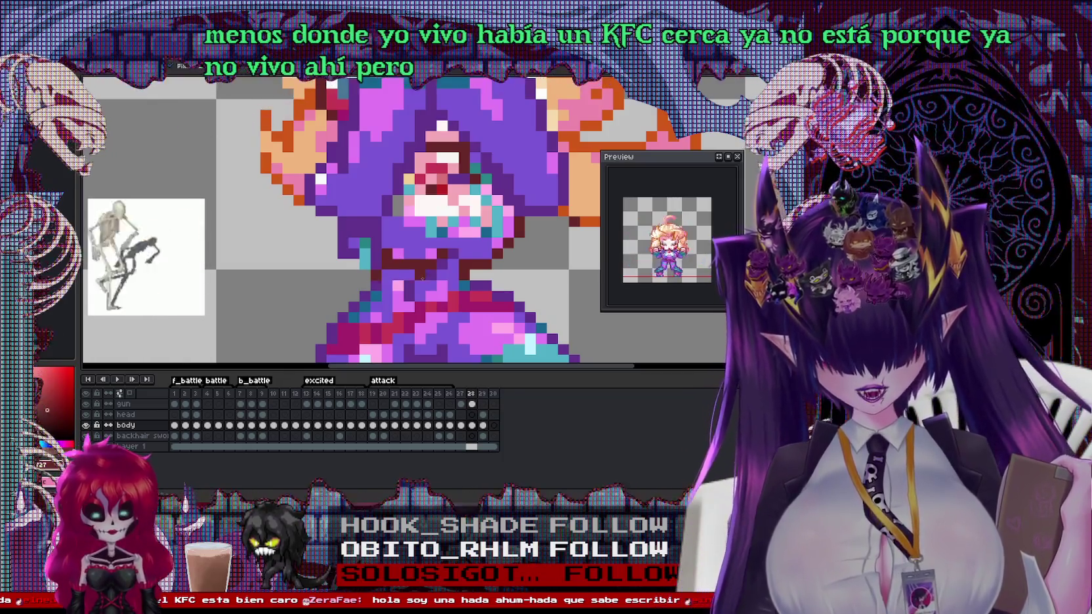
scroll(379, 275, down, 2)
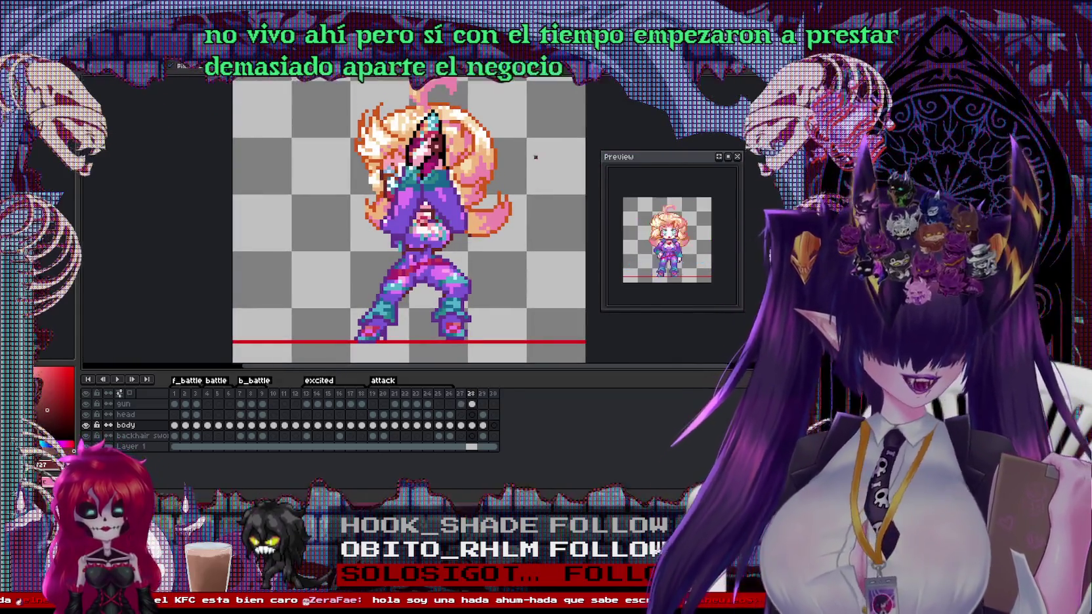
scroll(435, 286, up, 2)
scroll(406, 223, down, 2)
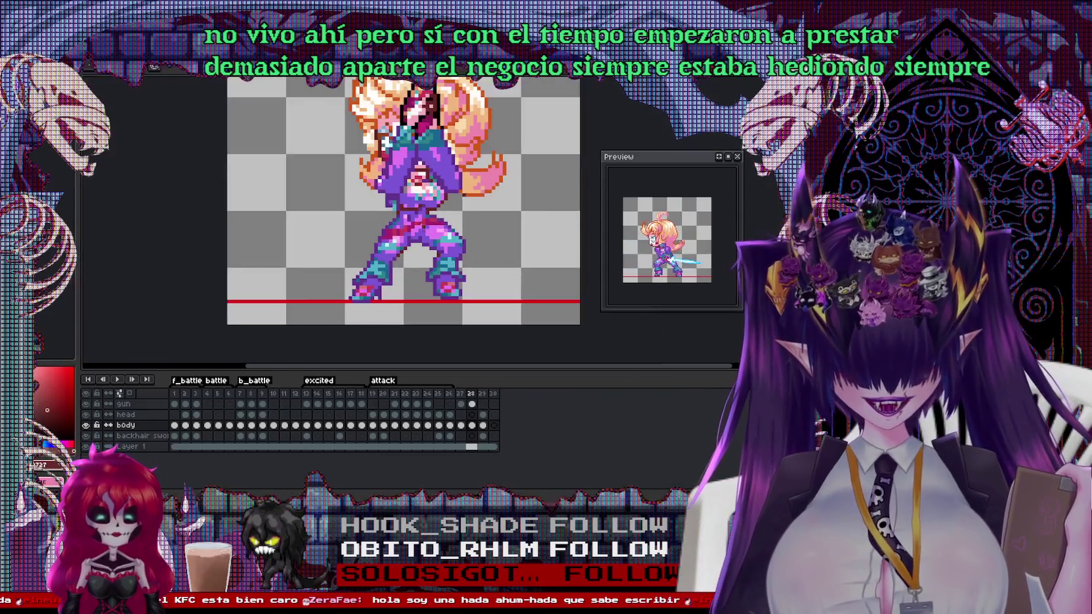
scroll(407, 223, up, 2)
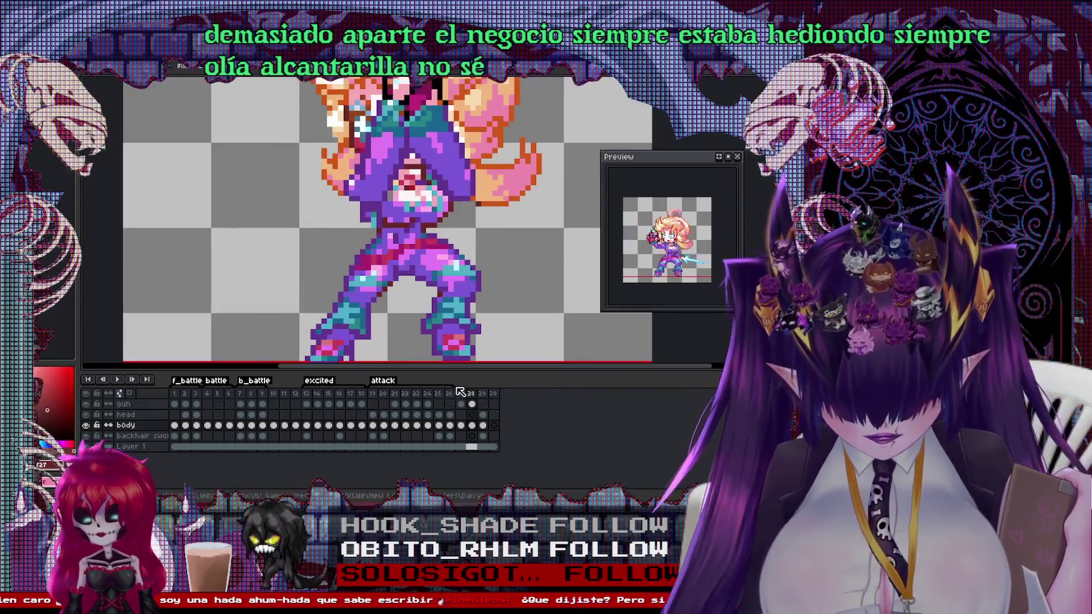
Back on frame 27, select and reposition the waist pixels around the white hip gap
click(459, 417)
scroll(417, 253, up, 1)
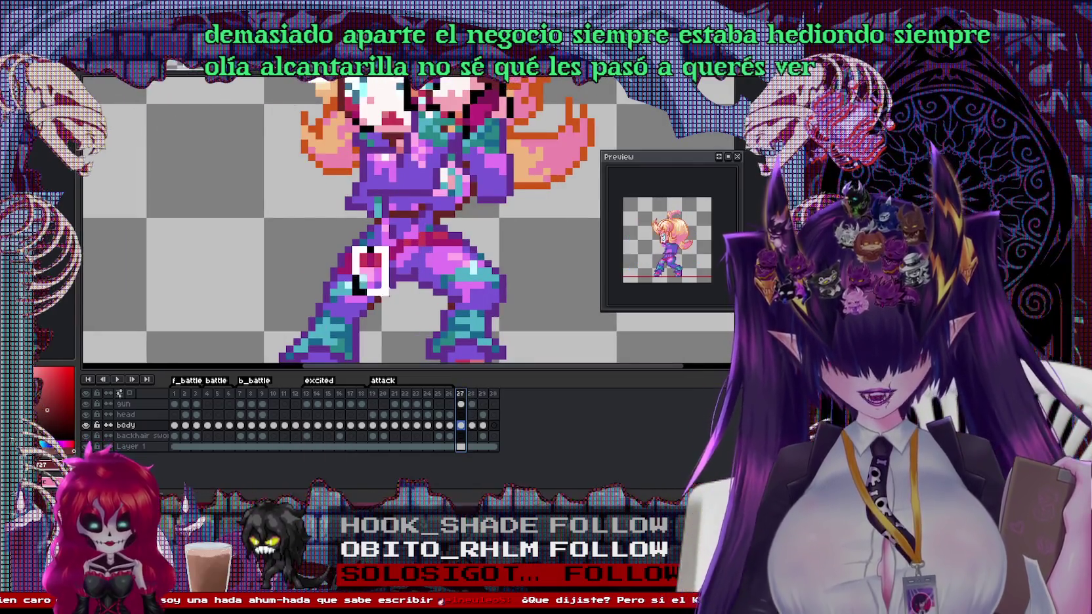
drag(349, 242, 377, 298)
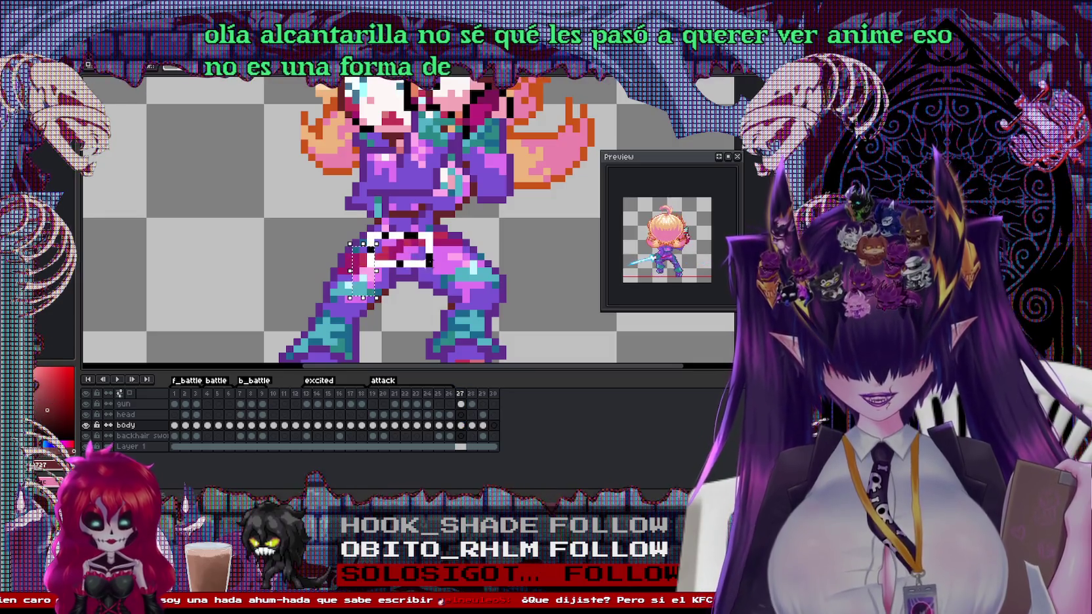
drag(349, 230, 428, 298)
drag(389, 230, 389, 215)
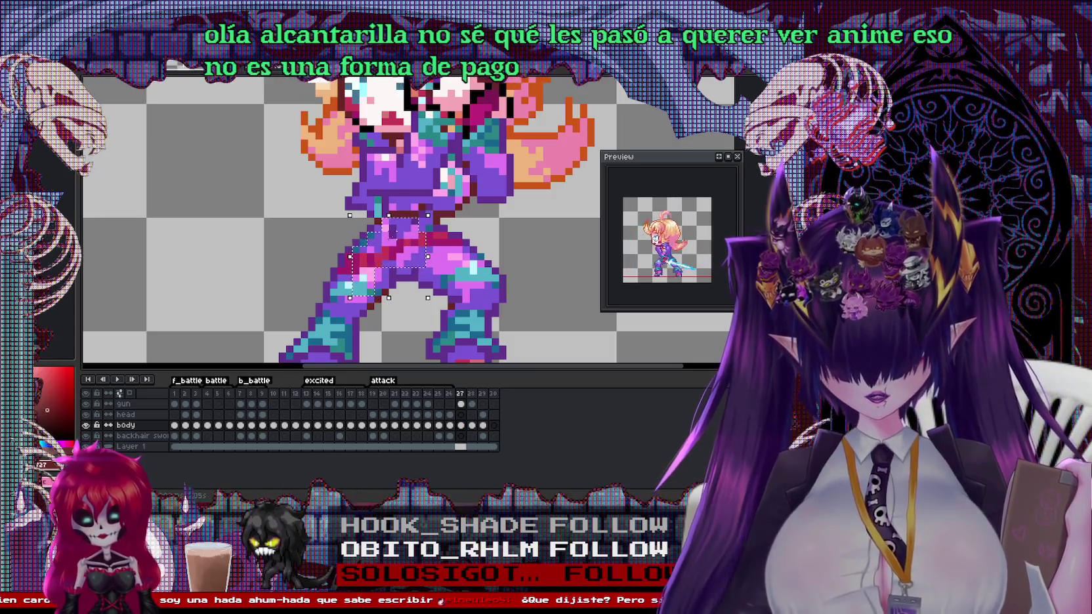
mouse_move(410, 248)
mouse_down()
mouse_move(420, 256)
mouse_move(390, 261)
mouse_up()
Sample the cyan from the sprite and paint one teal pixel on the leg armour
scroll(392, 326, up, 1)
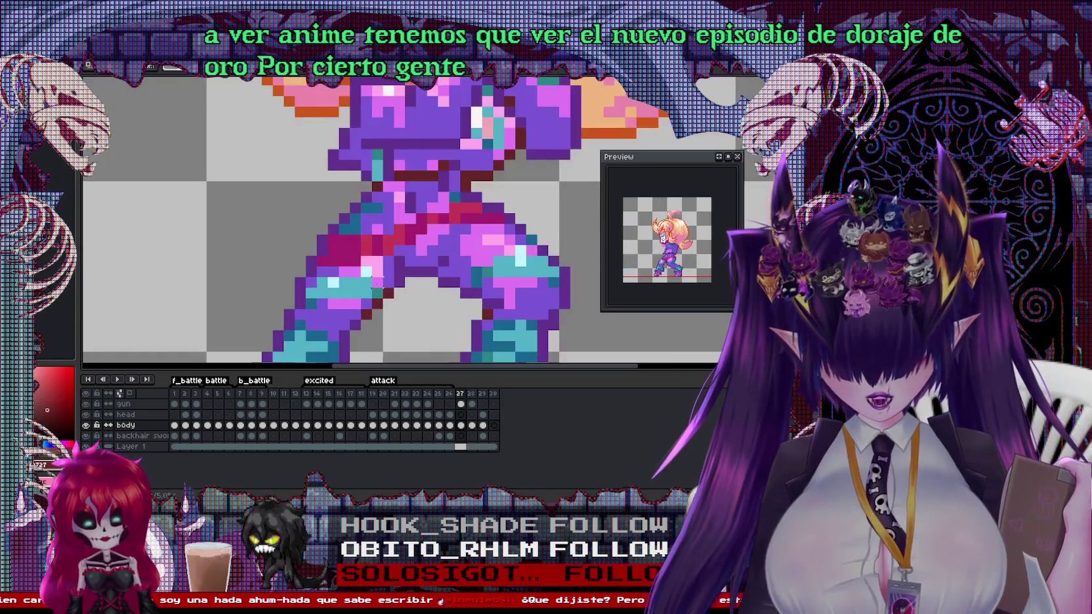
alt+click(520, 262)
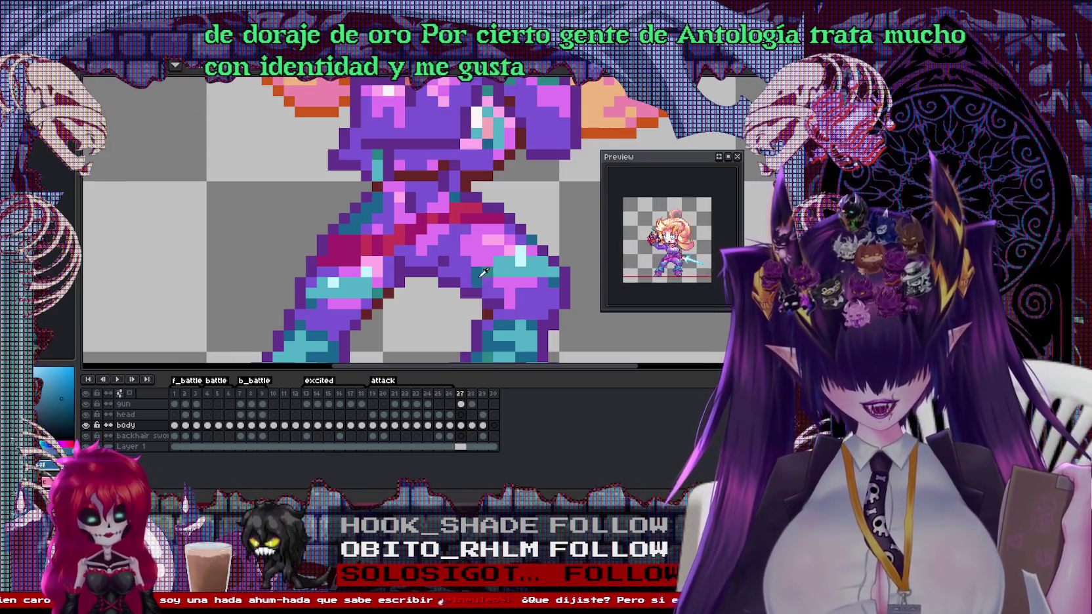
click(356, 219)
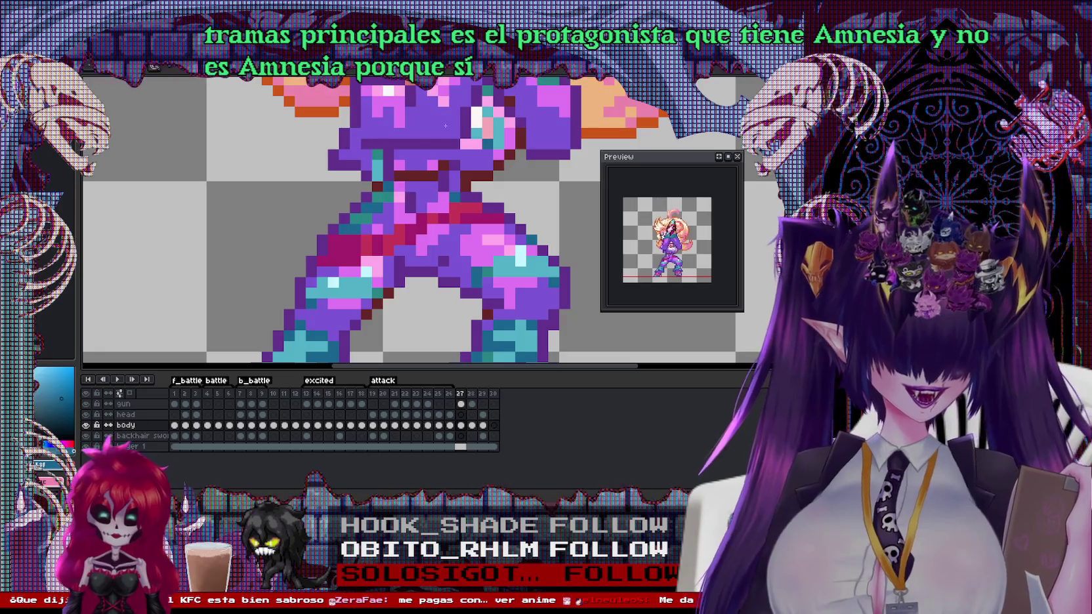
scroll(407, 223, down, 2)
scroll(407, 223, up, 1)
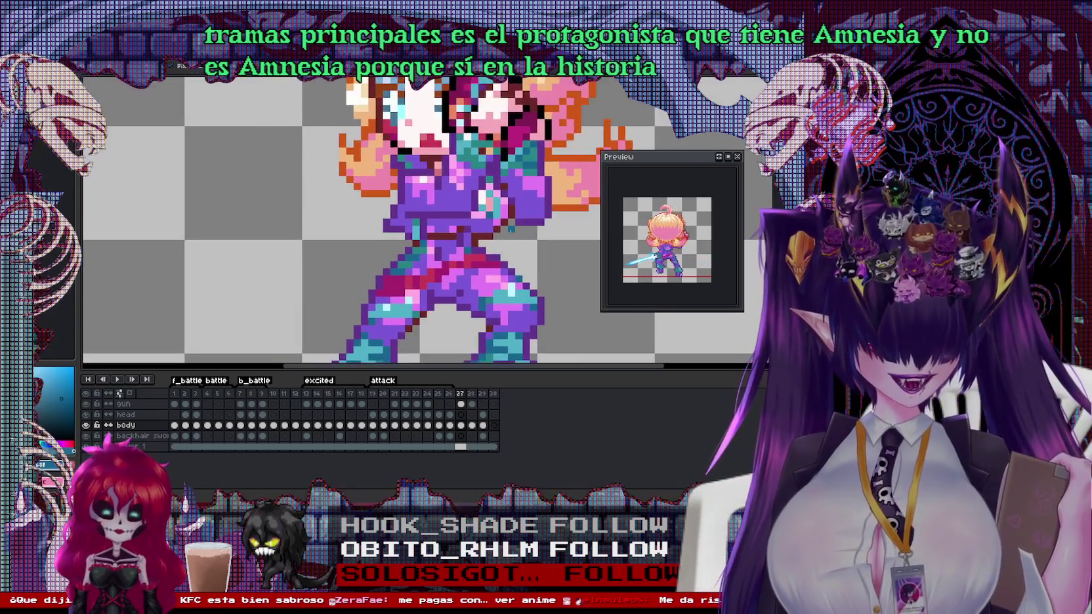
scroll(538, 240, down, 2)
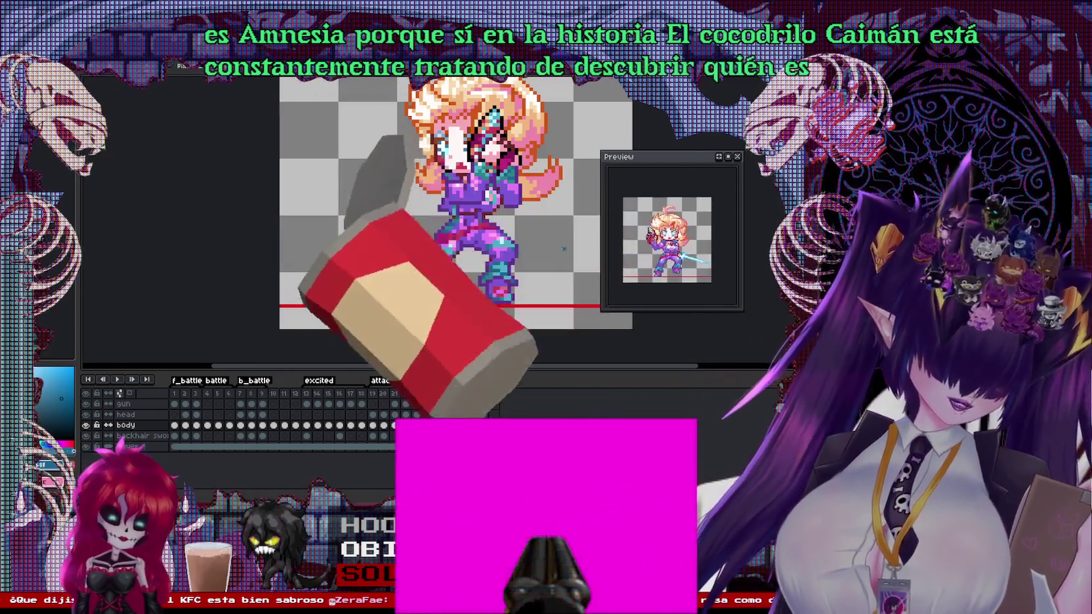
scroll(538, 255, up, 2)
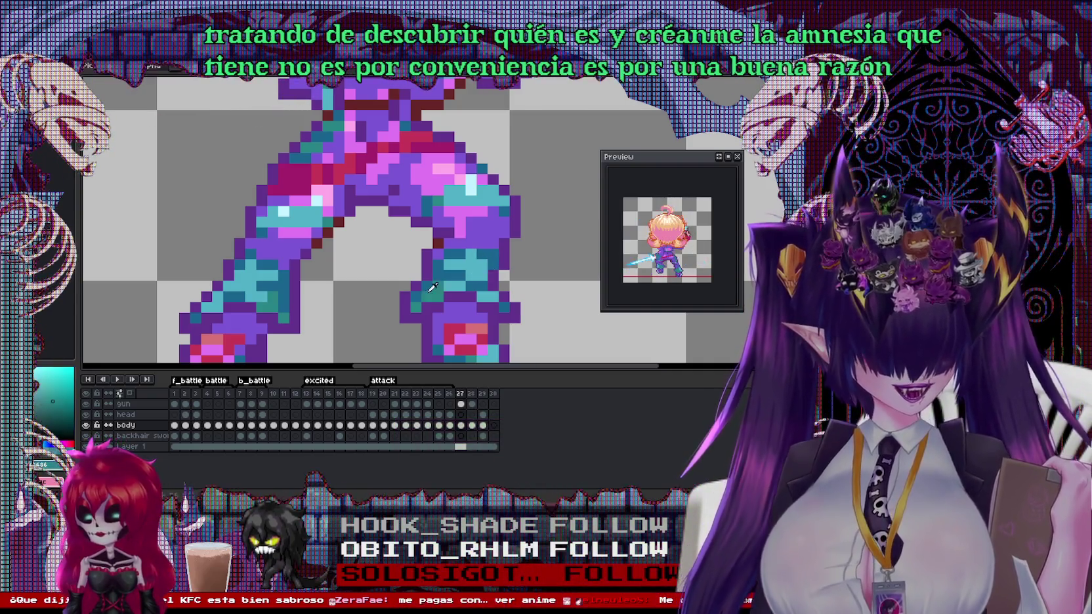
Zoom in and out to check the teal touch-up, then advance to frame 28
scroll(473, 272, down, 2)
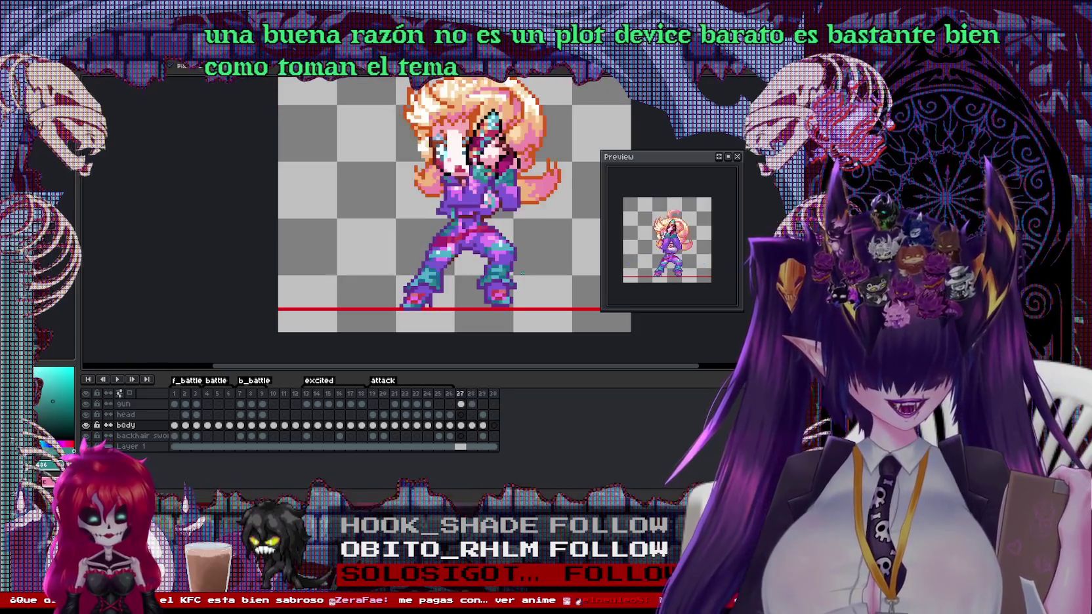
scroll(620, 221, up, 1)
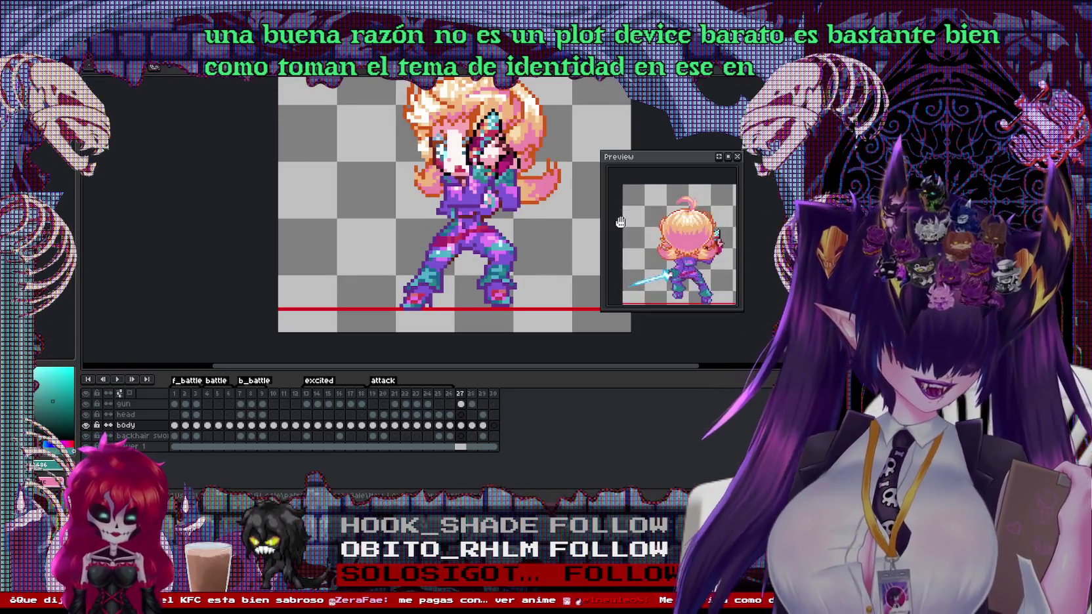
scroll(525, 234, up, 4)
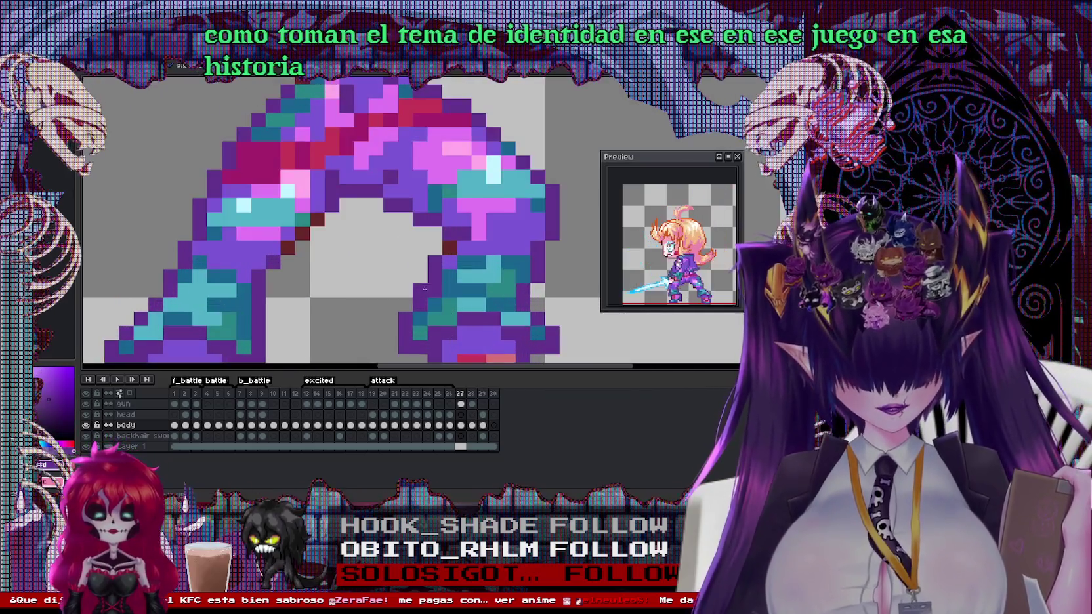
scroll(444, 290, down, 3)
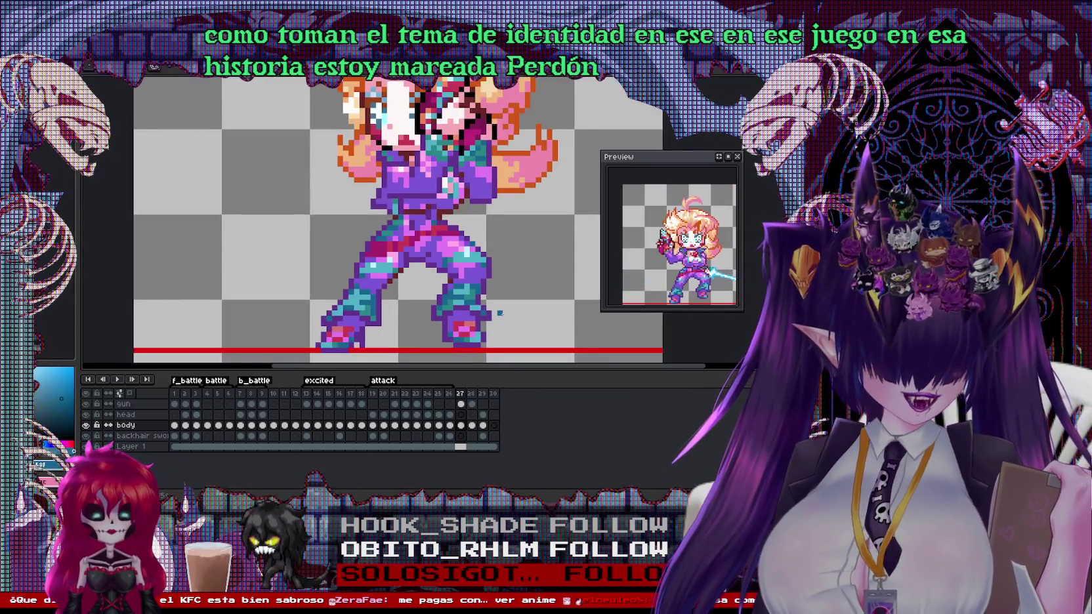
scroll(398, 223, up, 2)
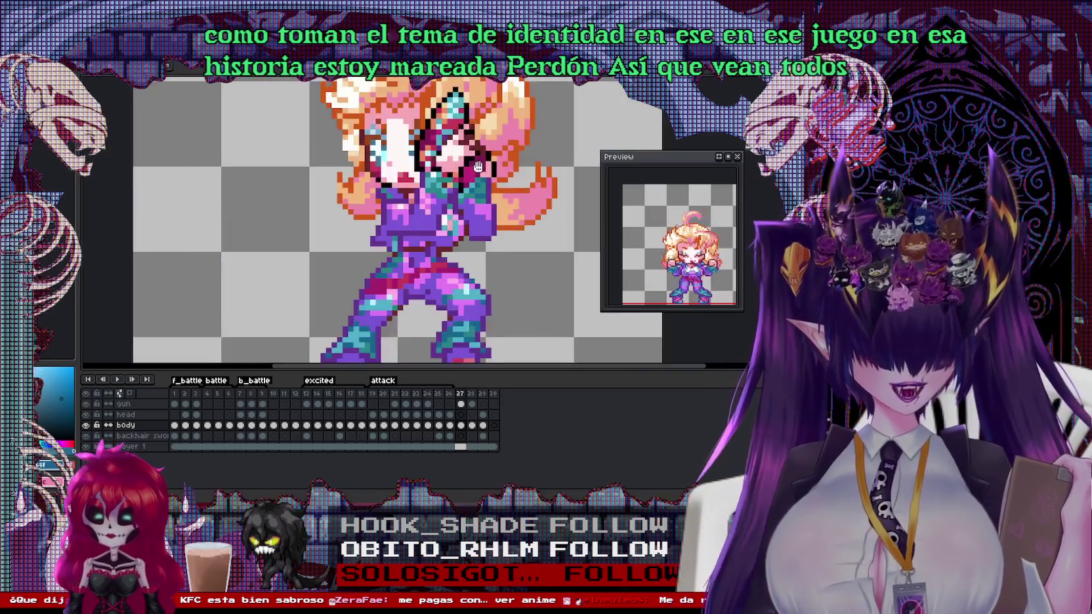
scroll(425, 210, down, 1)
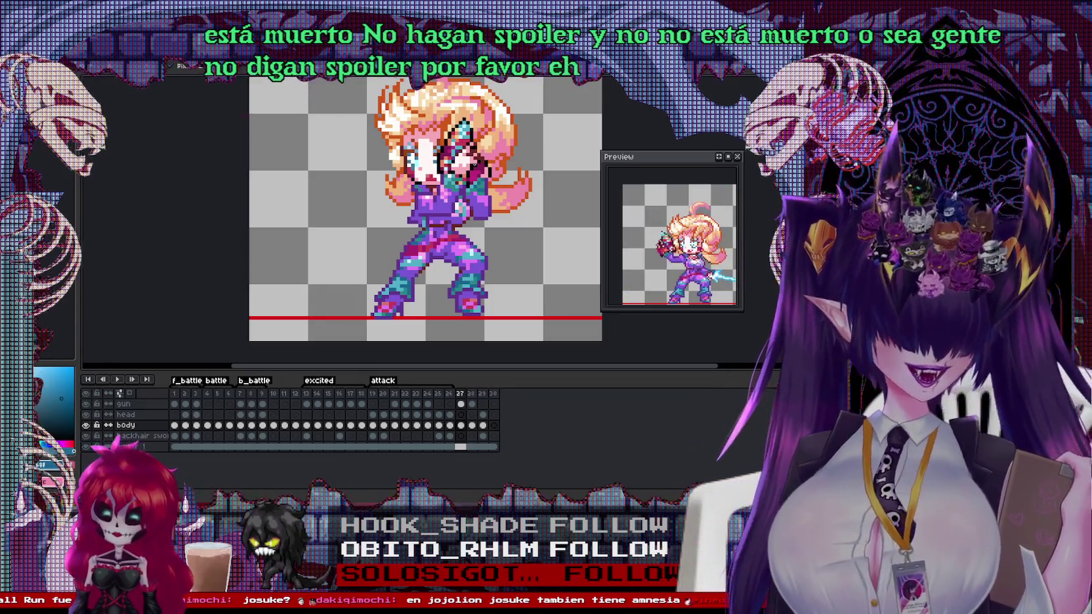
key(Right)
scroll(496, 292, up, 2)
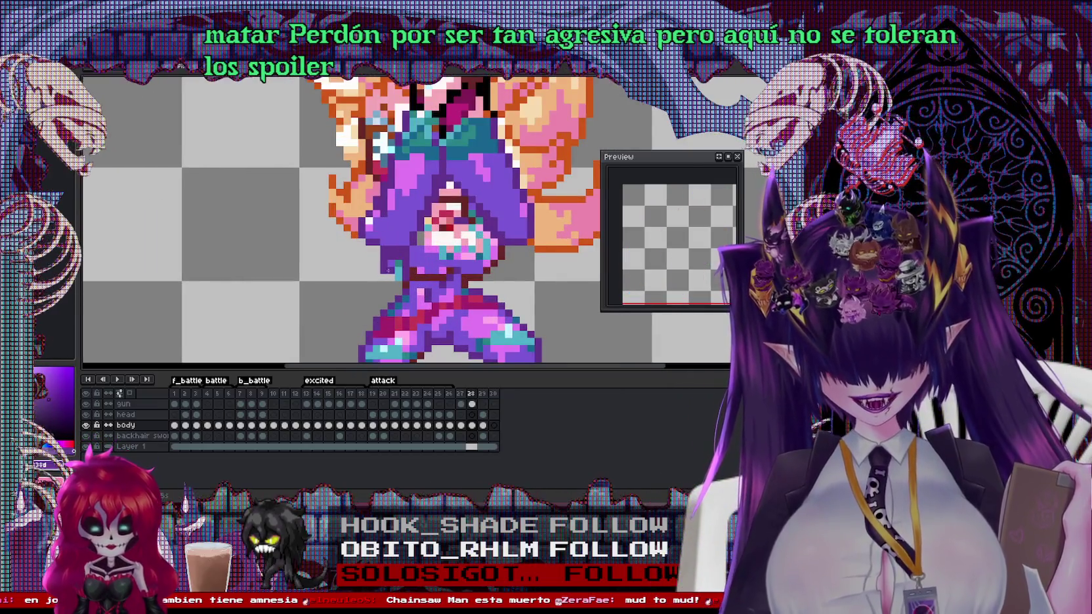
Sample the red-brown colour, then select frame 27 on the body layer
alt+click(410, 279)
scroll(411, 279, down, 3)
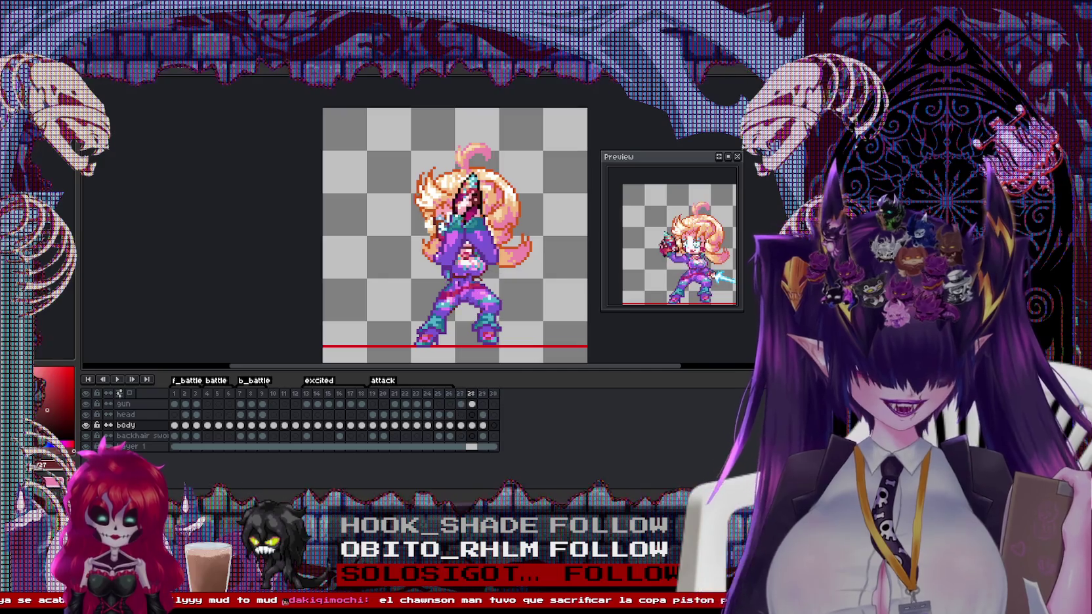
click(461, 436)
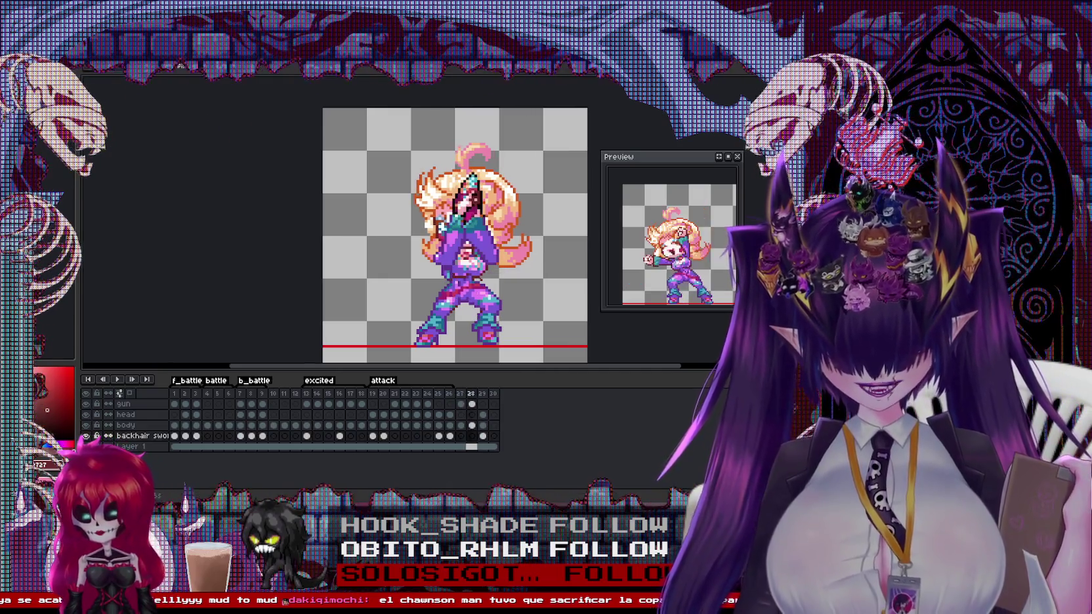
click(126, 425)
Flip back and forth between frames 27, 28 and 29, ending on frame 27
key(Right)
key(Left)
key(Right)
key(Left)
key(Right)
key(Right)
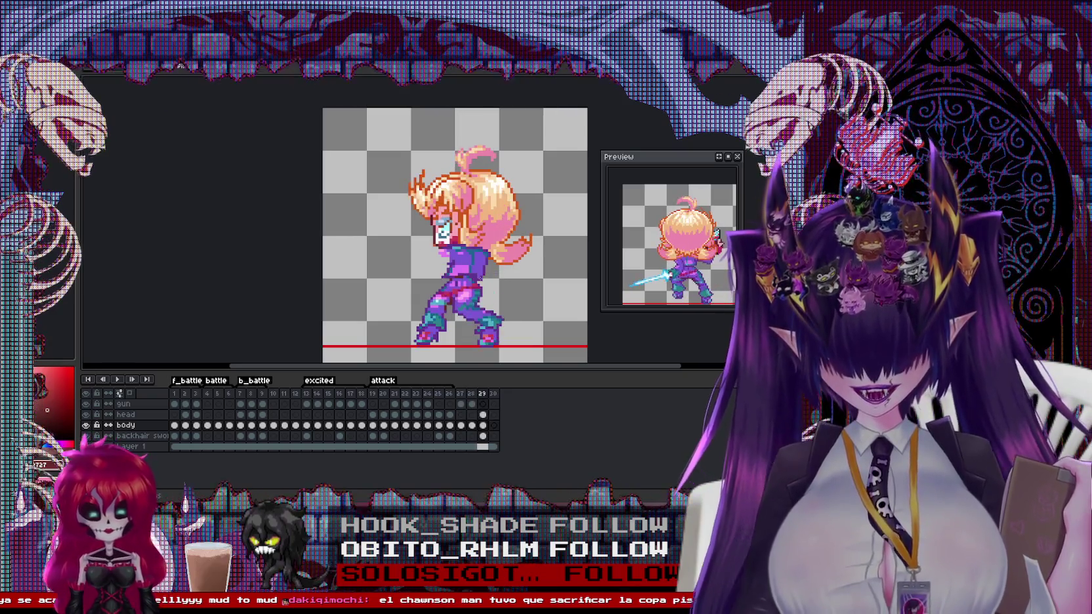
key(Left)
key(Right)
key(Left)
key(Right)
key(Left)
key(Right)
key(Left)
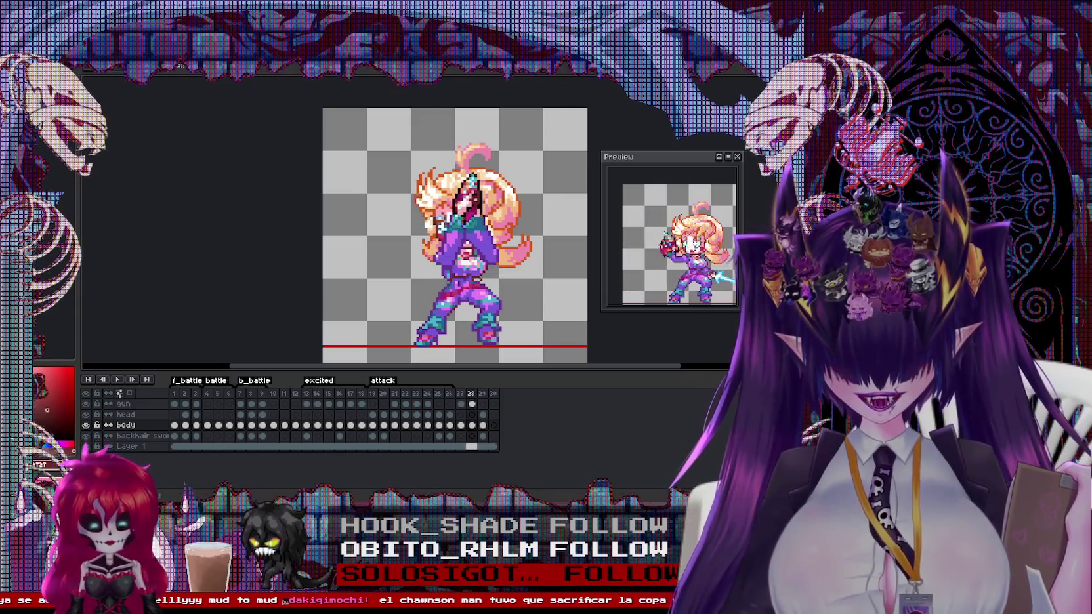
key(Left)
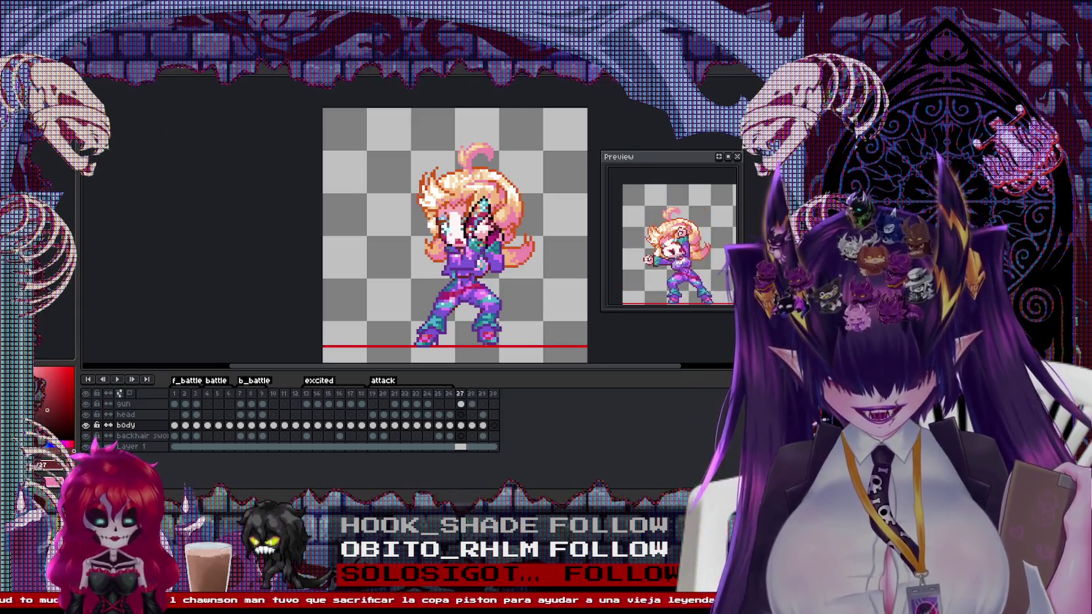
Zoom in, select a small area near the hand and sample its pink
scroll(438, 276, up, 1)
scroll(438, 275, up, 1)
scroll(438, 276, up, 1)
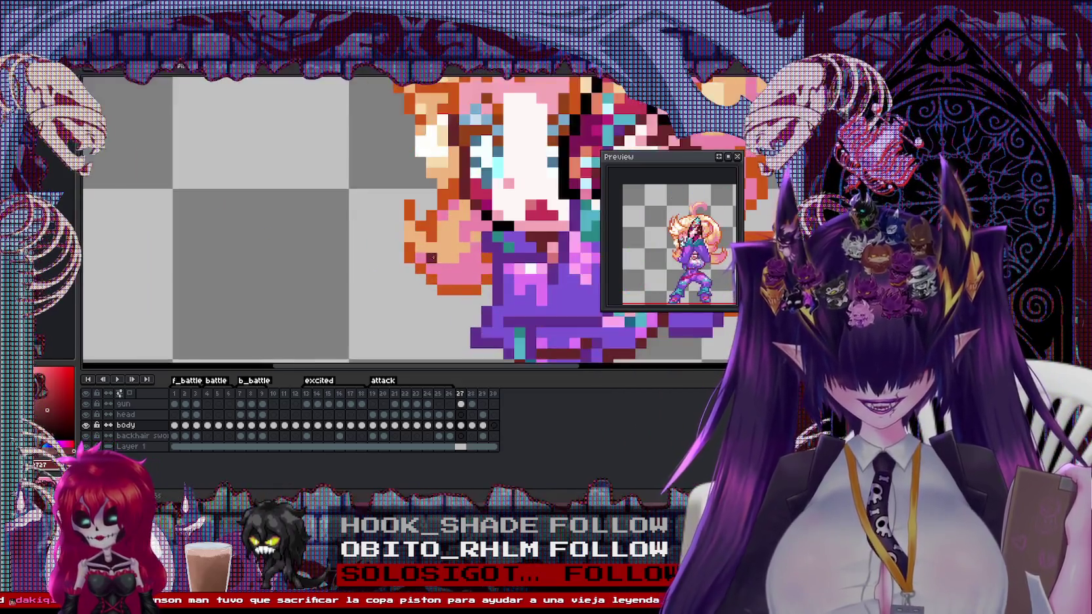
drag(391, 187, 428, 212)
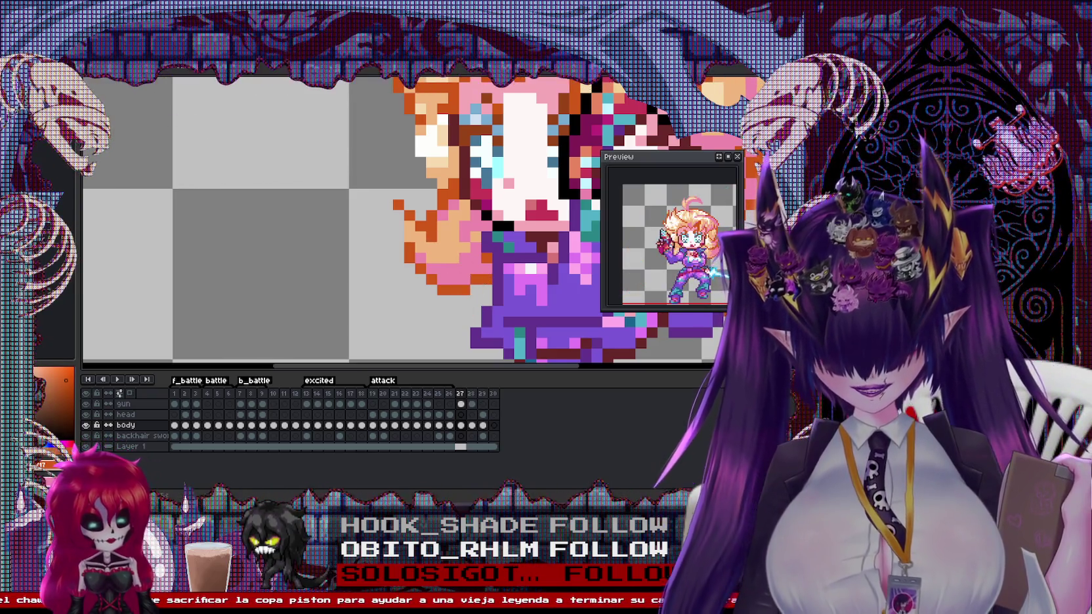
alt+click(427, 251)
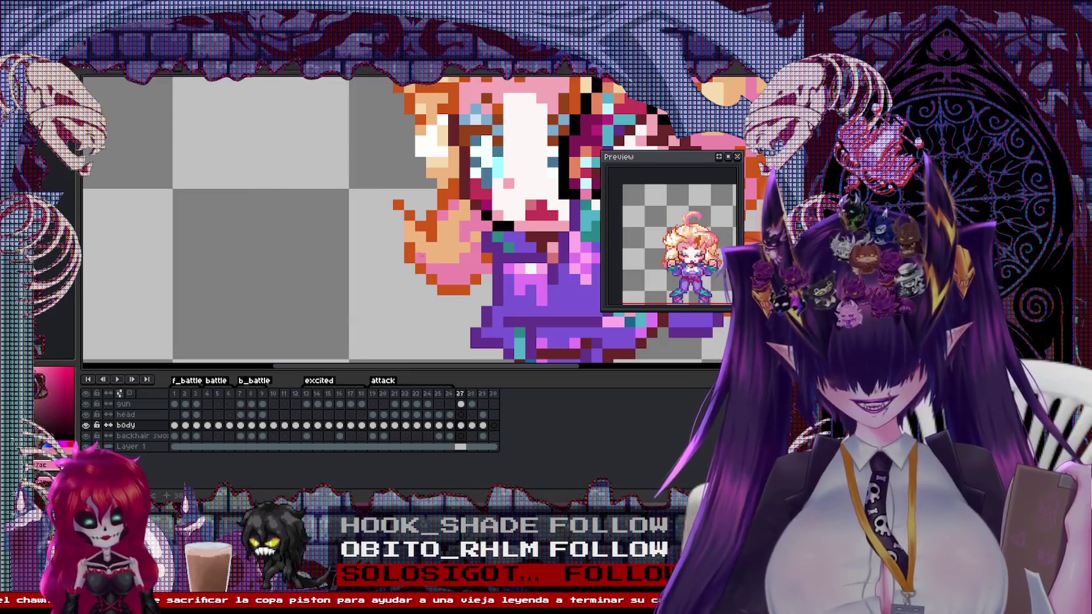
scroll(427, 251, down, 2)
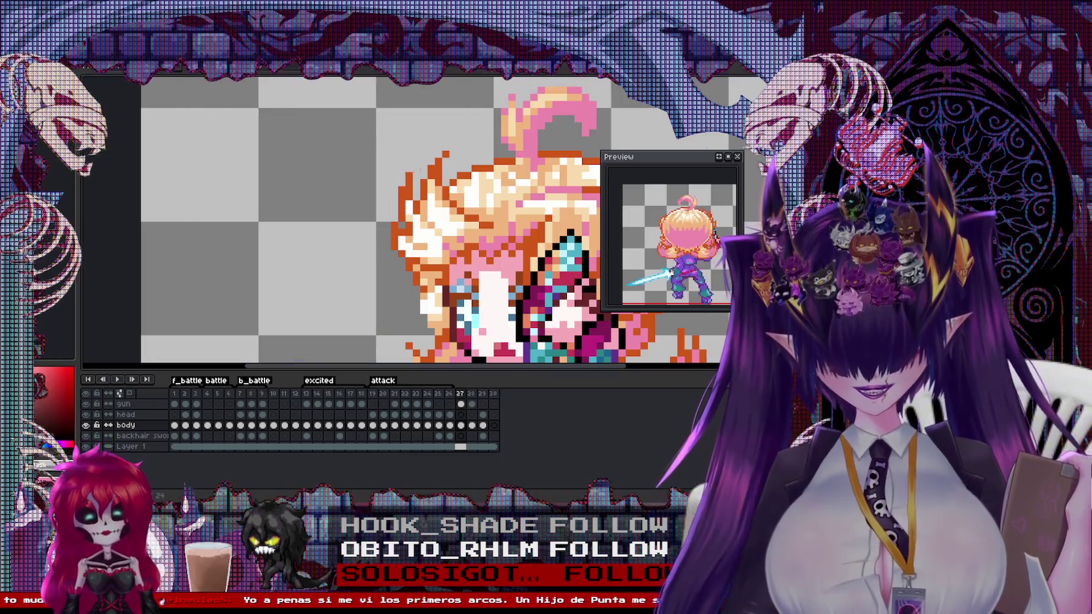
Eyedrop the orange, crimson and orange hair-outline colours, ending on the light cream
alt+click(415, 172)
alt+click(444, 156)
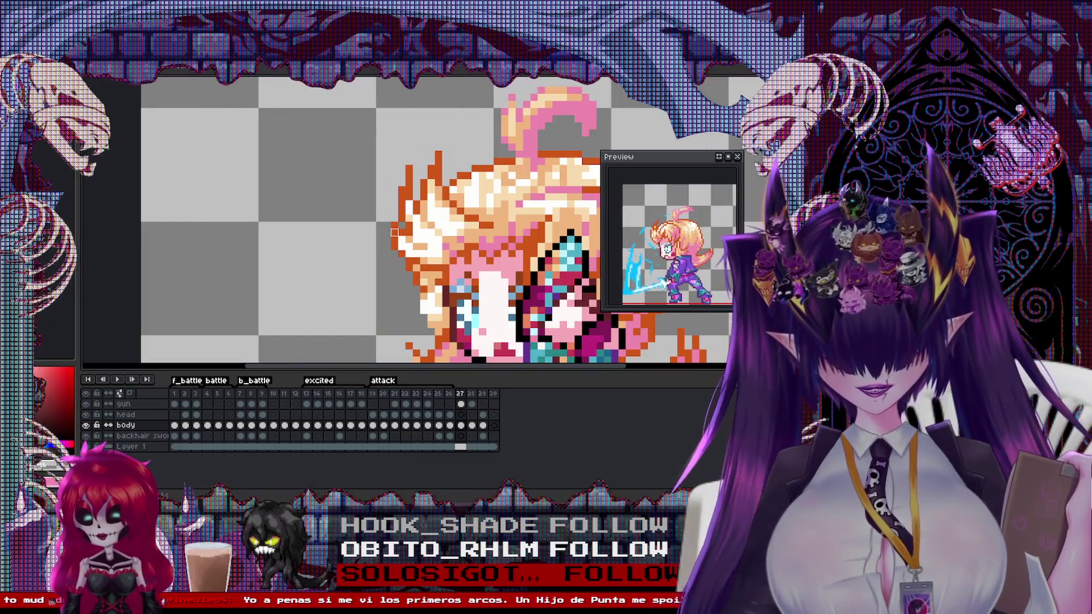
alt+click(389, 227)
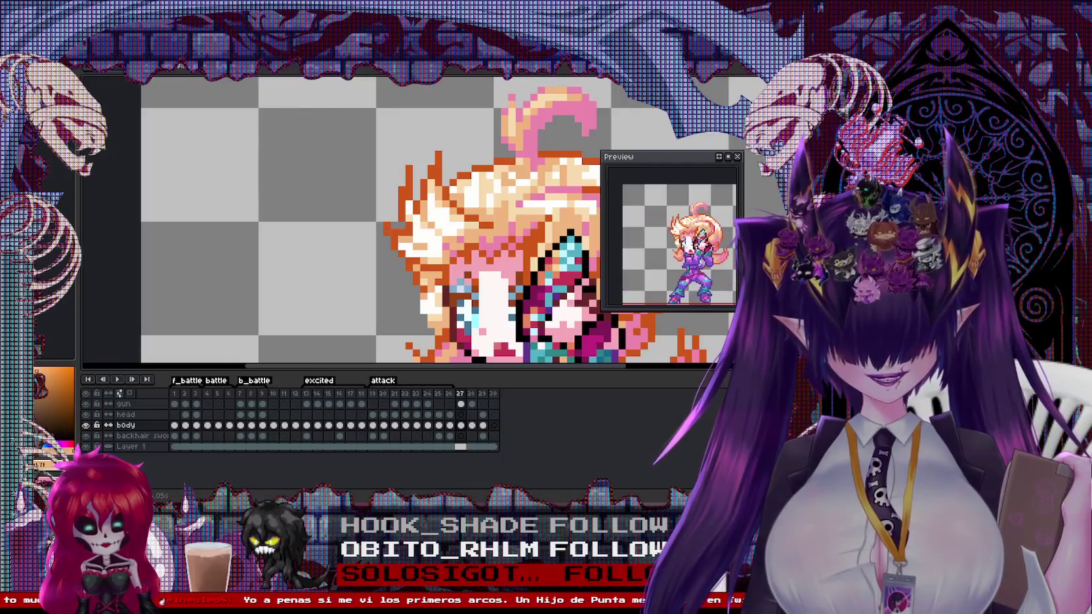
alt+click(400, 243)
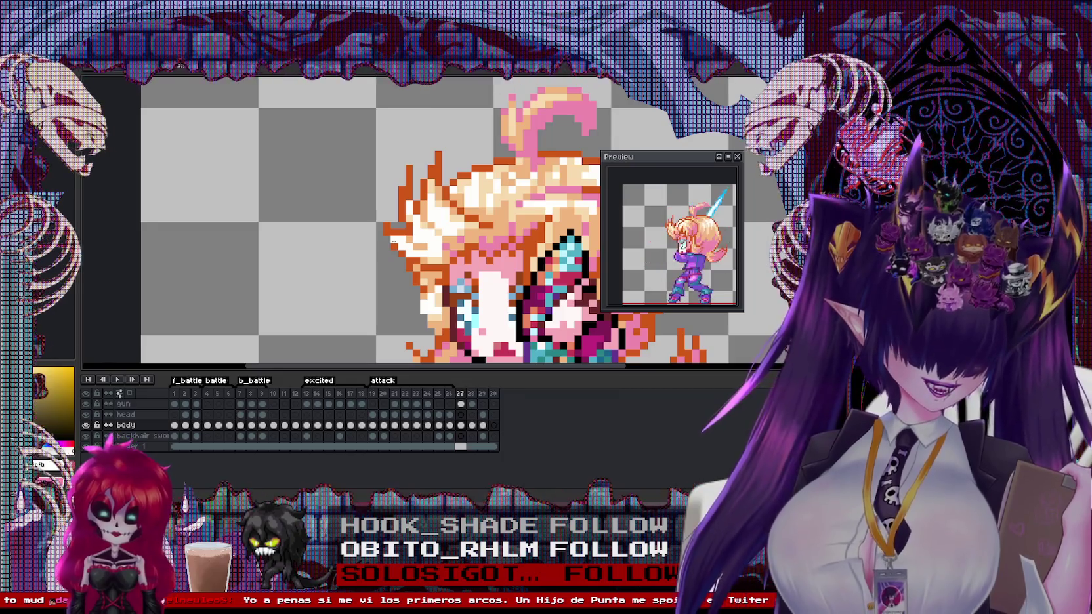
Pan up to the head and marquee the curled hair tuft on top
drag(558, 118, 465, 197)
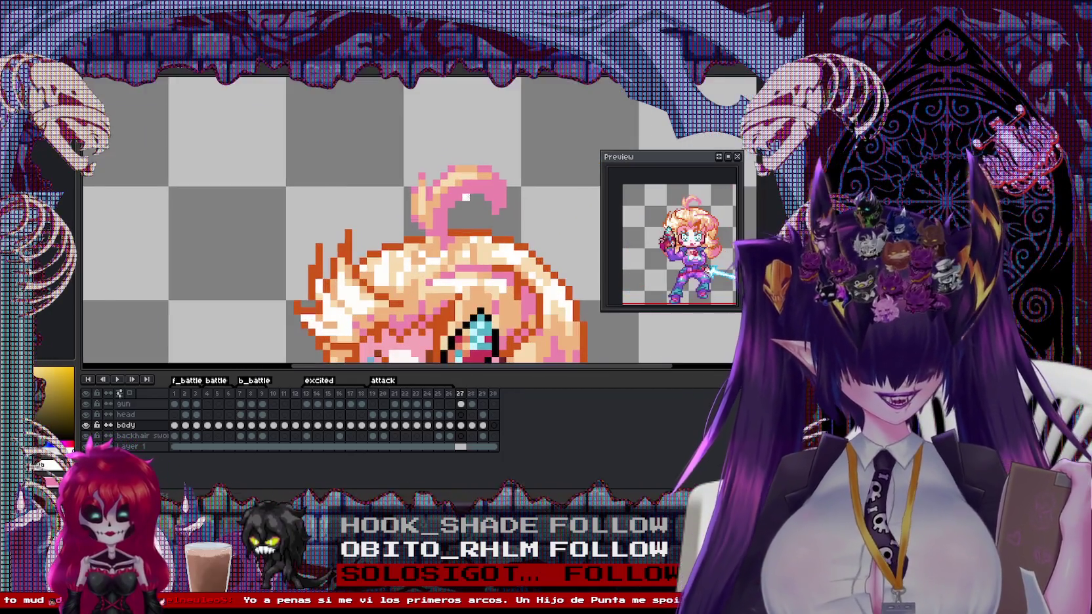
scroll(473, 211, down, 1)
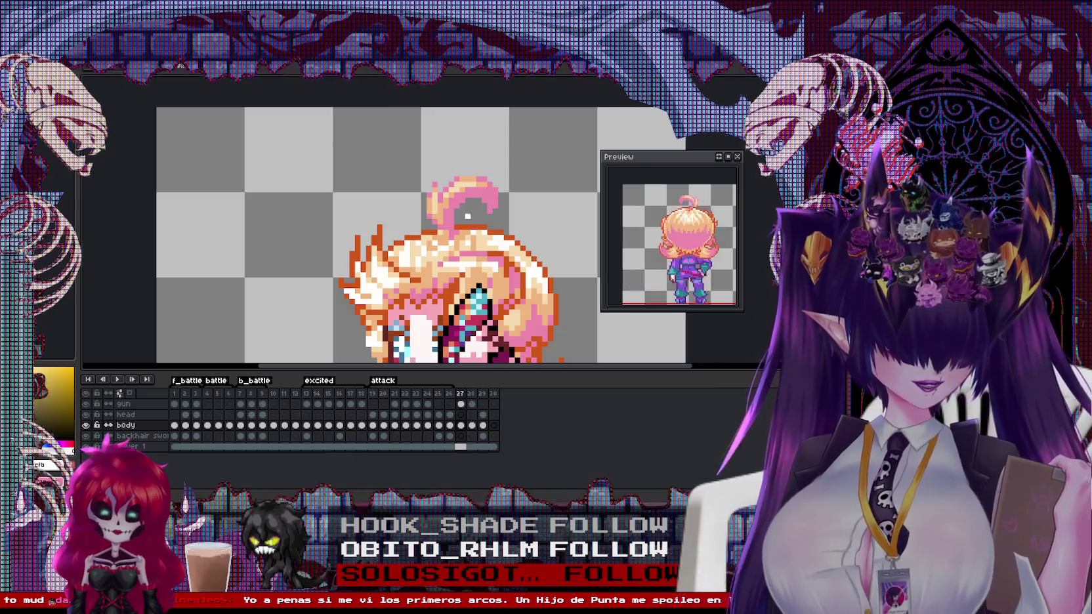
drag(412, 157, 517, 222)
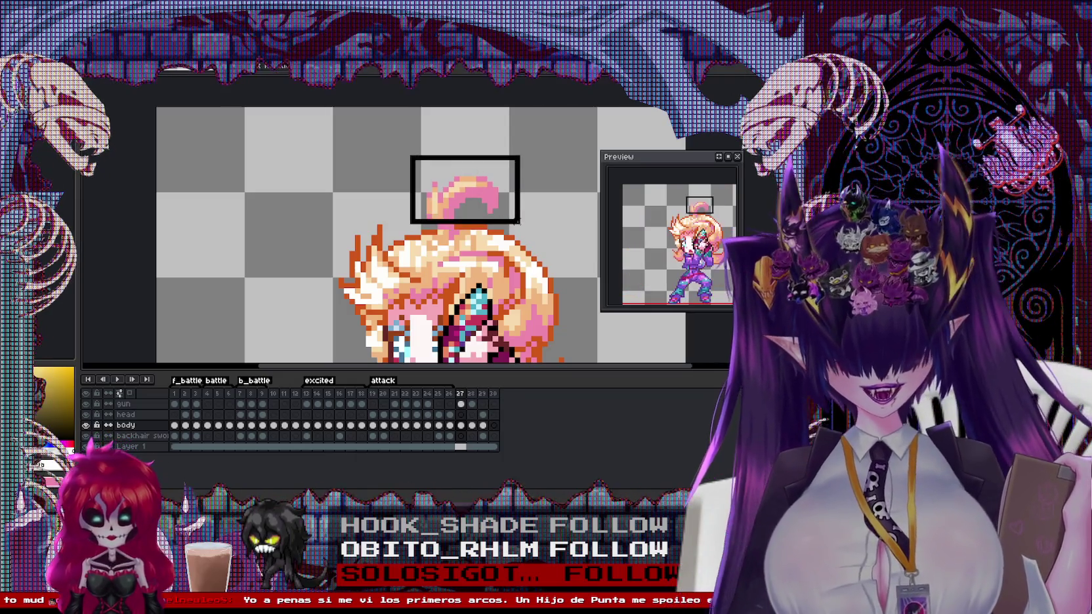
Shift the hair tuft one pixel right, deselect it, and sample the peach hair colour
drag(459, 190, 466, 190)
key(ctrl+d)
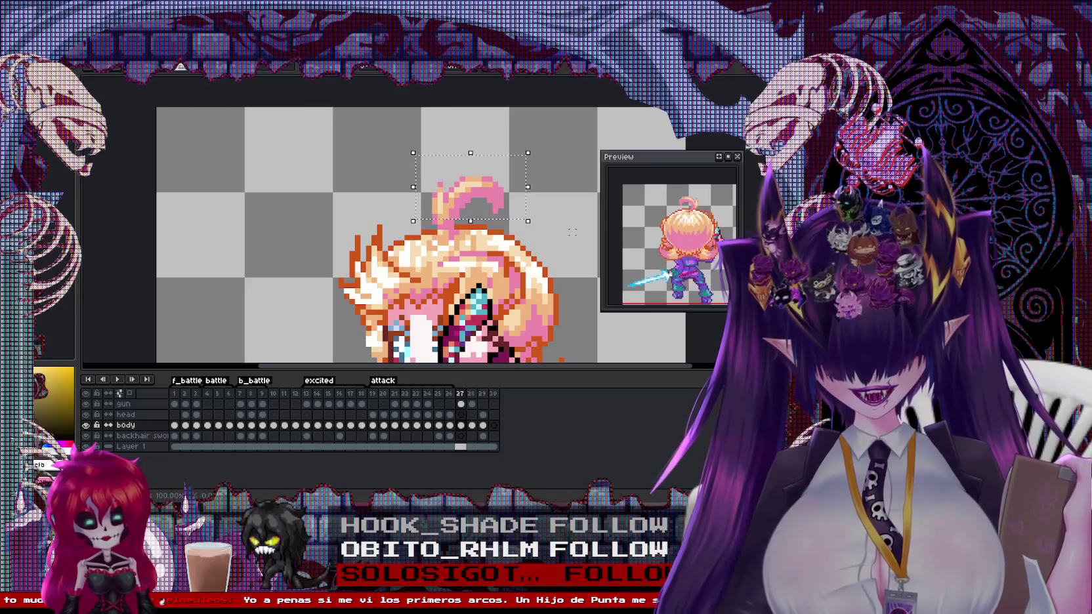
scroll(476, 221, up, 1)
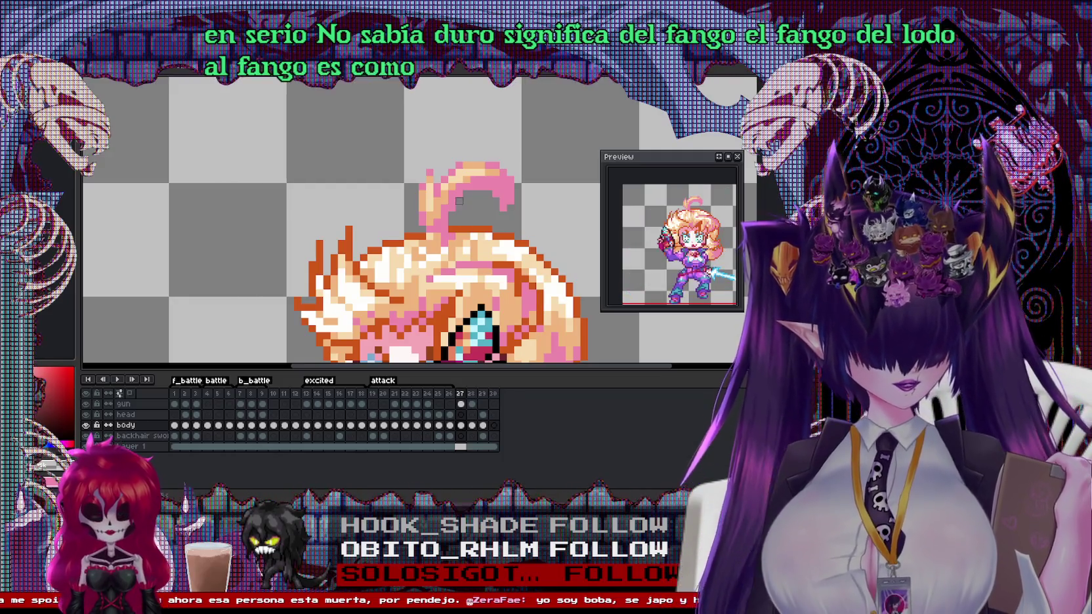
scroll(459, 200, up, 2)
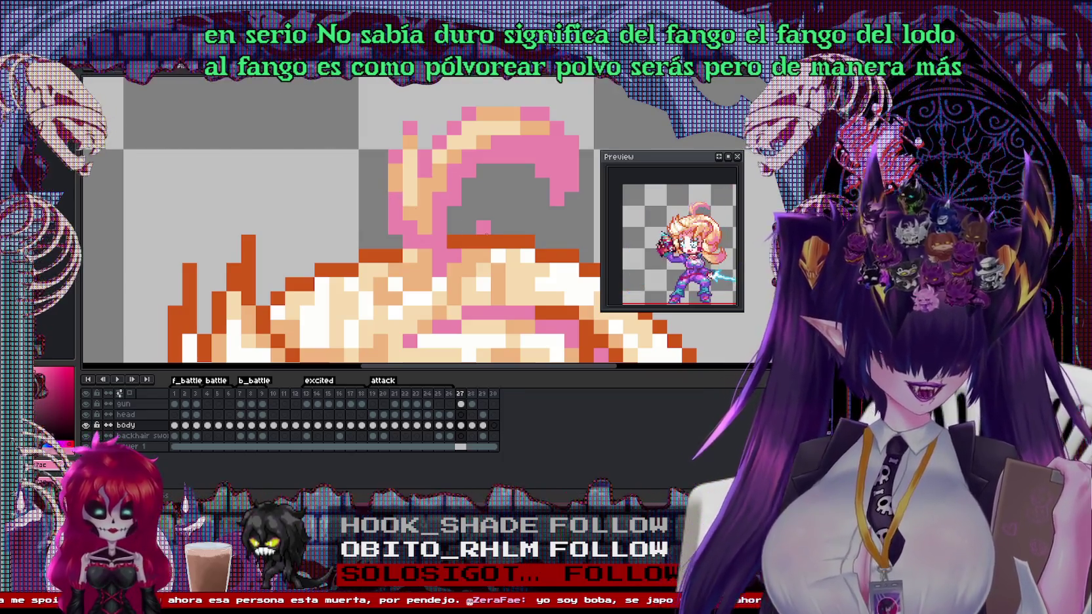
alt+click(485, 135)
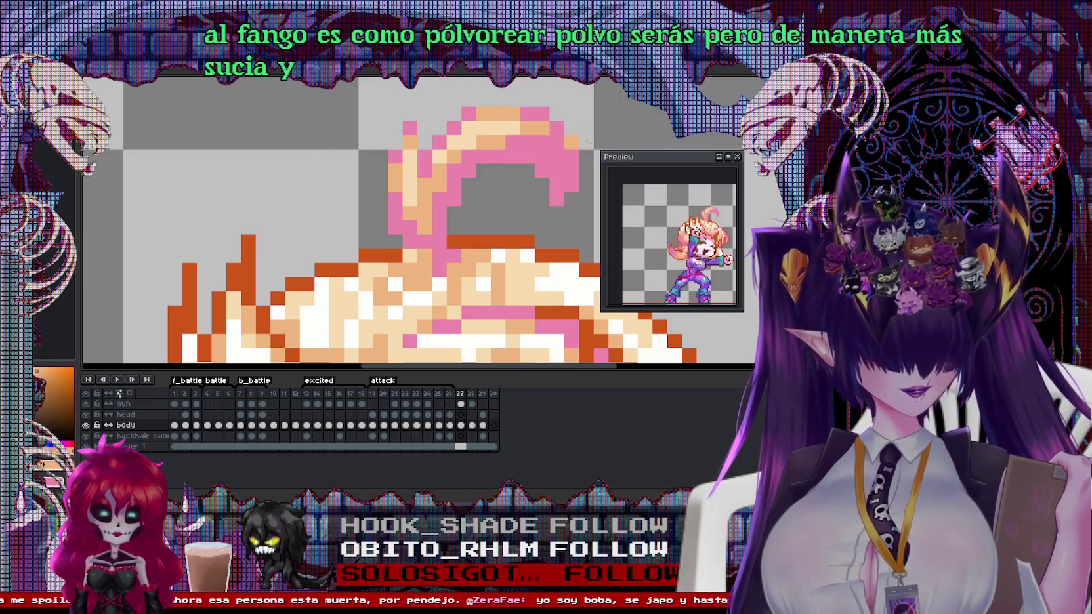
scroll(580, 136, down, 2)
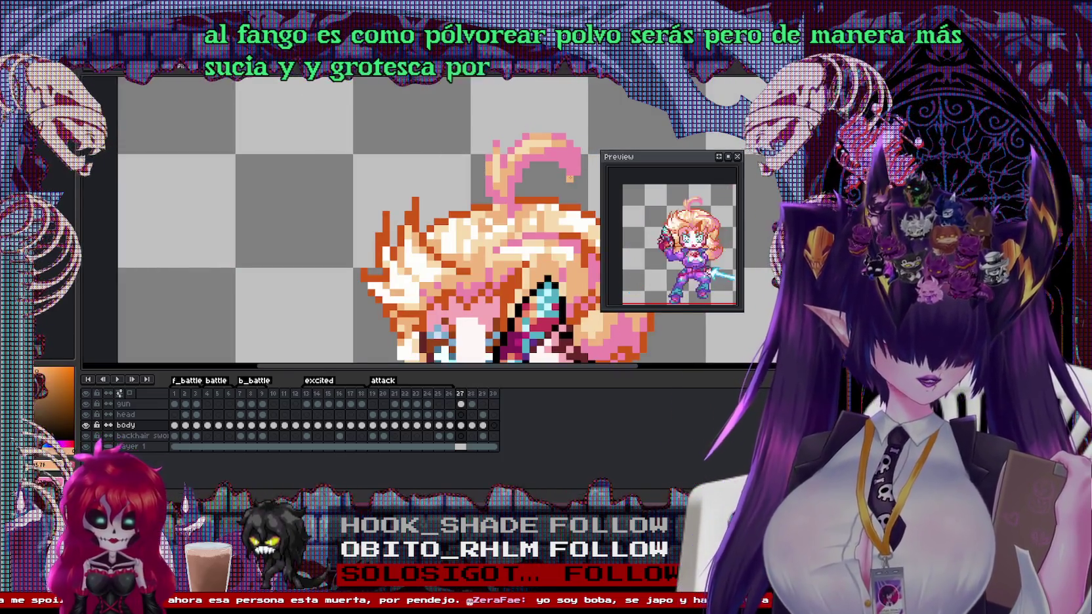
Step between frames 28 and 29 to compare the poses
key(Right)
key(Right)
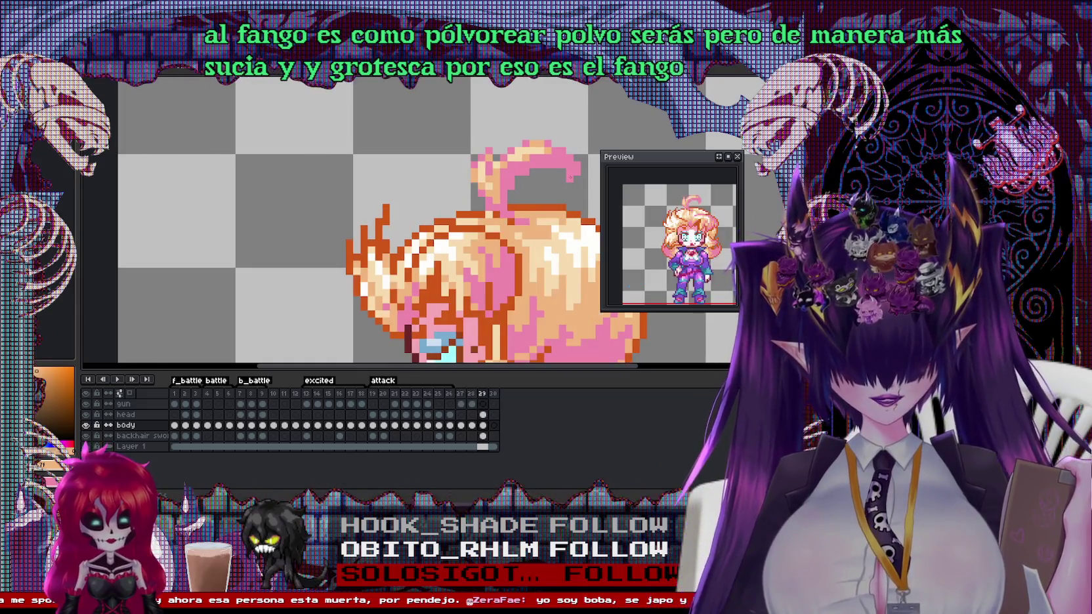
key(Left)
key(Right)
key(Left)
key(Right)
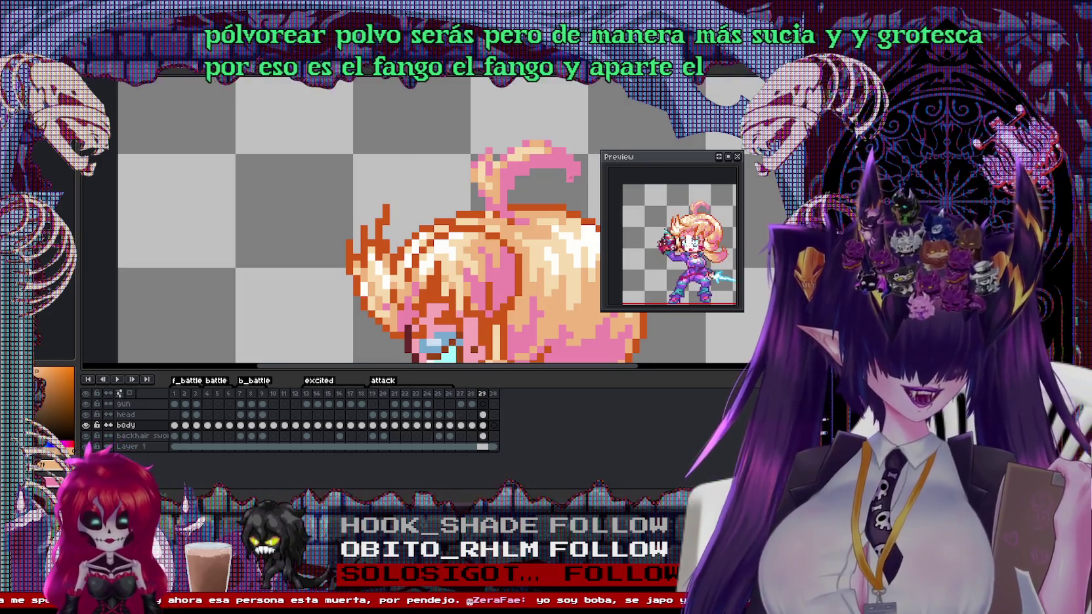
Zoom out, play the attack animation, then bring up frame 28's properties
scroll(435, 193, down, 1)
scroll(435, 193, down, 2)
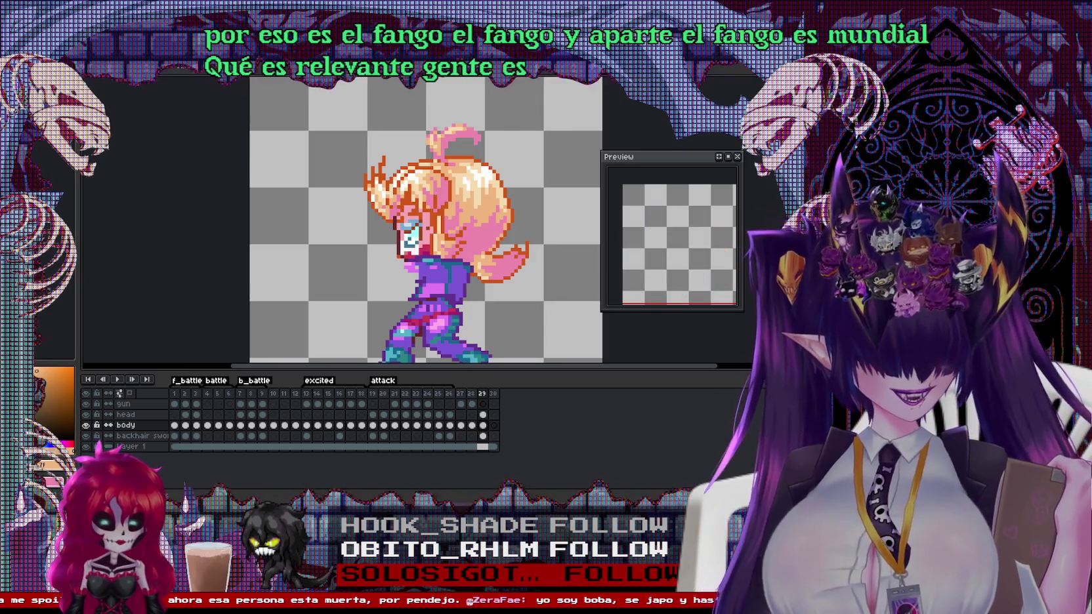
key(Return)
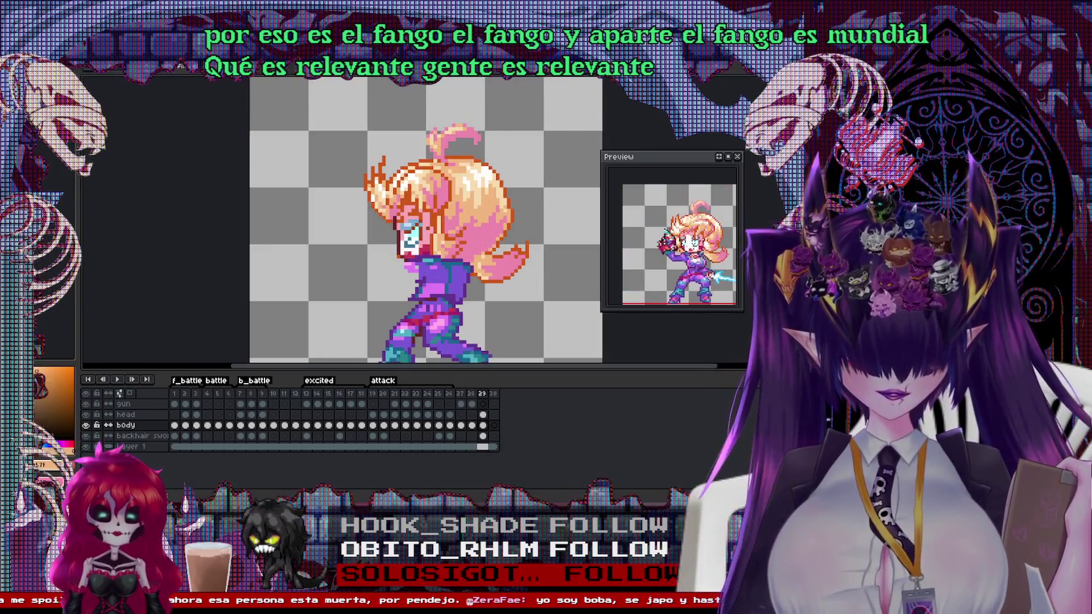
double_click(471, 393)
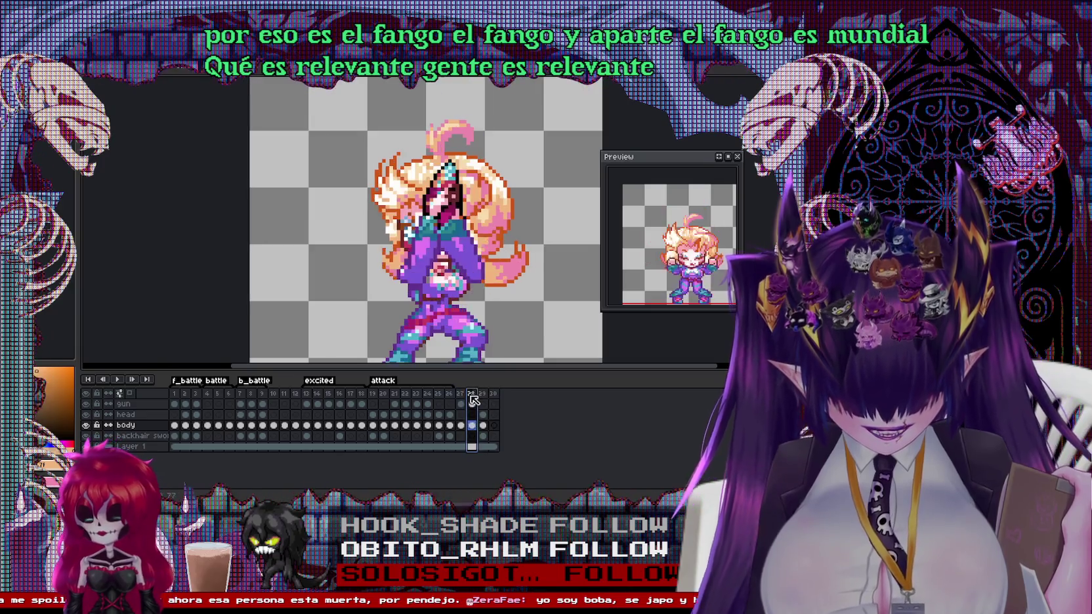
Confirm frame 28's new duration and show frame 29's side-on stride pose
key(Return)
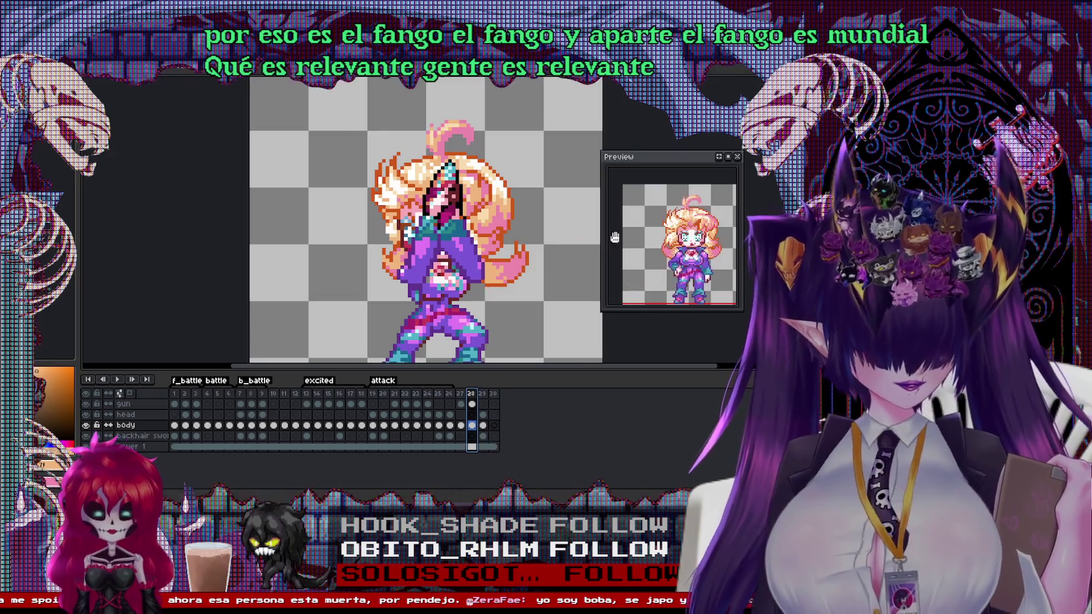
click(482, 394)
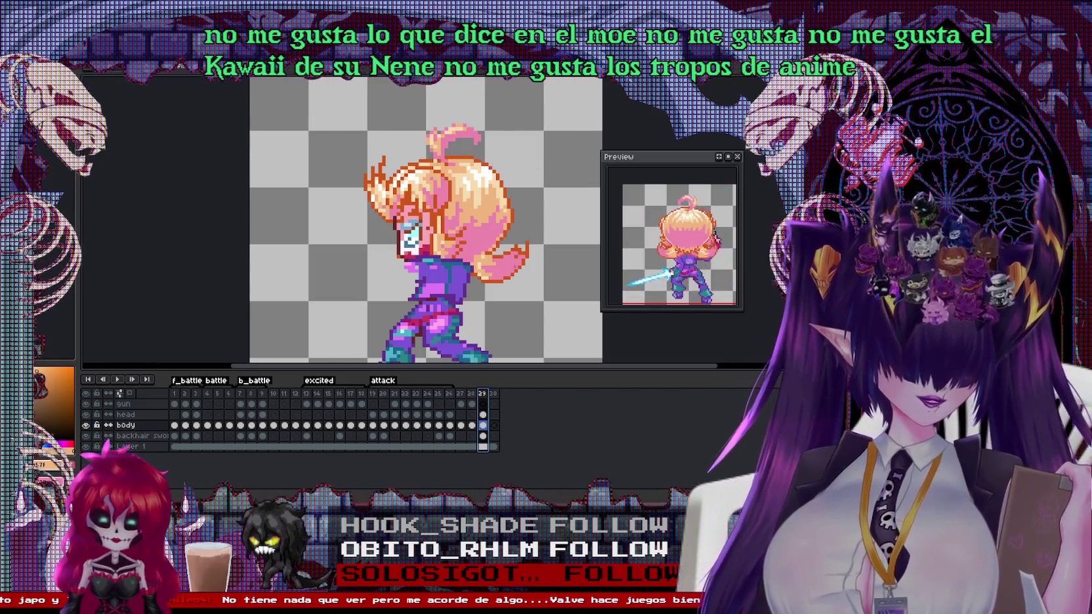
Browse frames 27–29, 25, 7 and 10 to compare poses, ending on frame 2
click(460, 392)
click(473, 396)
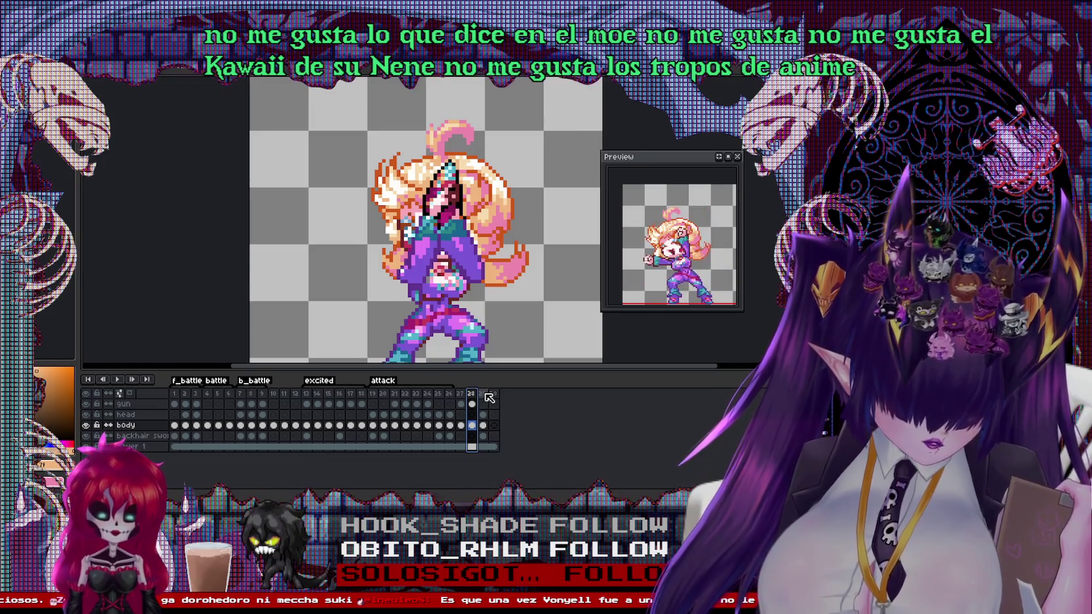
click(482, 396)
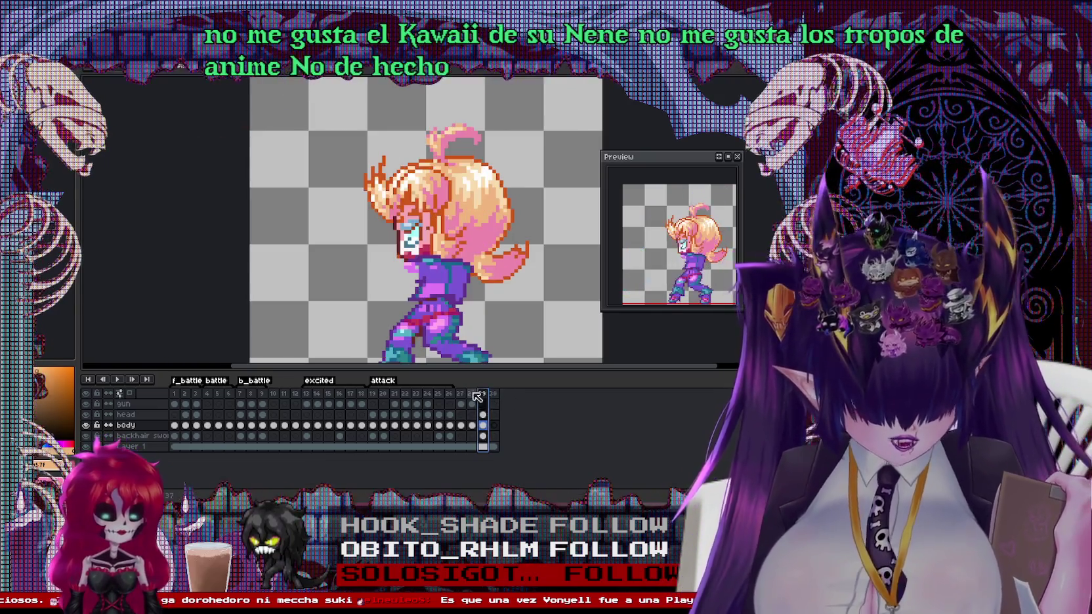
key(Right)
key(Left)
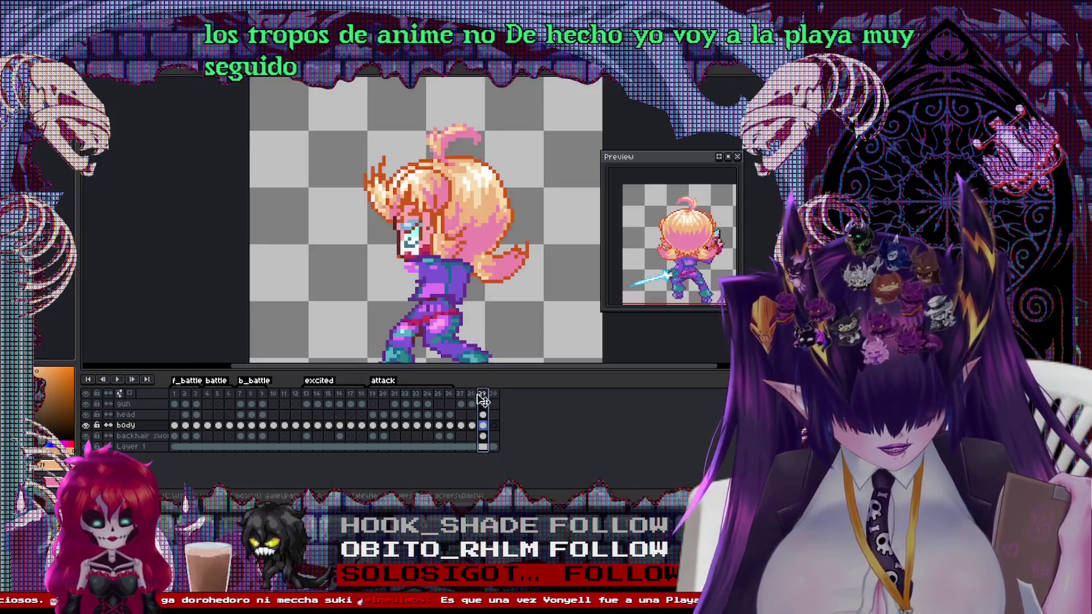
drag(482, 395, 438, 395)
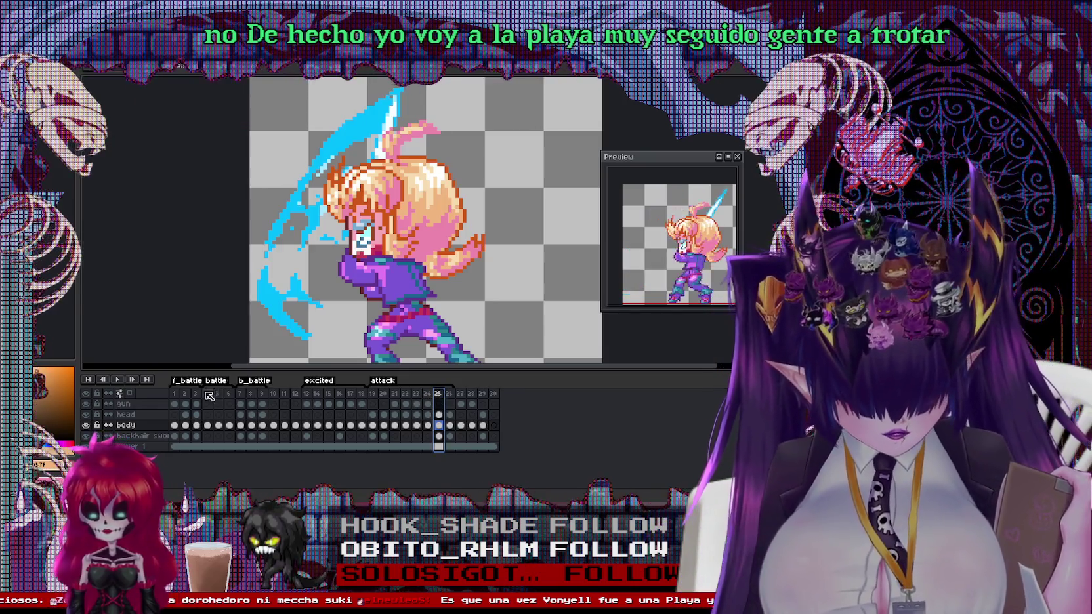
click(241, 393)
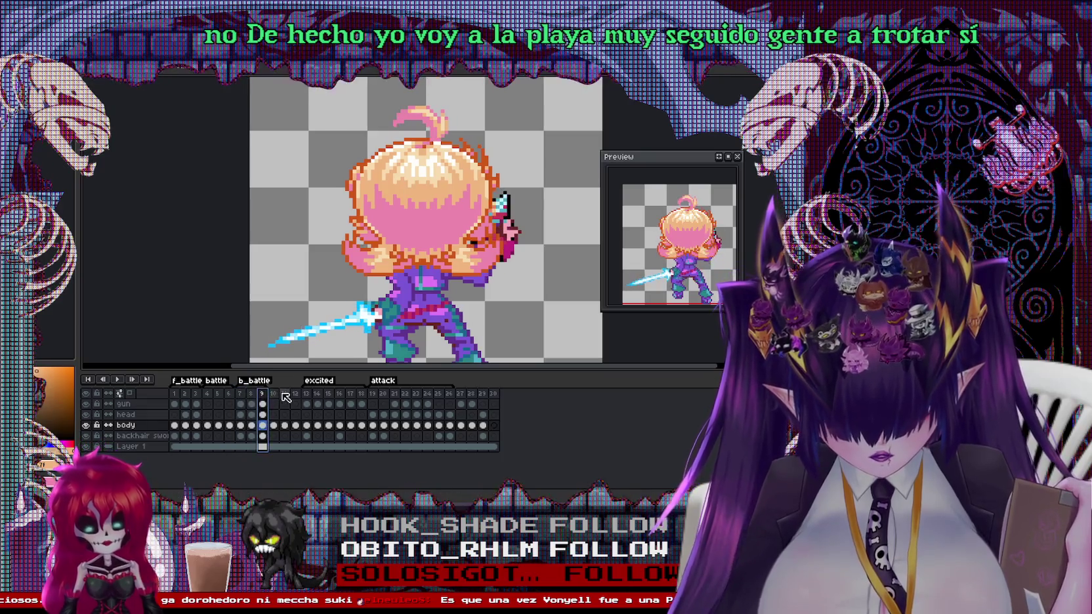
click(273, 394)
click(471, 394)
click(477, 400)
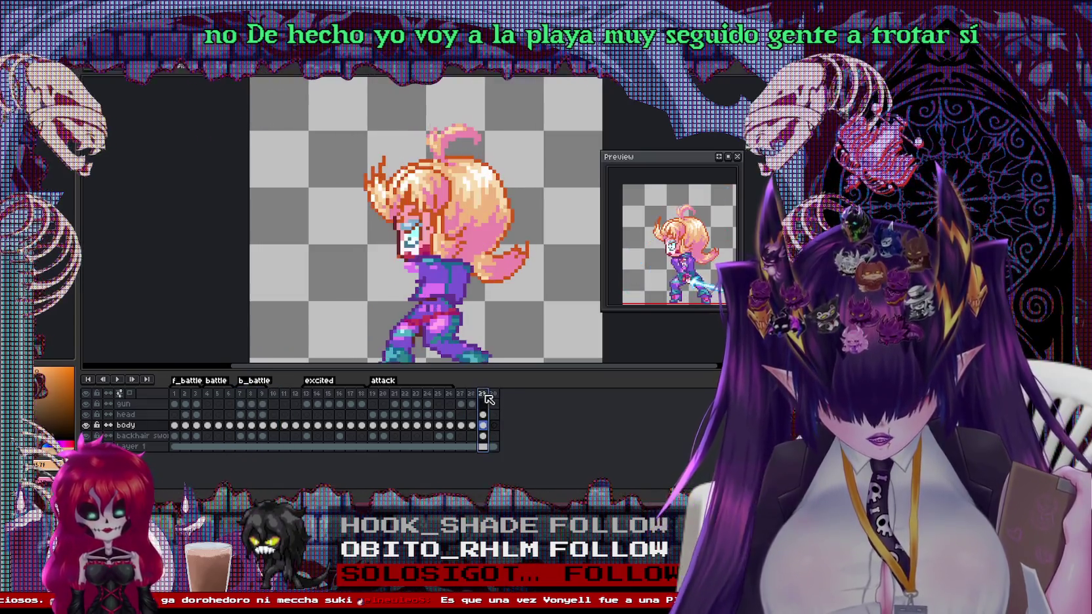
click(473, 396)
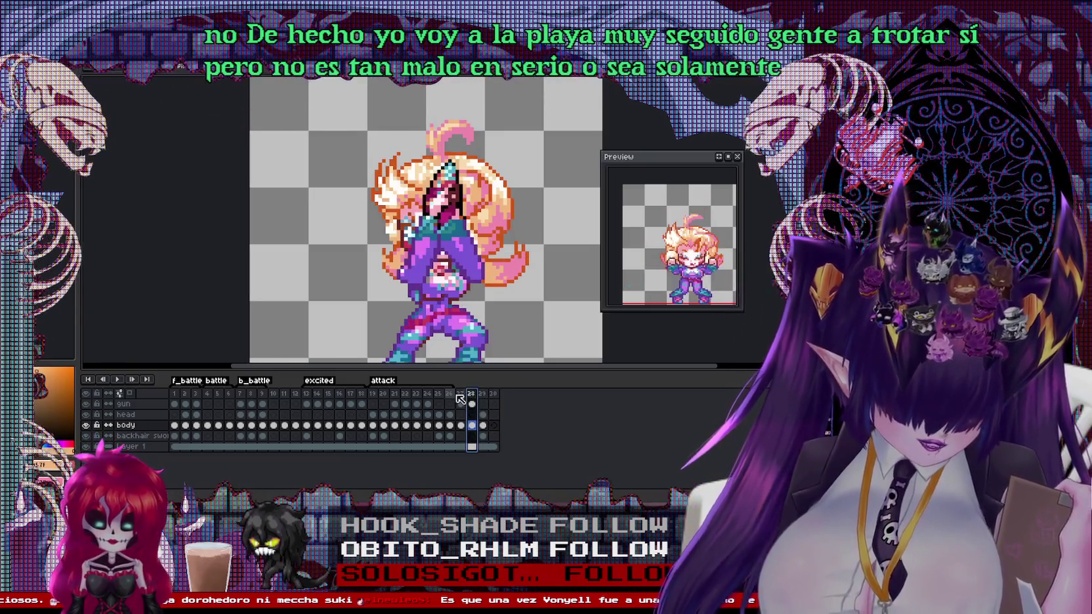
click(181, 403)
Select the gun and arm in frame 2 and paste them into frame 29
scroll(389, 66, up, 1)
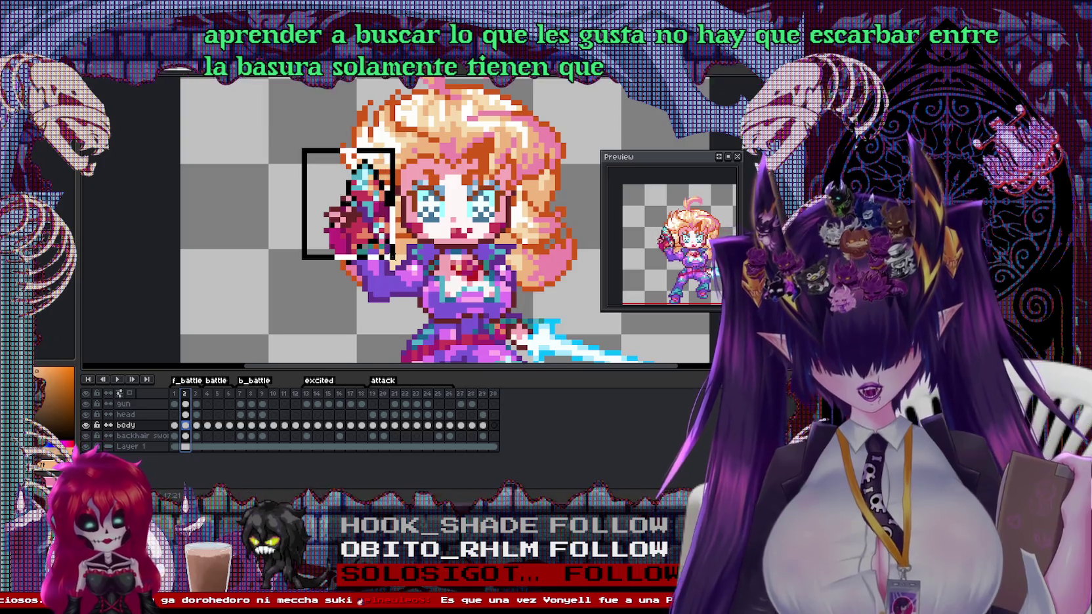
drag(387, 252, 397, 262)
drag(388, 311, 390, 314)
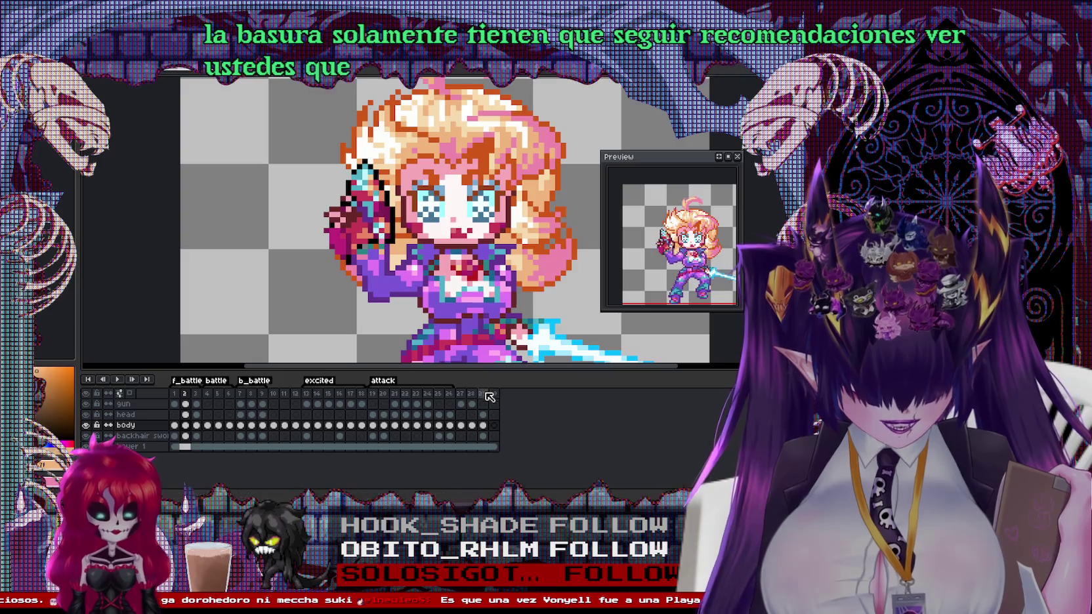
click(488, 395)
click(477, 394)
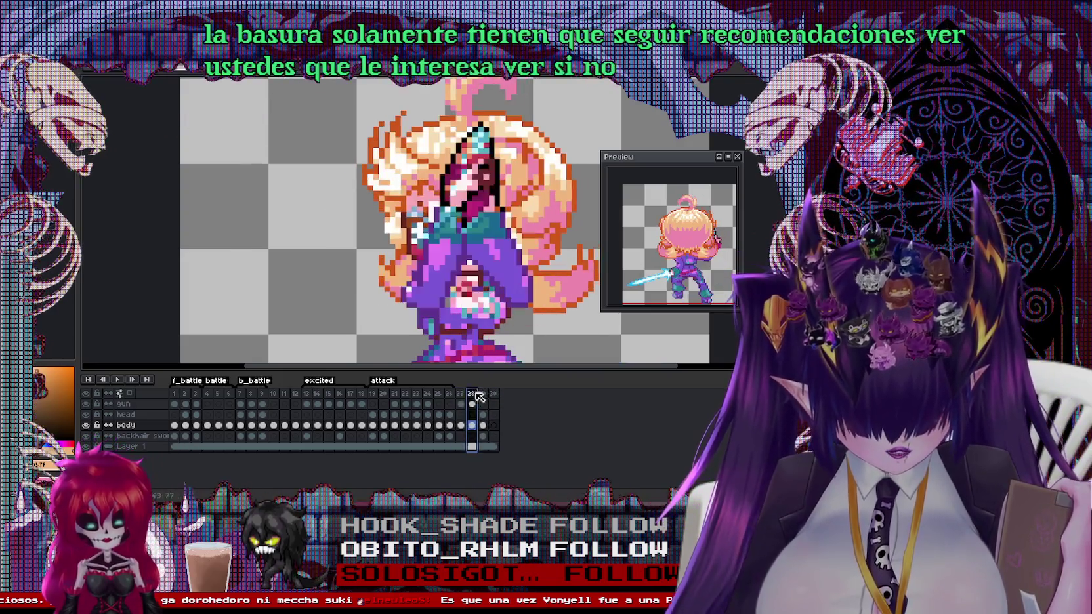
click(484, 394)
key(ctrl+v)
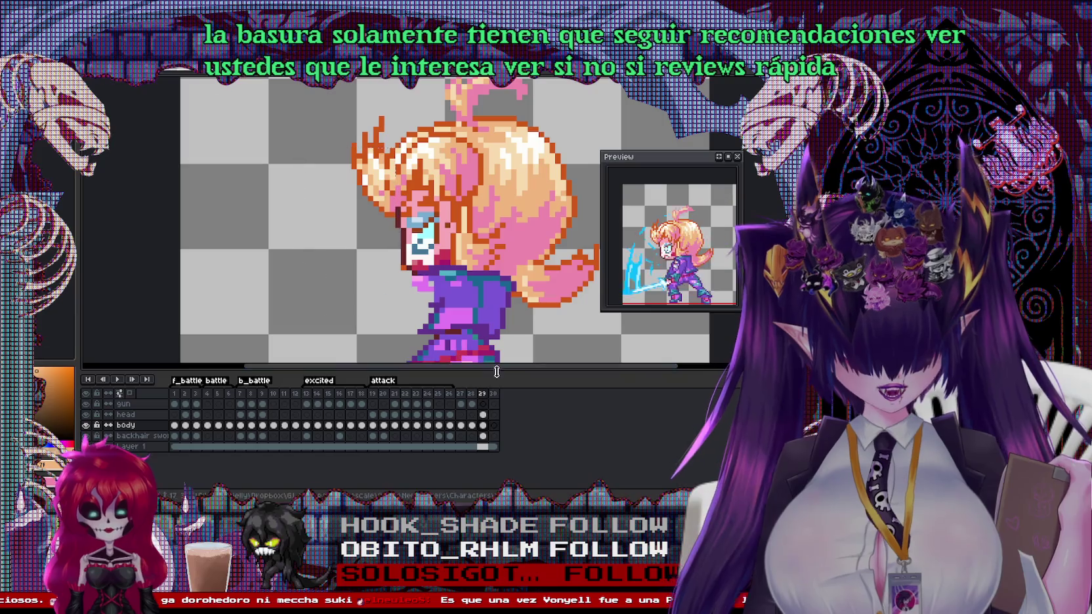
Reselect the gun in frame 2, paste it into frame 29 left of the character
click(185, 403)
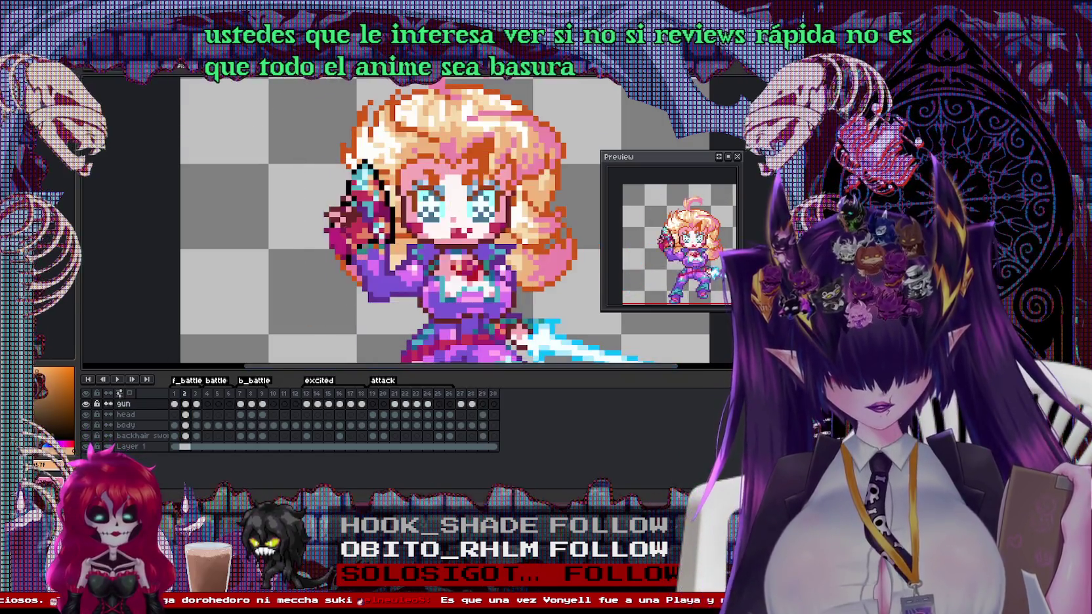
drag(397, 310, 401, 313)
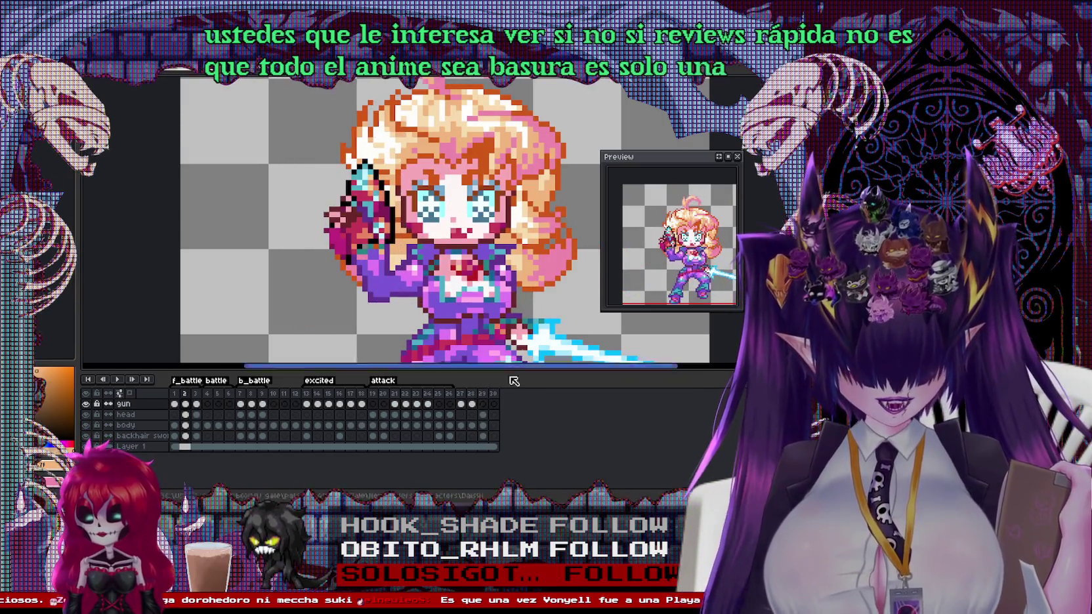
click(471, 404)
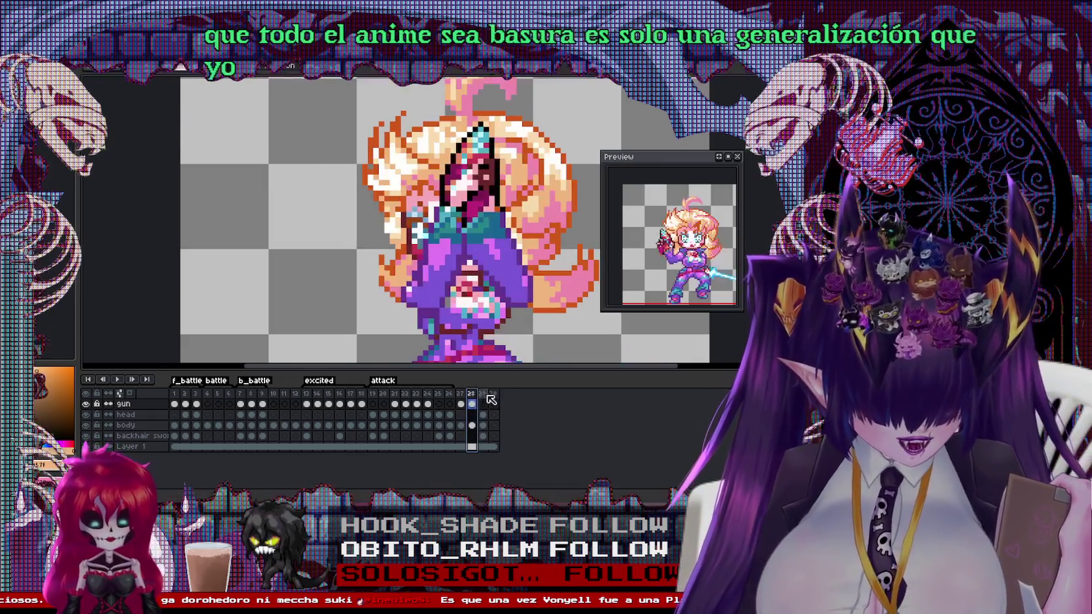
click(482, 403)
key(ctrl+v)
mouse_move(398, 293)
mouse_down()
mouse_move(312, 307)
mouse_move(375, 272)
mouse_up()
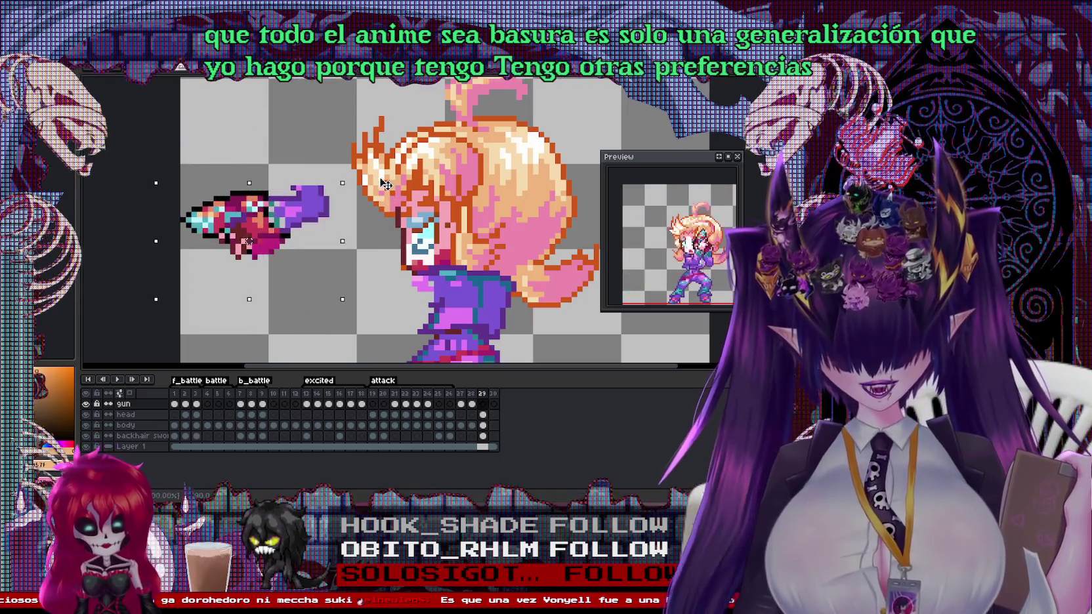
Erase the gun's purple barrel pixels and move the gun down and right
scroll(267, 169, right, 1)
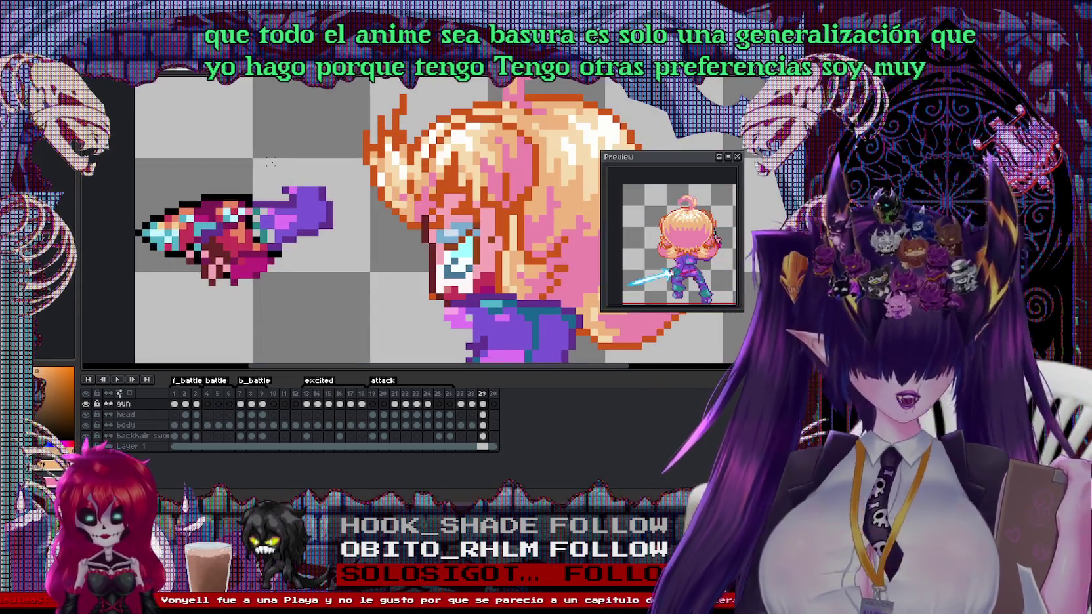
scroll(267, 169, up, 1)
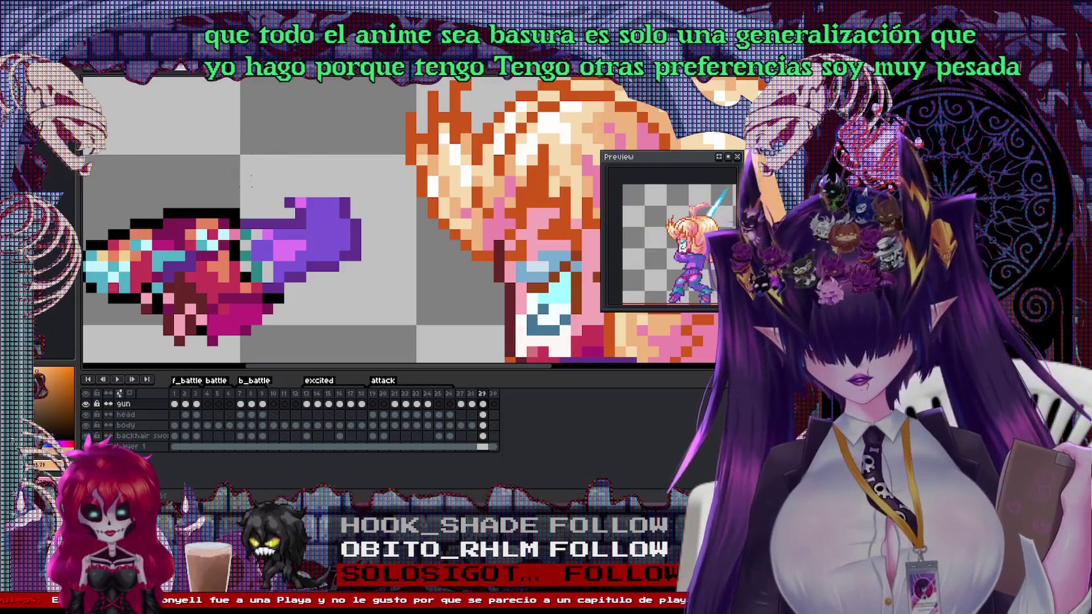
drag(267, 169, 341, 277)
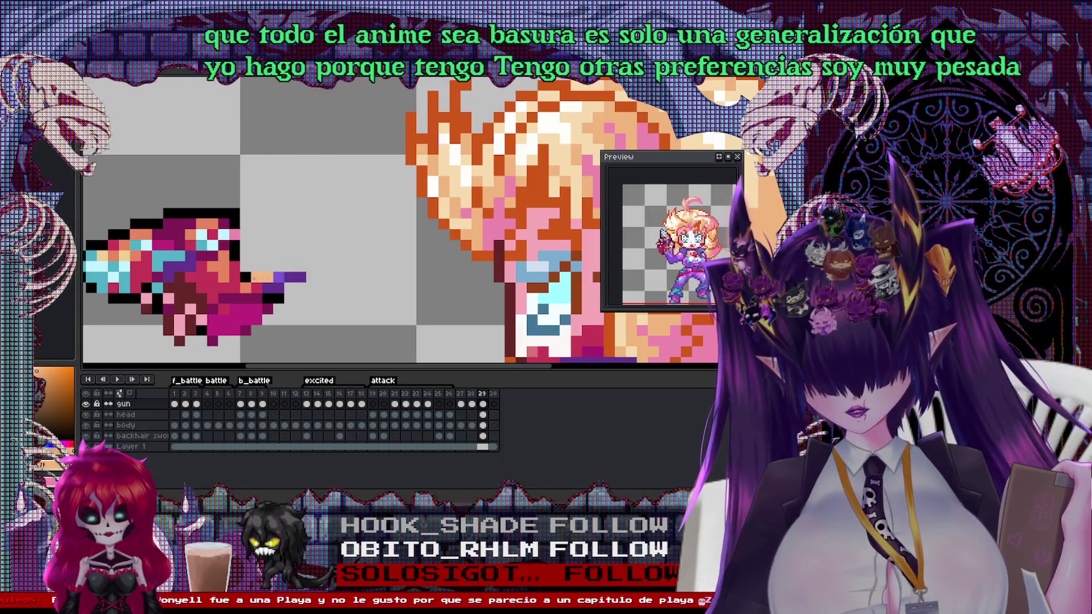
drag(319, 285, 279, 287)
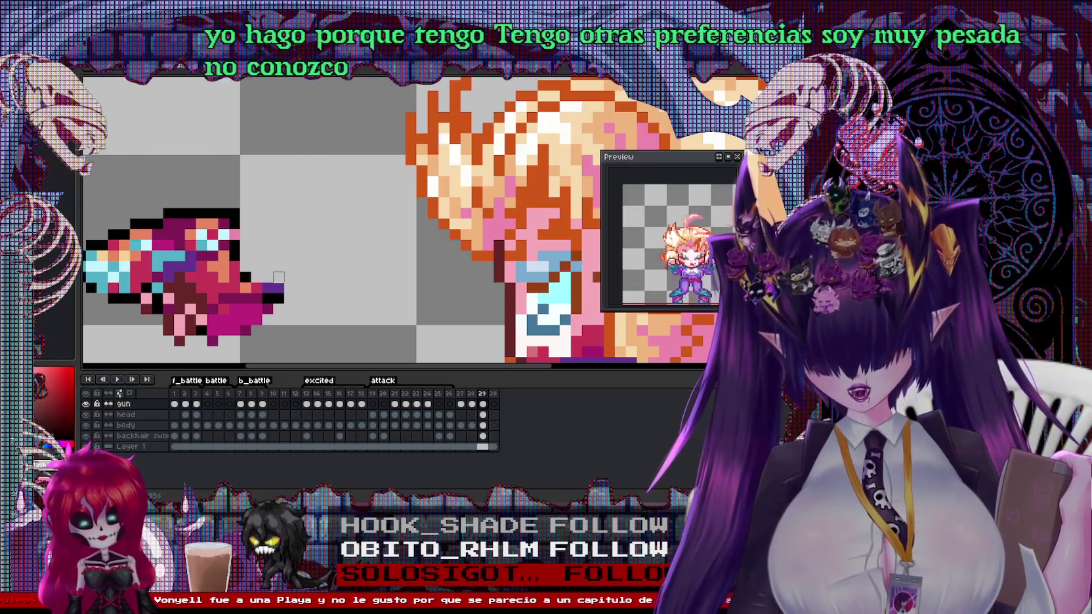
scroll(278, 287, down, 2)
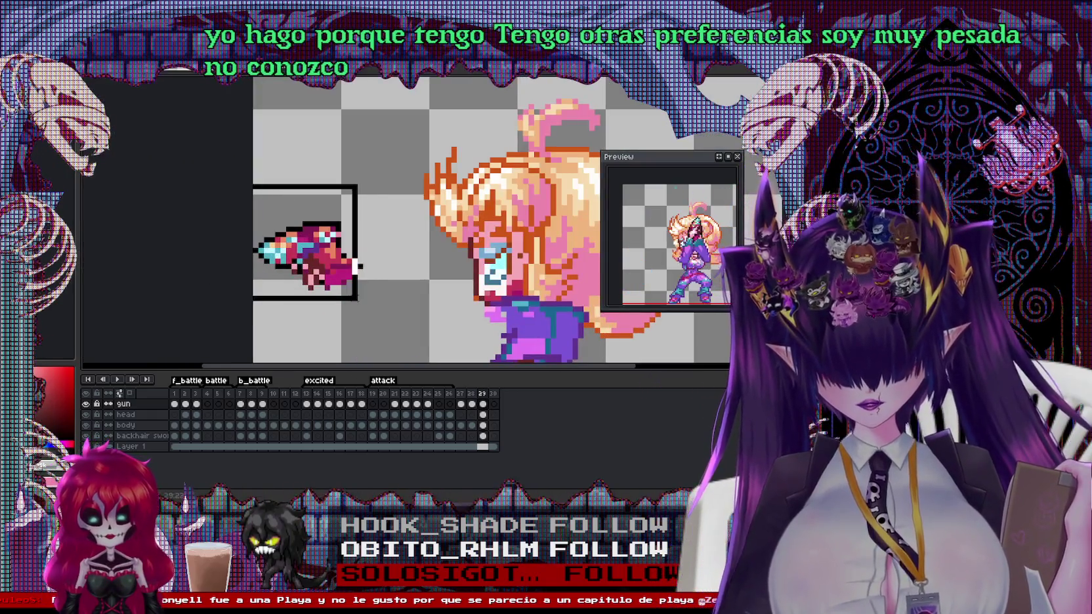
mouse_move(356, 291)
mouse_down()
mouse_move(379, 326)
mouse_move(348, 267)
mouse_up()
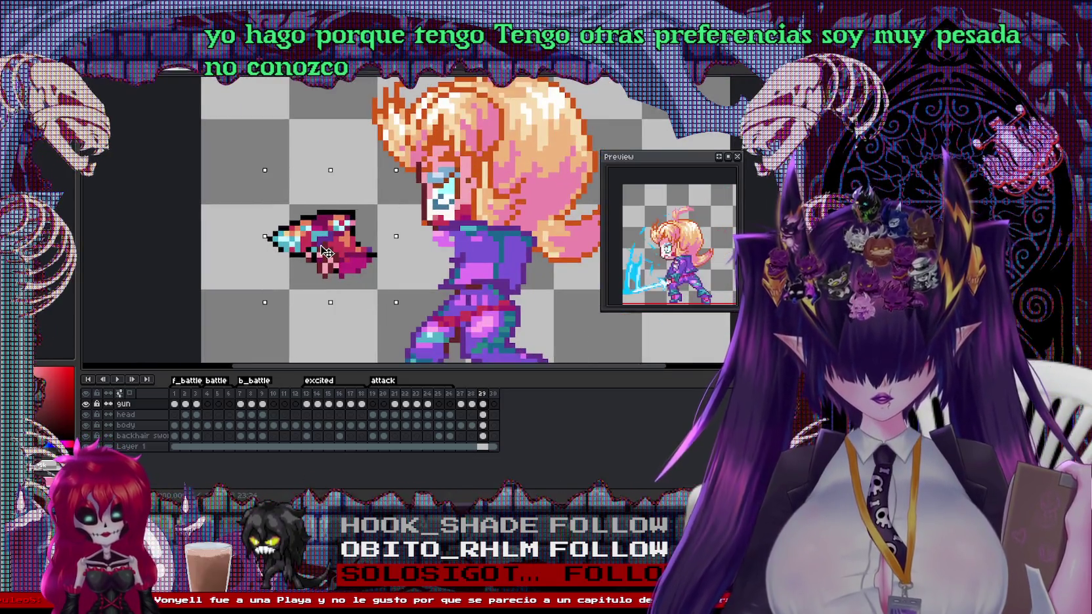
Recolour a few gun pixels pink, add a dark pixel, and show the recent files
scroll(341, 257, up, 1)
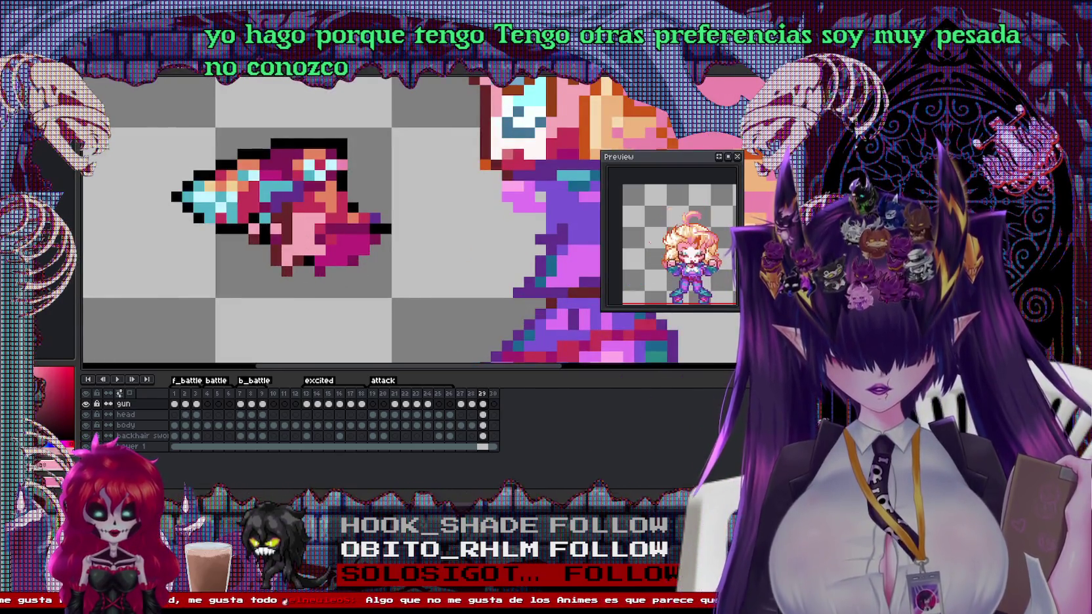
click(330, 250)
click(353, 250)
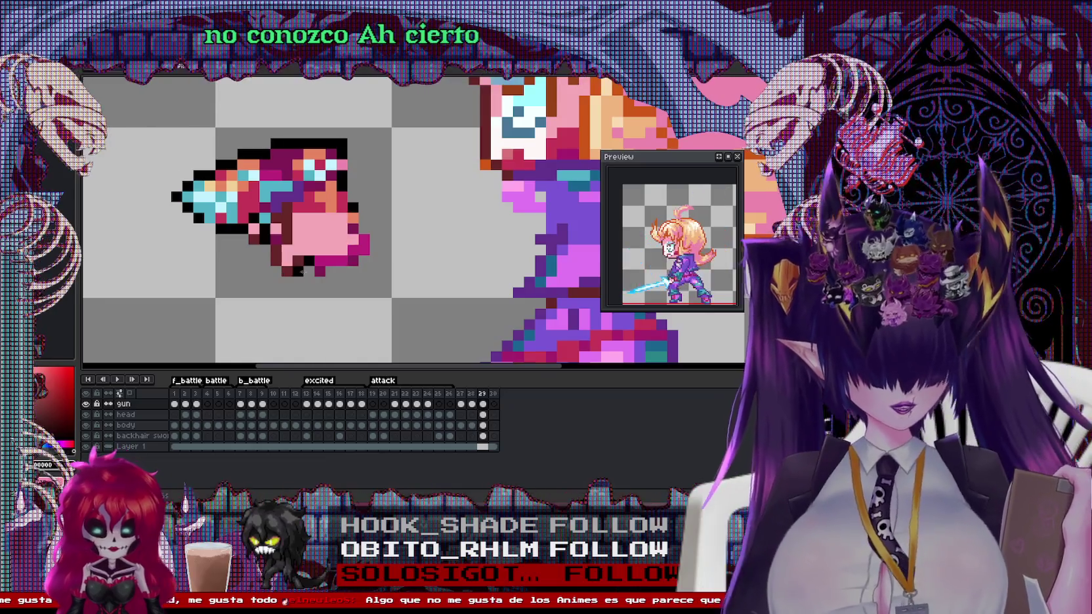
click(309, 266)
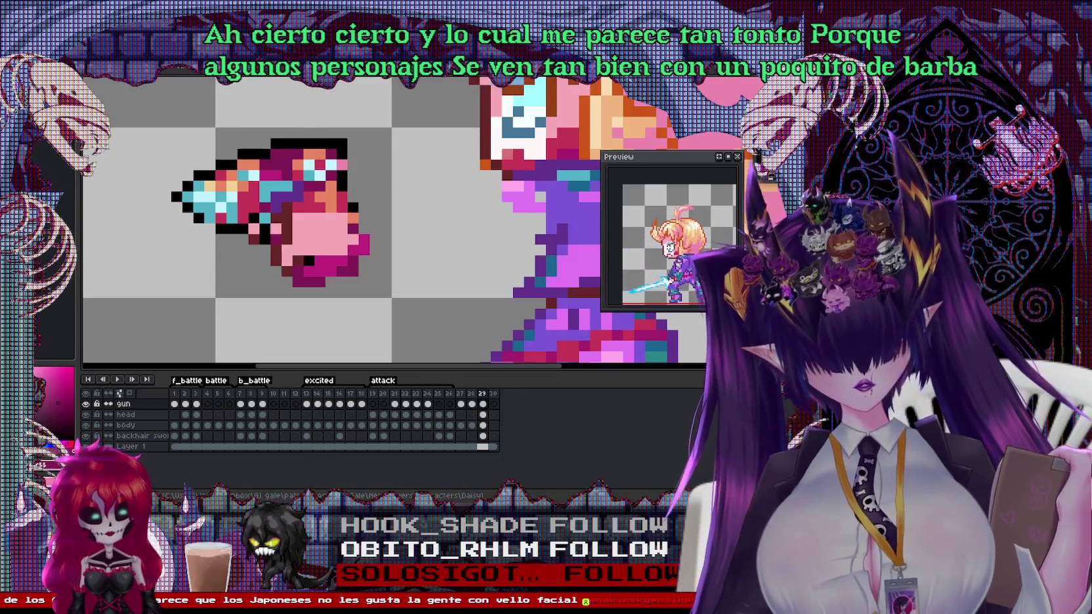
click(46, 68)
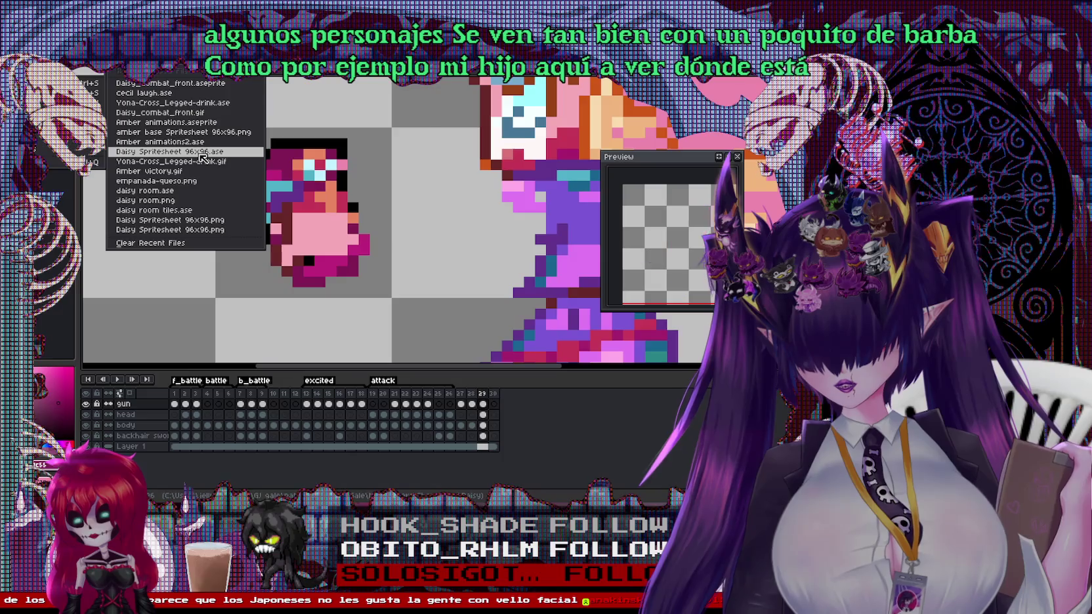
Open daisy room tiles.ase and zoom around to inspect its characters
click(194, 200)
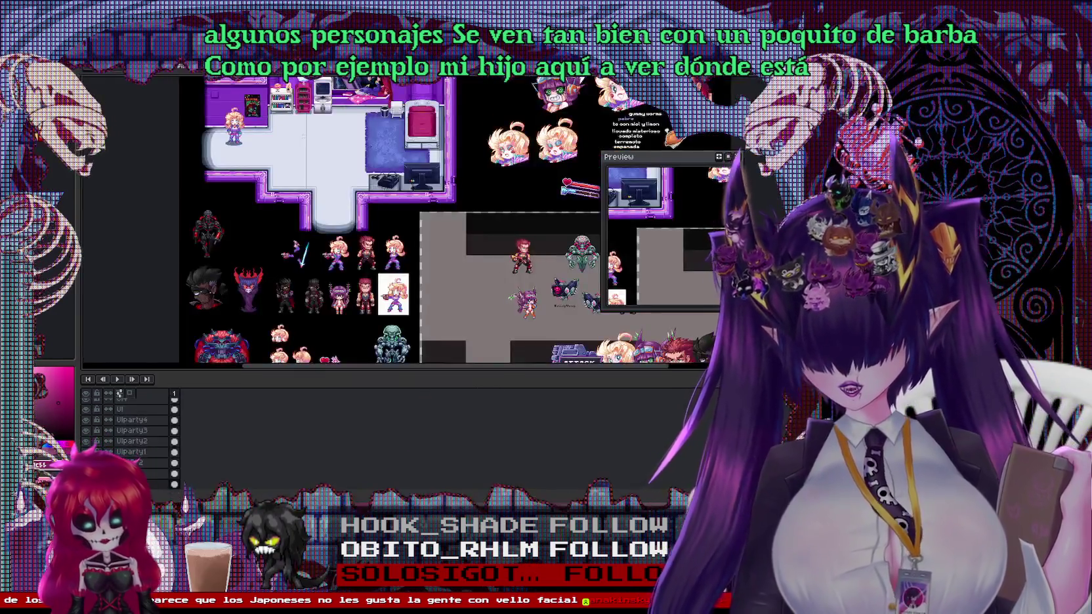
scroll(522, 259, up, 2)
scroll(522, 260, up, 2)
scroll(521, 260, up, 1)
scroll(341, 223, down, 1)
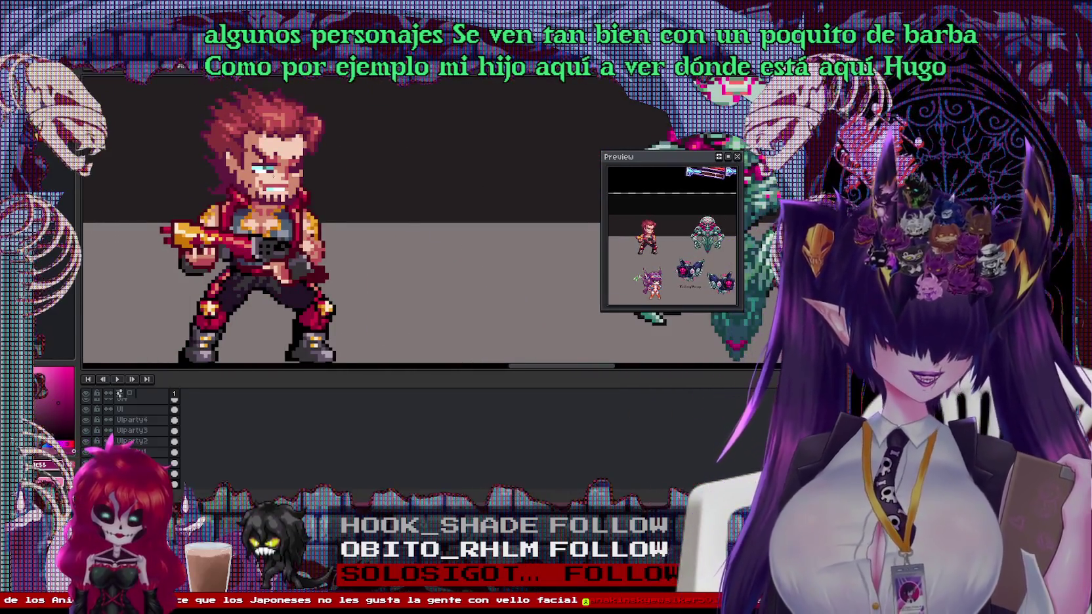
drag(341, 223, 384, 246)
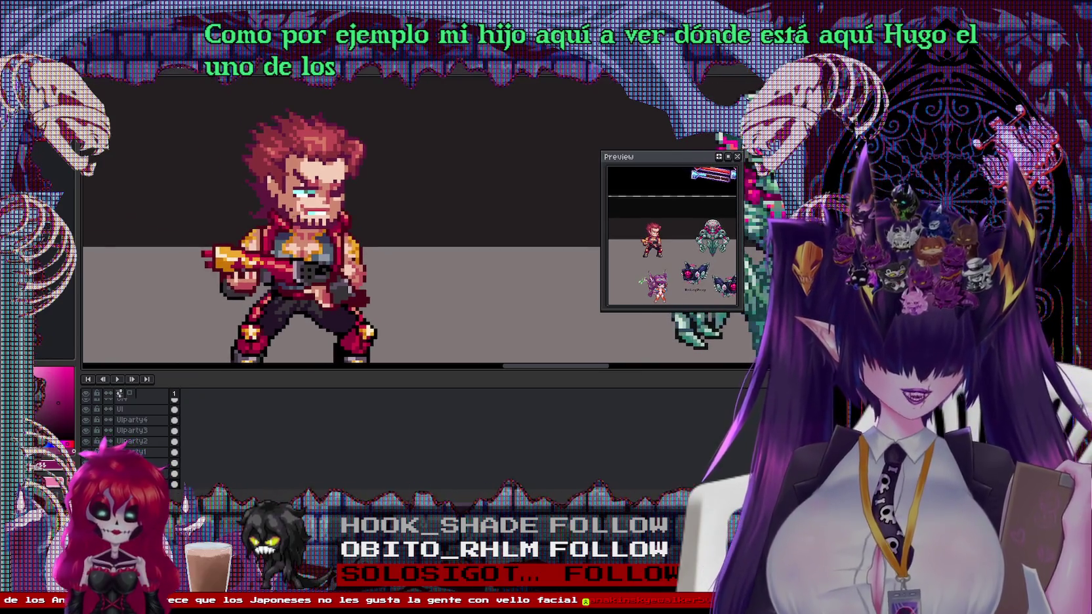
scroll(384, 246, down, 1)
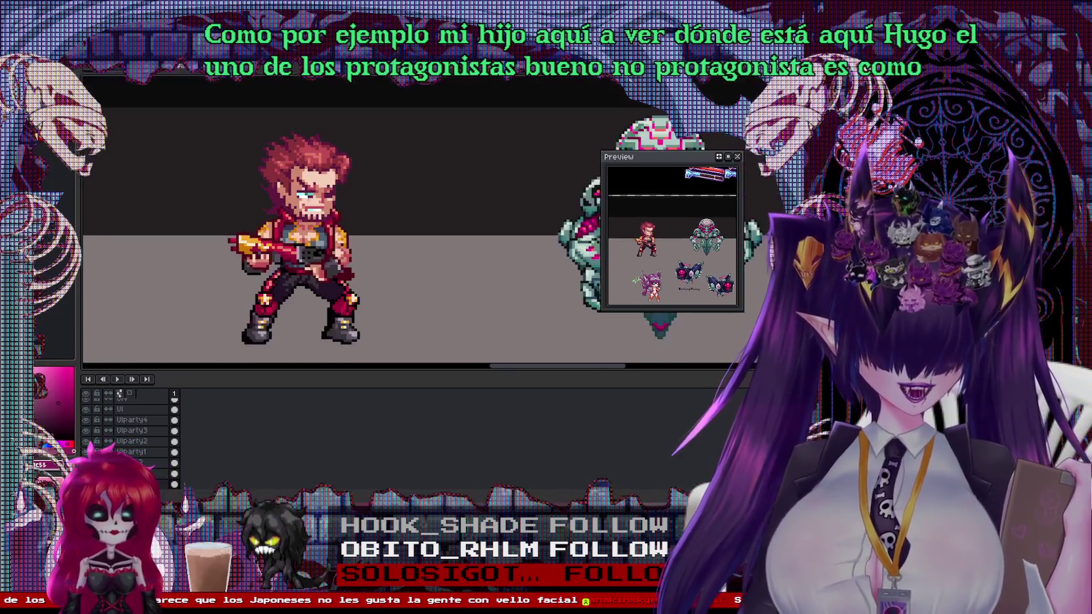
scroll(384, 246, down, 3)
scroll(384, 246, down, 3)
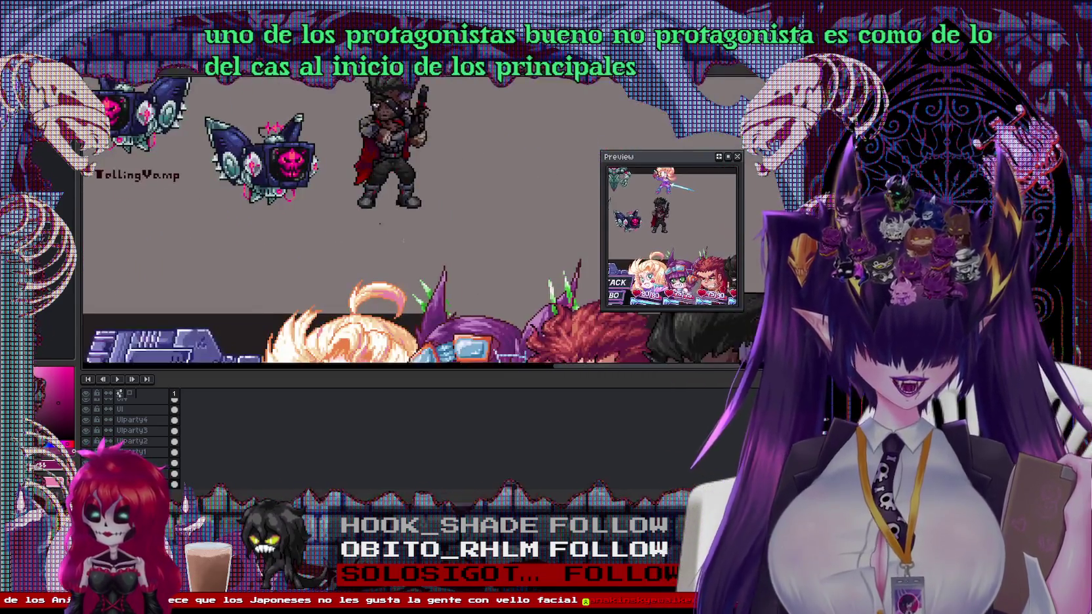
scroll(384, 246, down, 3)
scroll(339, 263, down, 2)
scroll(338, 262, up, 2)
scroll(339, 262, up, 1)
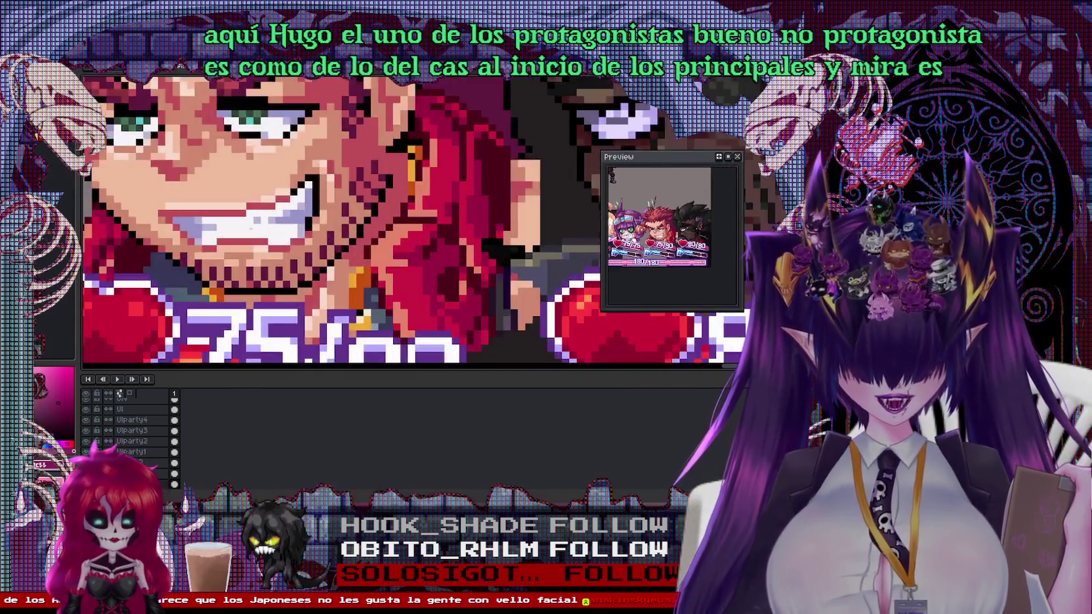
scroll(338, 262, up, 1)
Pan over the red-haired and dark characters, then switch to the purple-skinned character's sprite
drag(339, 263, 363, 269)
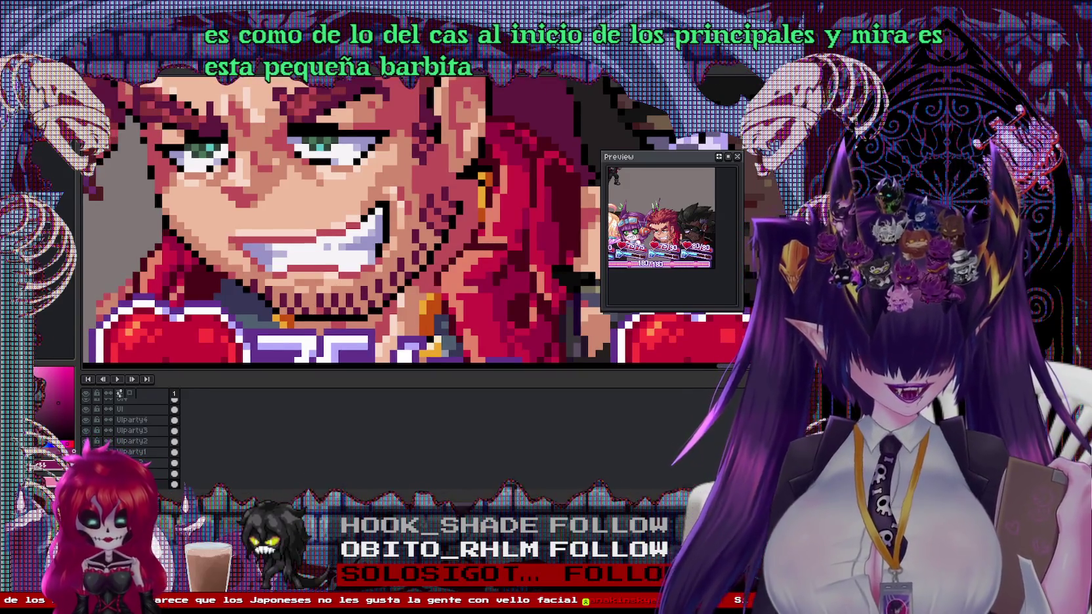
scroll(420, 256, down, 1)
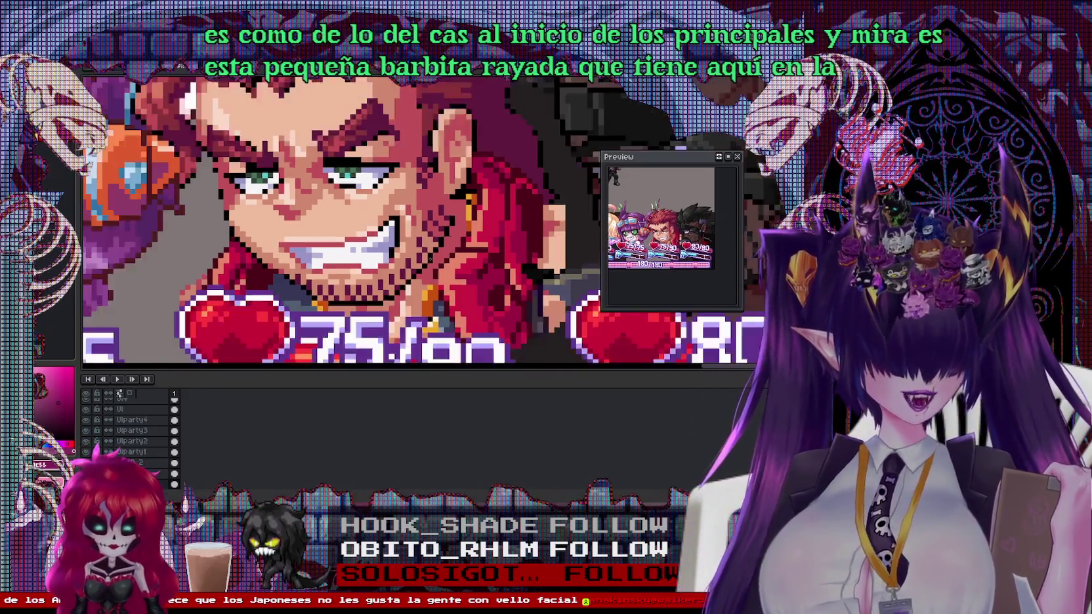
scroll(420, 256, down, 1)
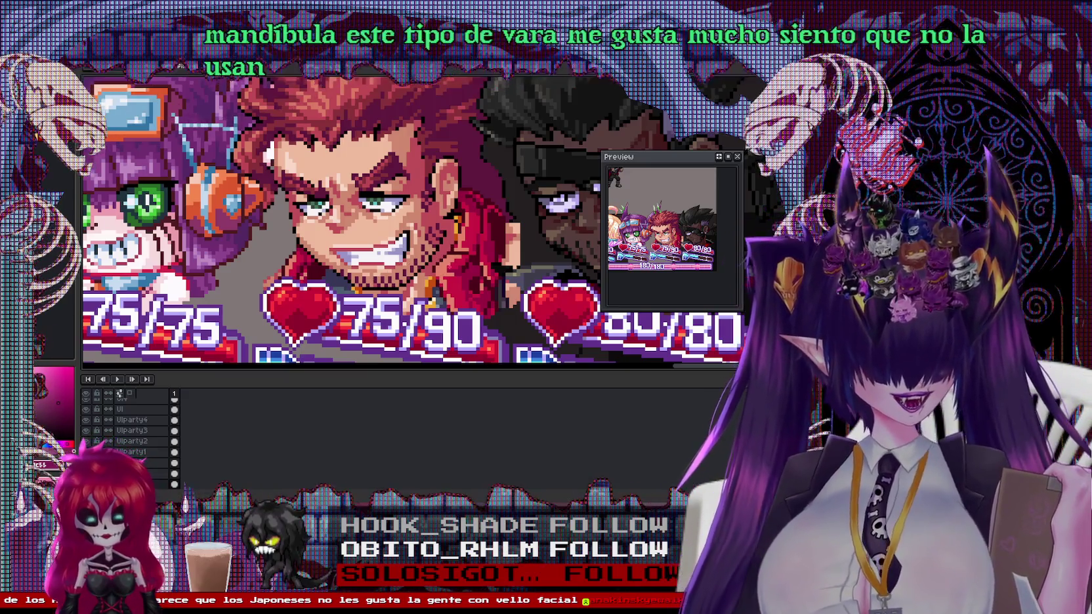
drag(460, 263, 256, 249)
scroll(428, 240, down, 3)
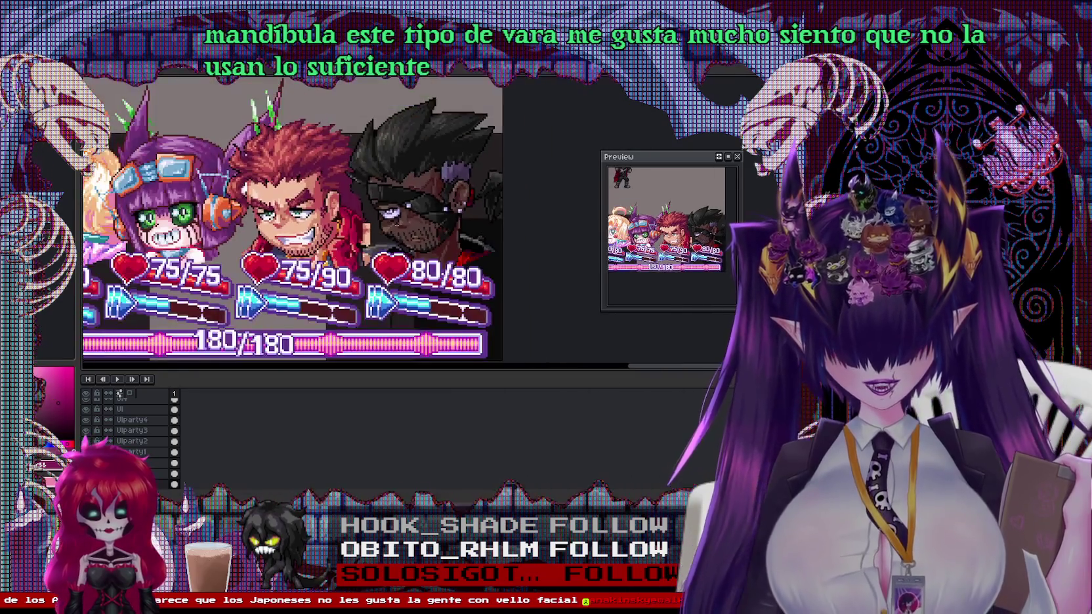
scroll(419, 235, up, 2)
scroll(414, 231, down, 1)
scroll(414, 230, up, 5)
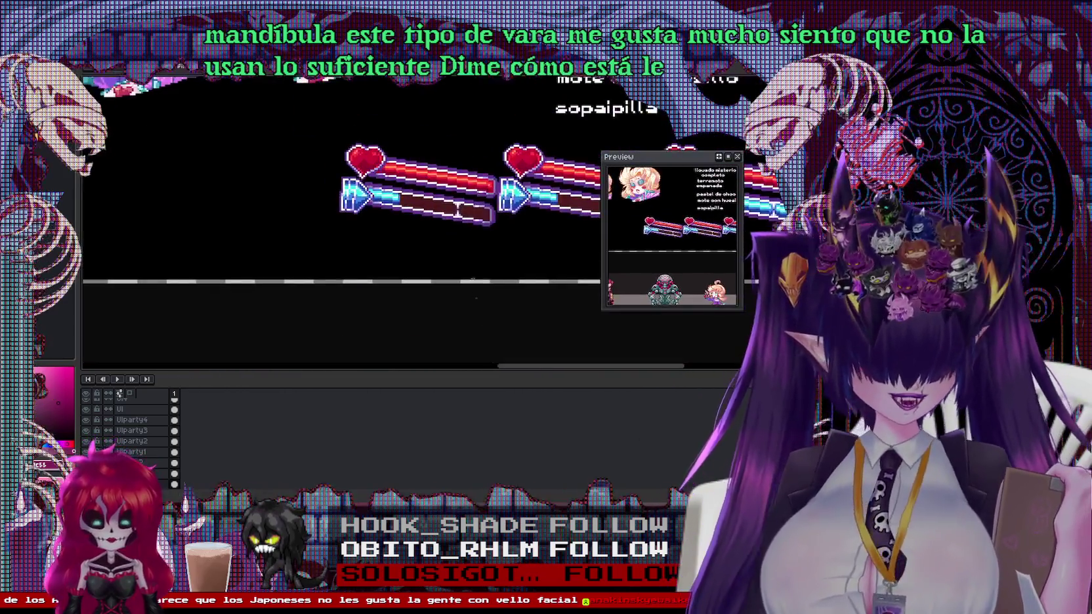
scroll(381, 256, up, 5)
scroll(407, 223, up, 3)
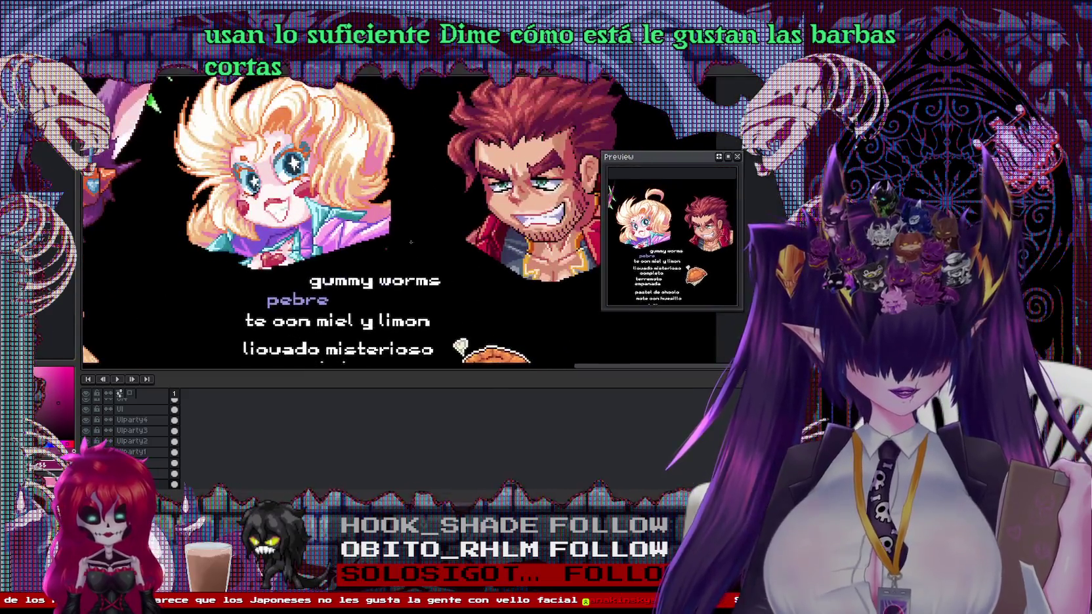
scroll(407, 223, up, 2)
scroll(406, 223, up, 2)
scroll(407, 223, up, 2)
scroll(407, 223, down, 2)
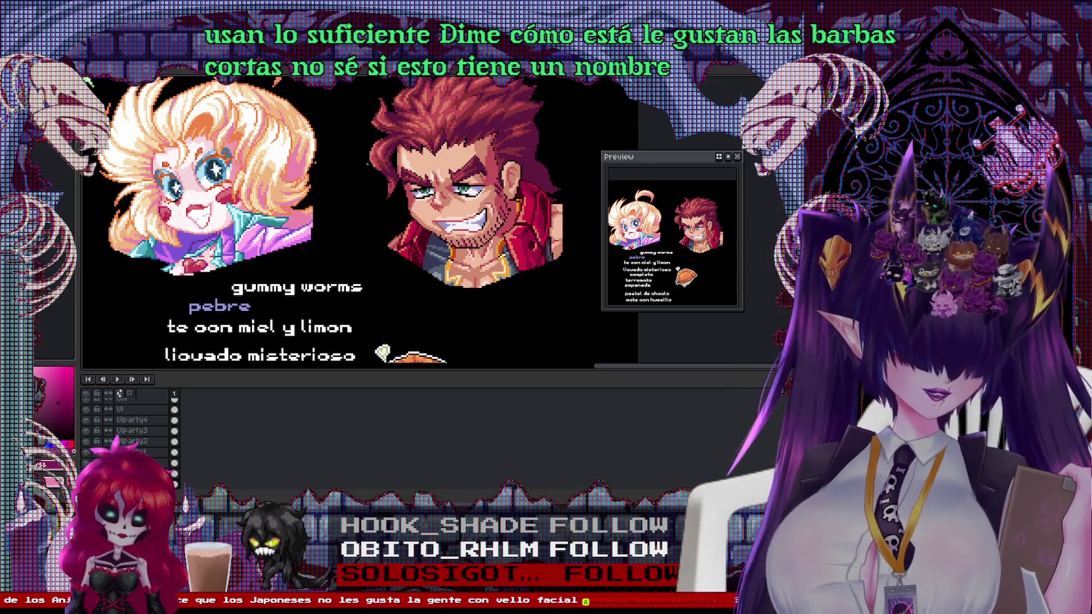
scroll(94, 188, up, 3)
scroll(94, 188, down, 3)
scroll(94, 188, right, 3)
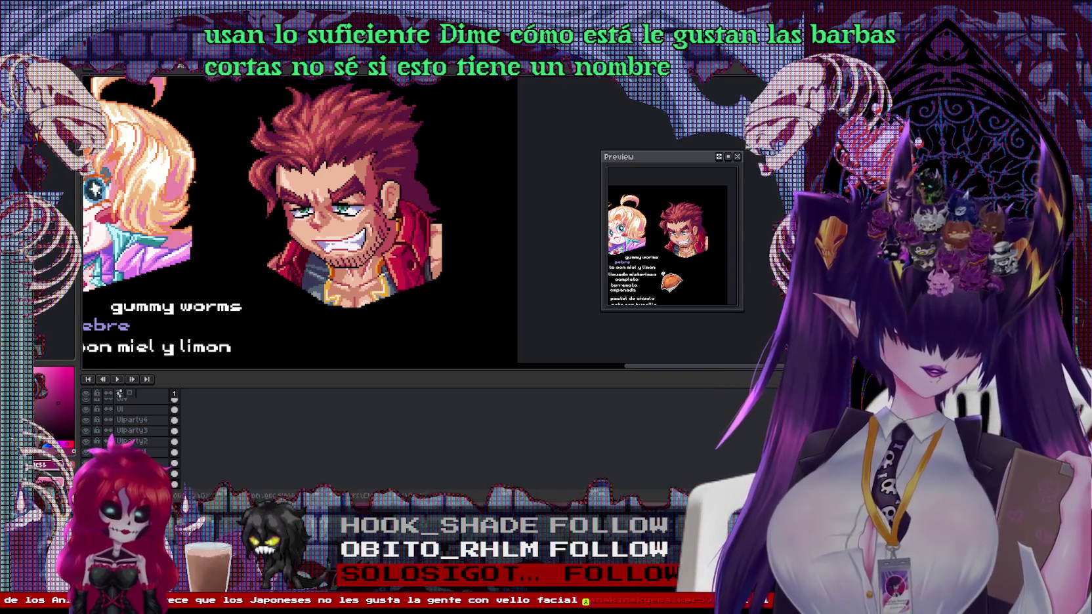
key(ctrl+Tab)
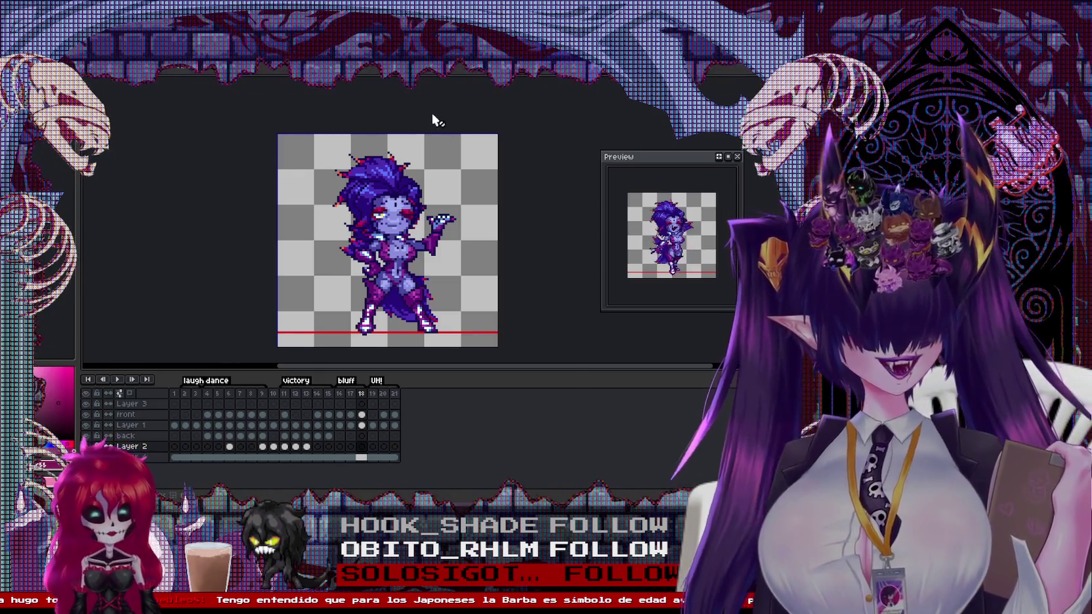
Cycle through the winged purple-haired and purple-skinned character files, ending on the blonde attack sprite
key(ctrl+Tab)
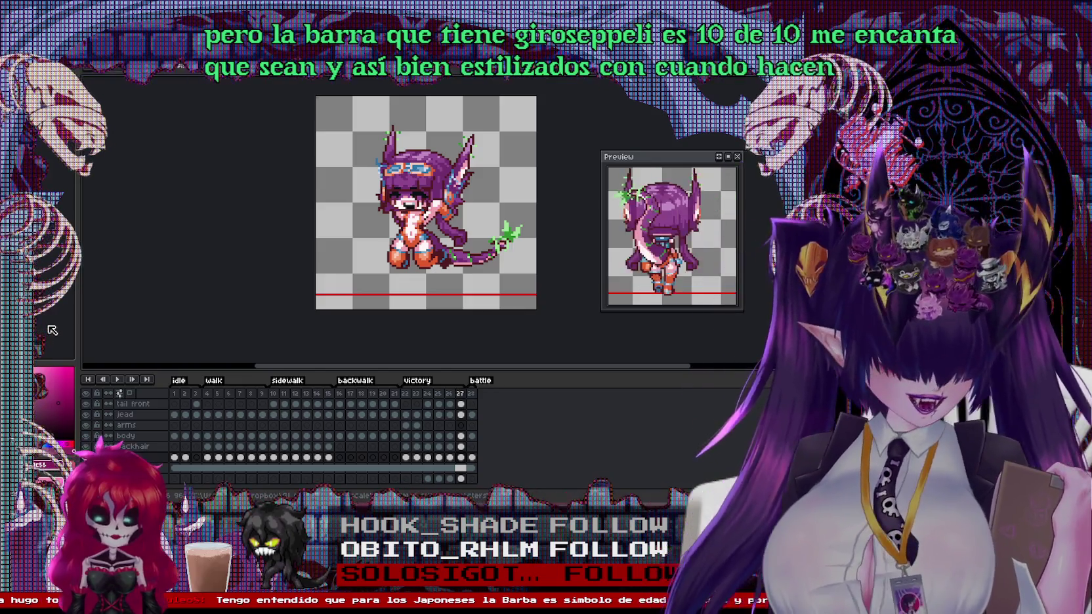
click(324, 73)
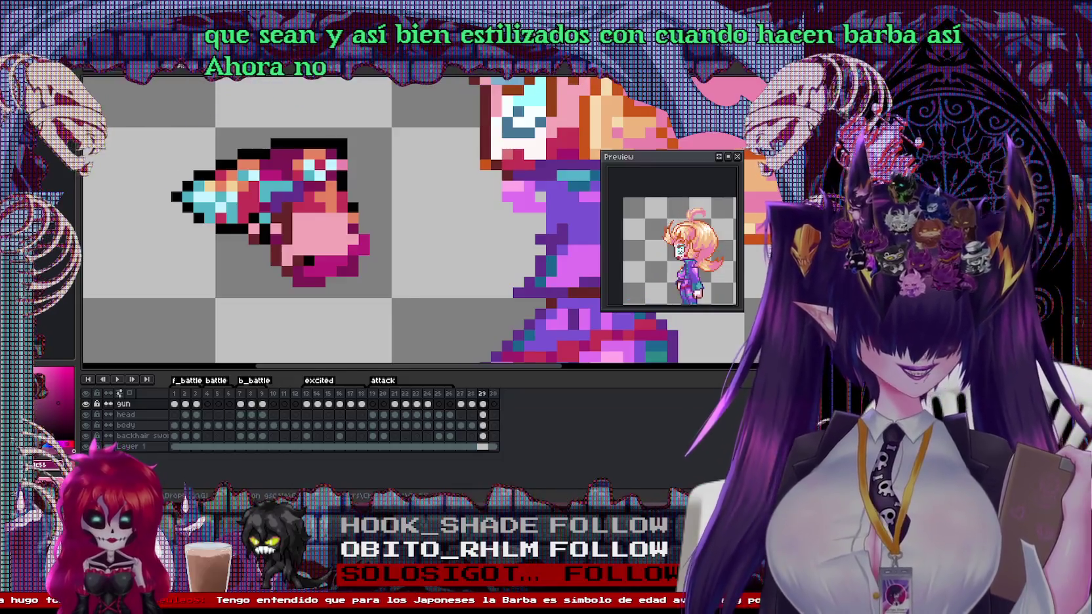
key(ctrl+Tab)
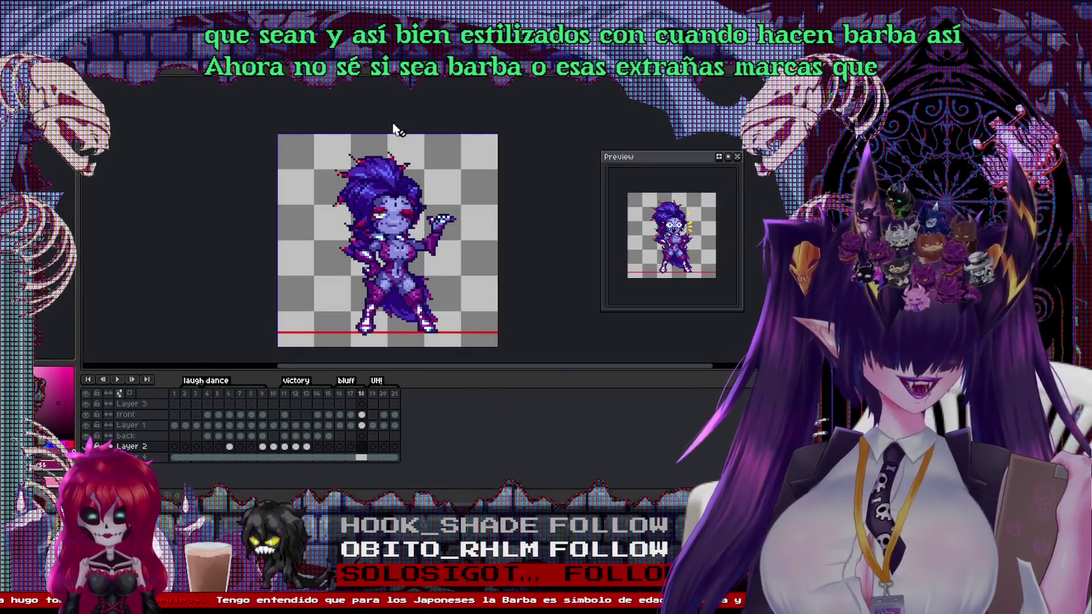
click(272, 73)
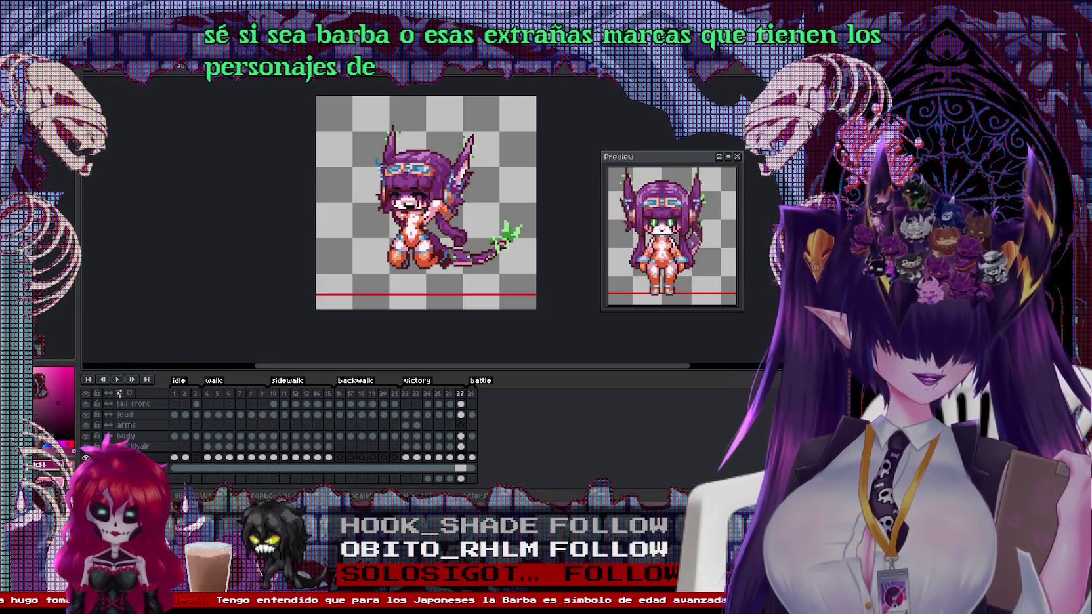
key(ctrl+Tab)
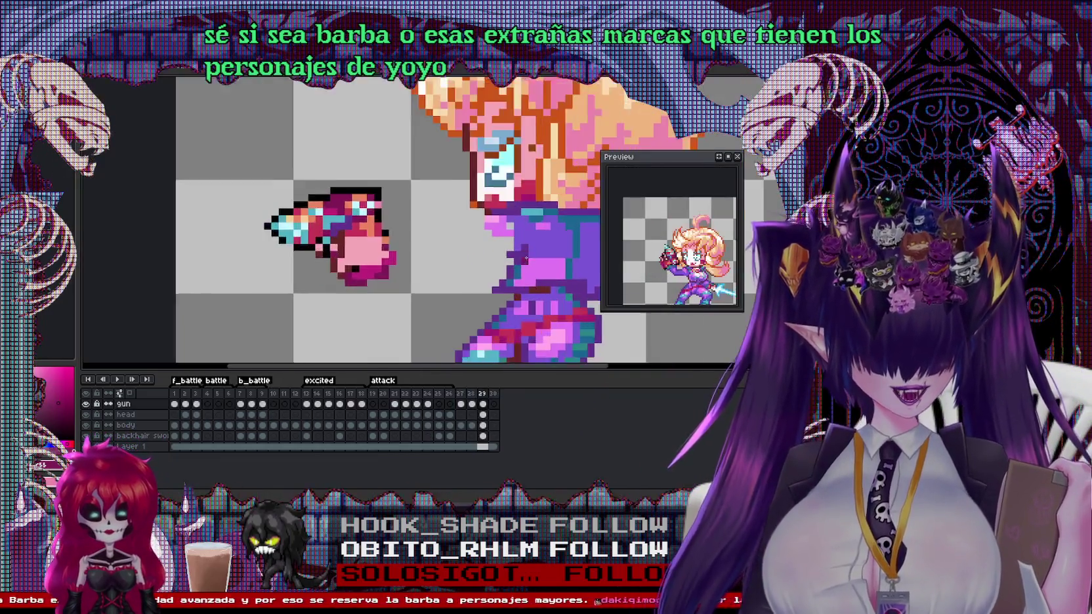
Outline the arm from the gun with a purple line and fill it purple
scroll(524, 260, up, 1)
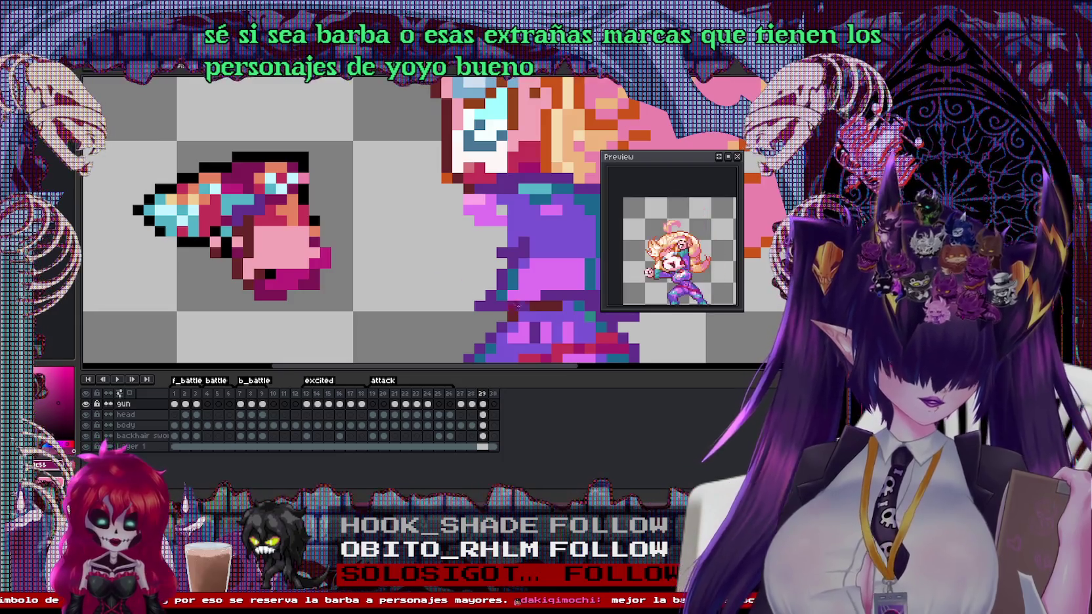
drag(319, 277, 483, 253)
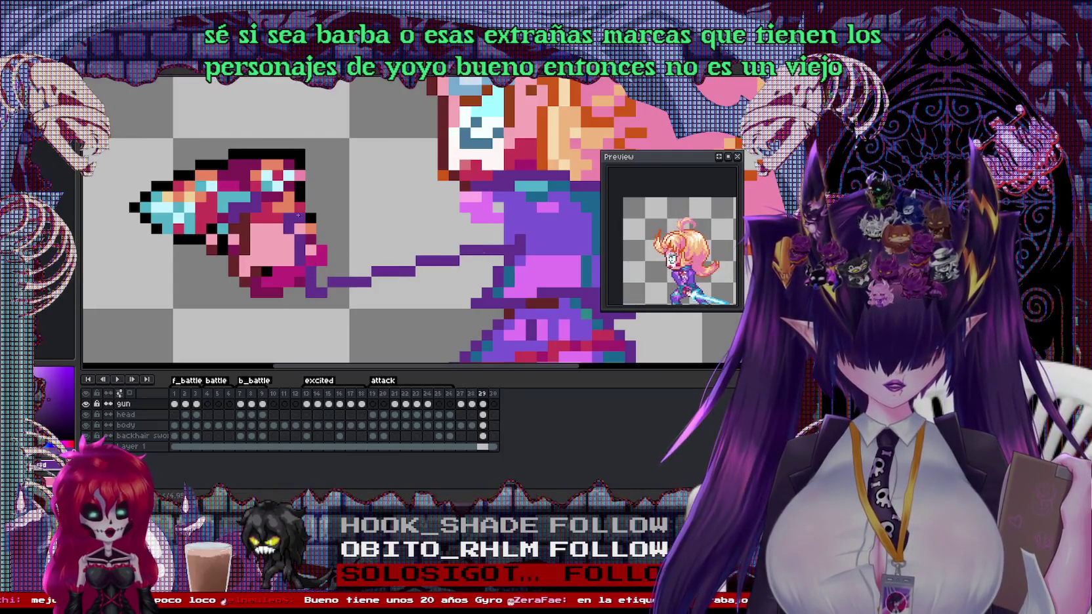
drag(310, 207, 461, 206)
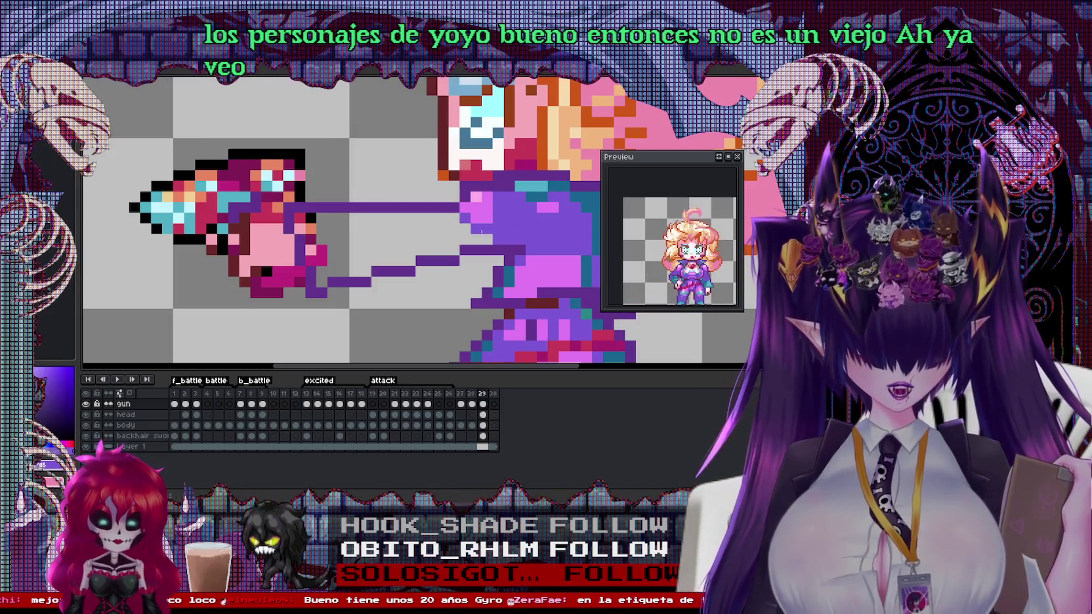
click(309, 238)
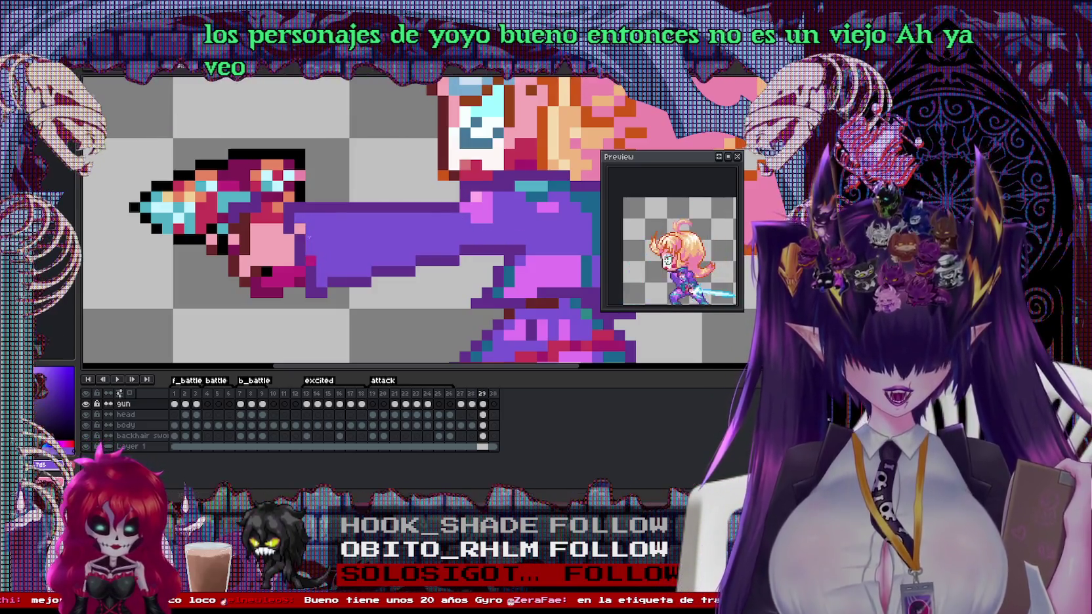
Paint a teal shading stroke along the purple arm
scroll(313, 259, right, 2)
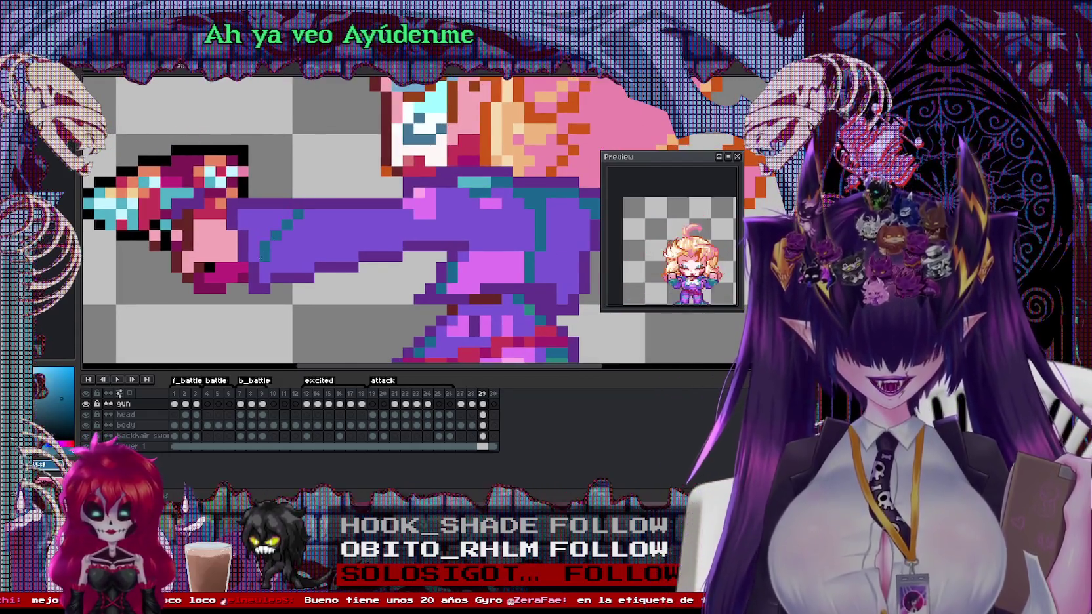
drag(297, 214, 300, 246)
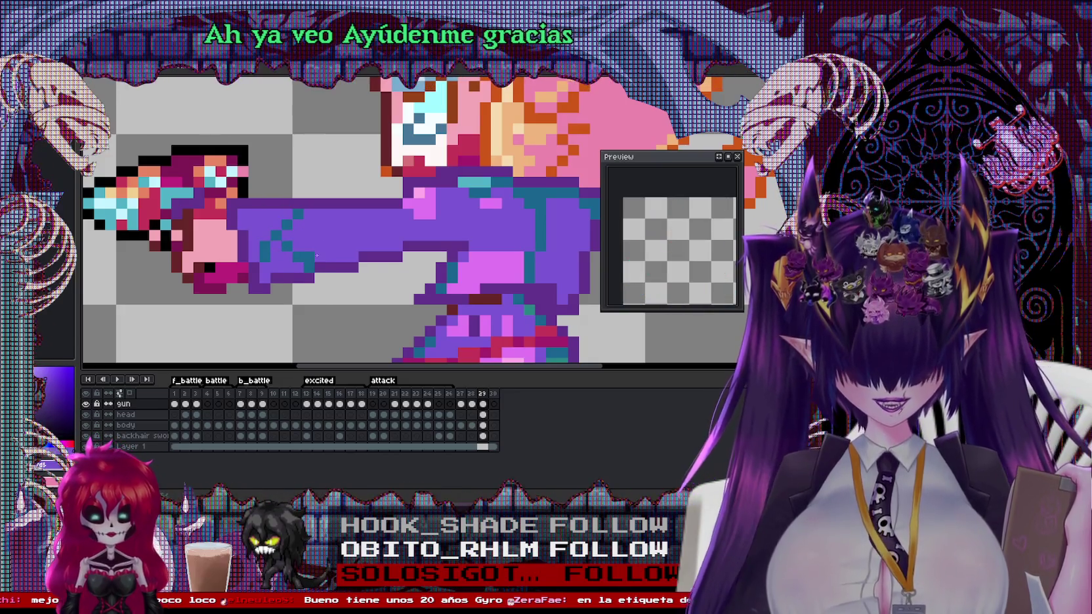
scroll(317, 255, down, 3)
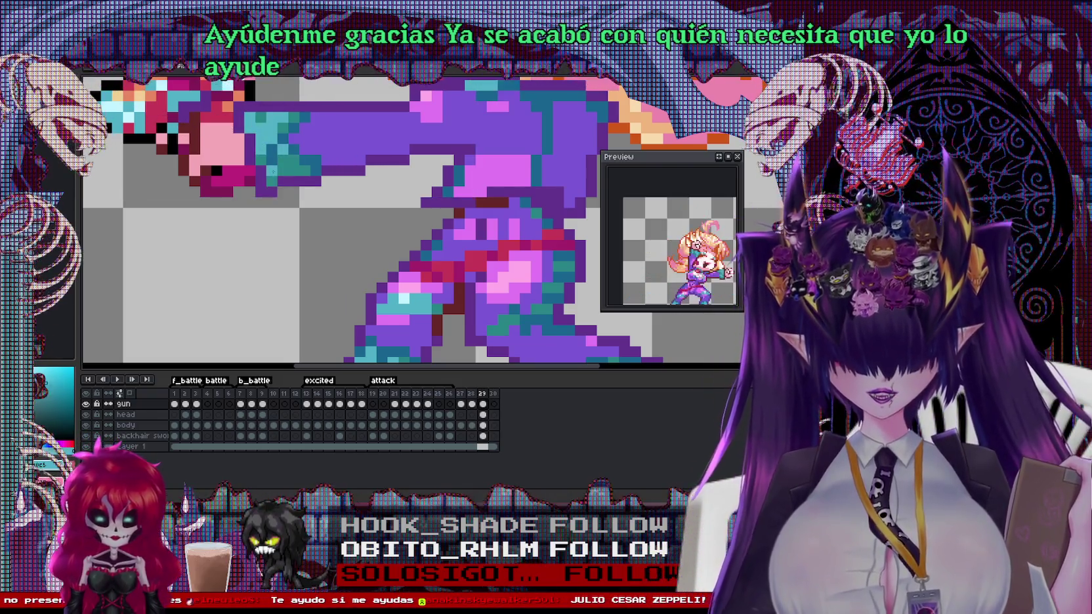
Zoom in and out around the gun to inspect it closely
key(minus)
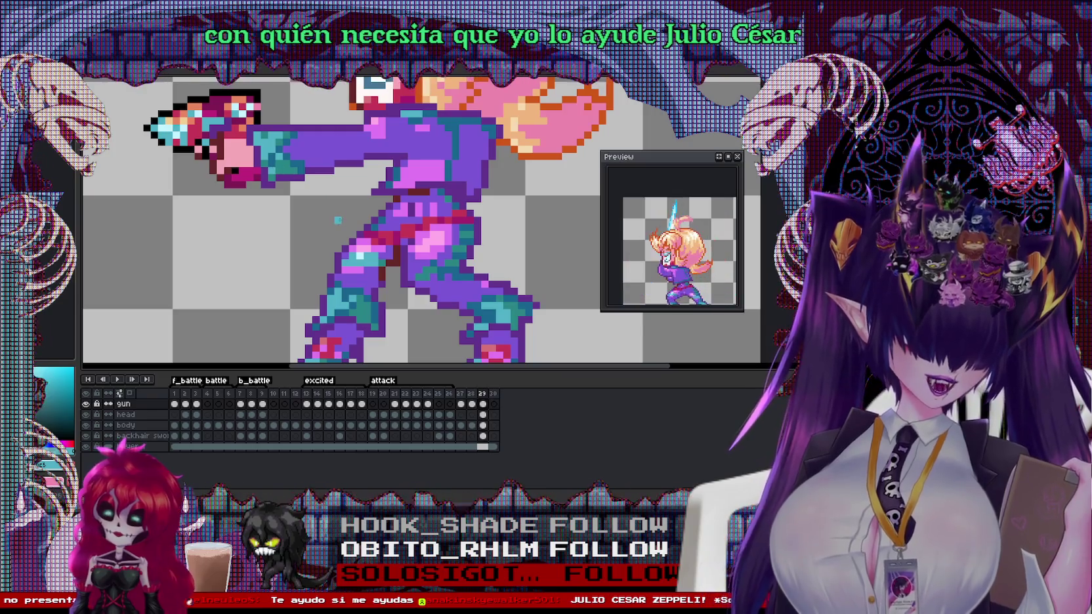
key(plus)
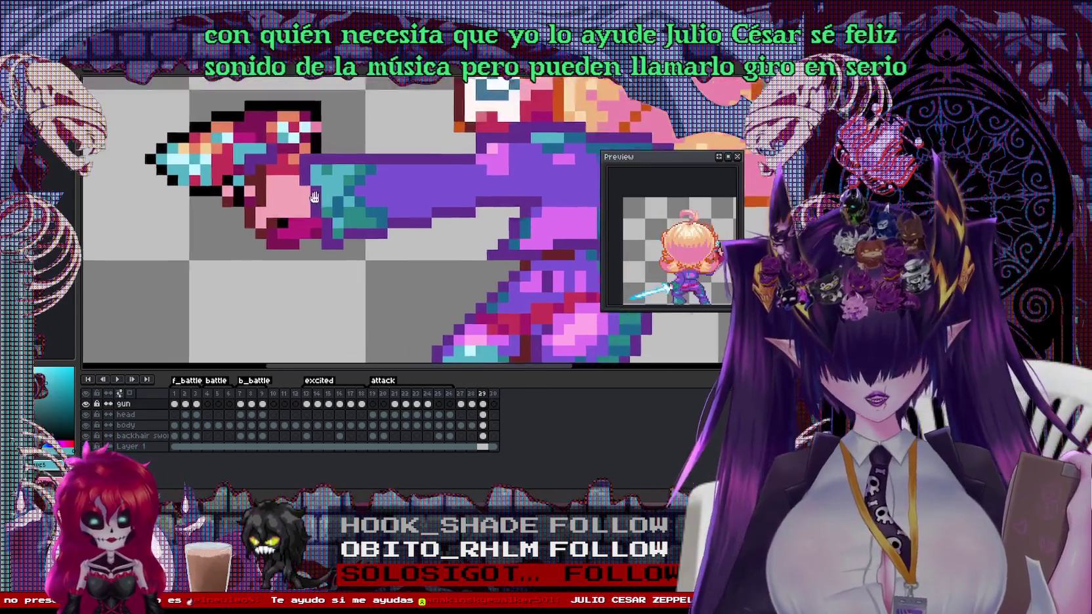
key(minus)
key(plus)
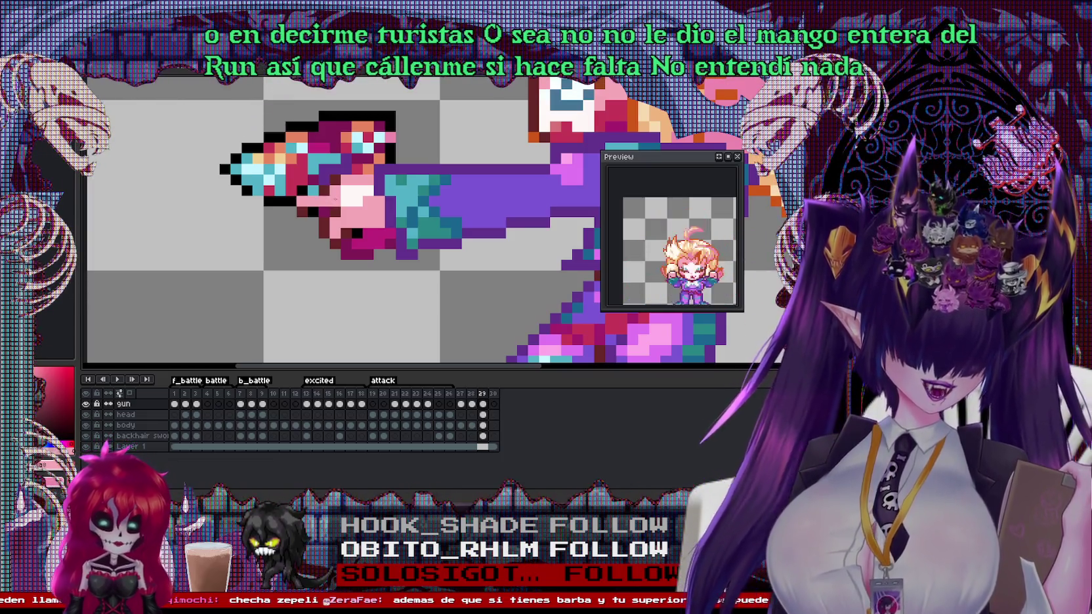
scroll(407, 216, down, 3)
scroll(407, 216, up, 3)
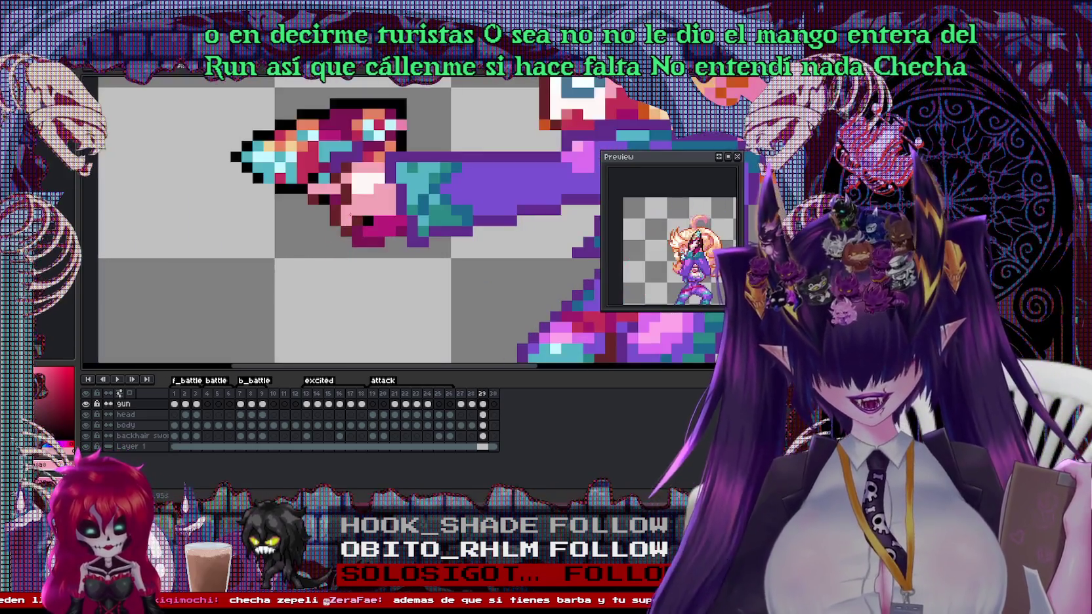
scroll(324, 168, down, 2)
scroll(331, 172, up, 3)
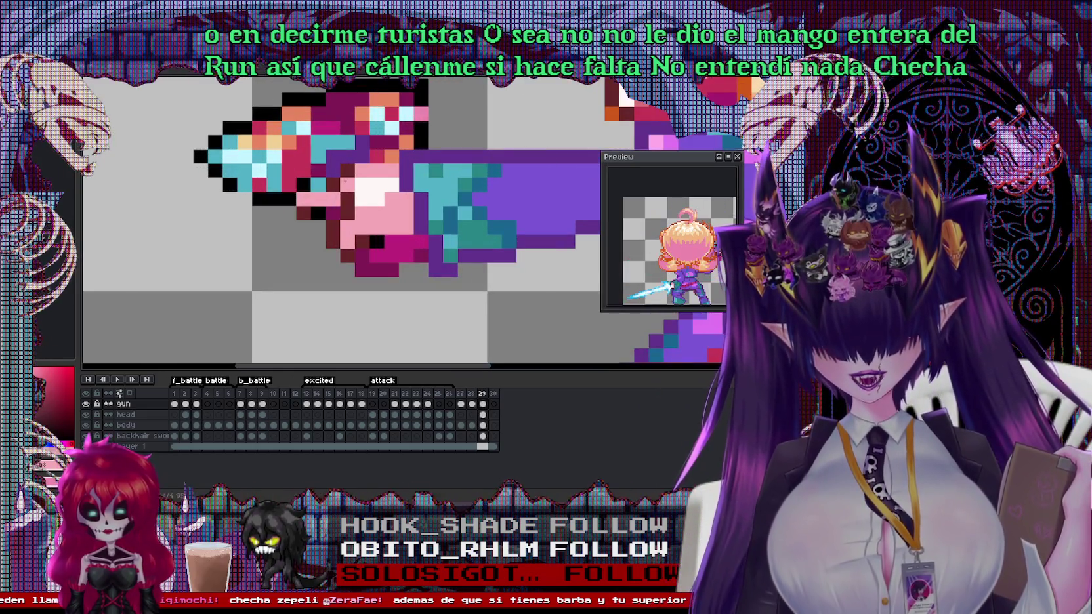
scroll(399, 211, down, 2)
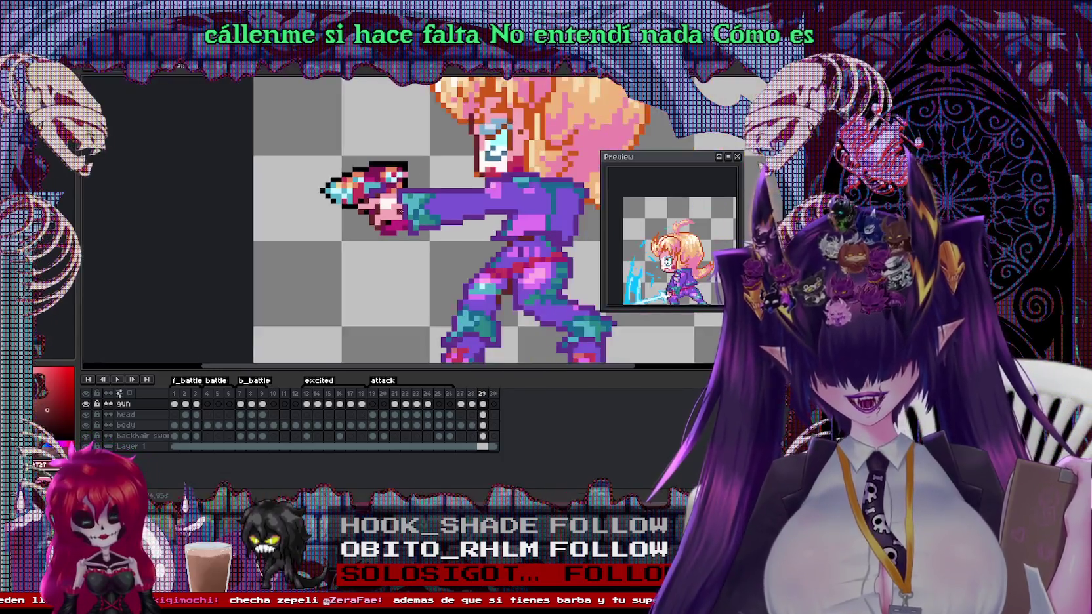
scroll(400, 211, up, 2)
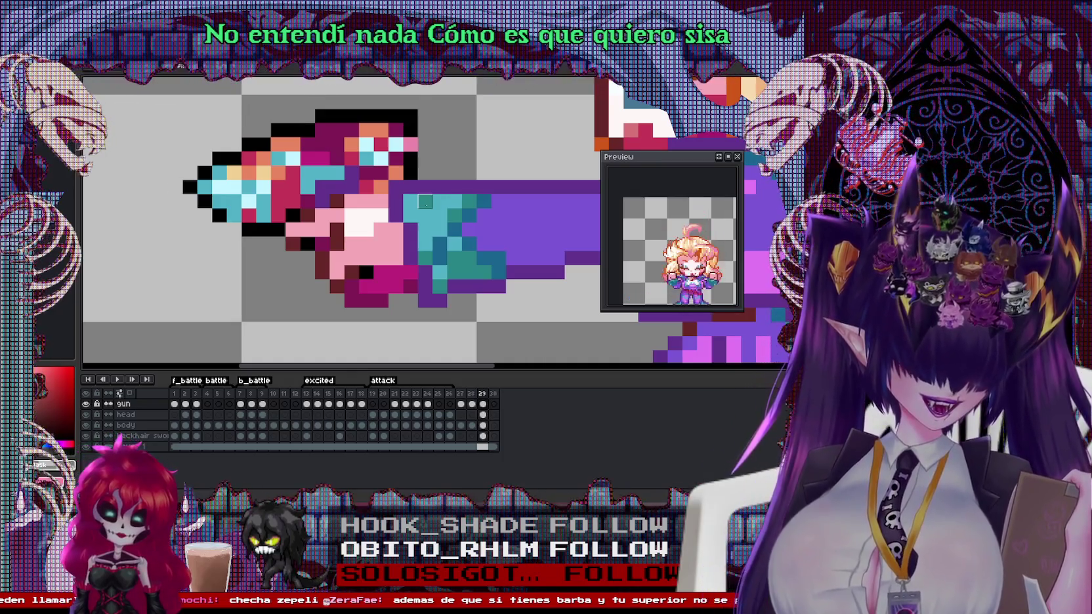
scroll(425, 202, down, 2)
scroll(425, 202, down, 2)
scroll(433, 202, up, 1)
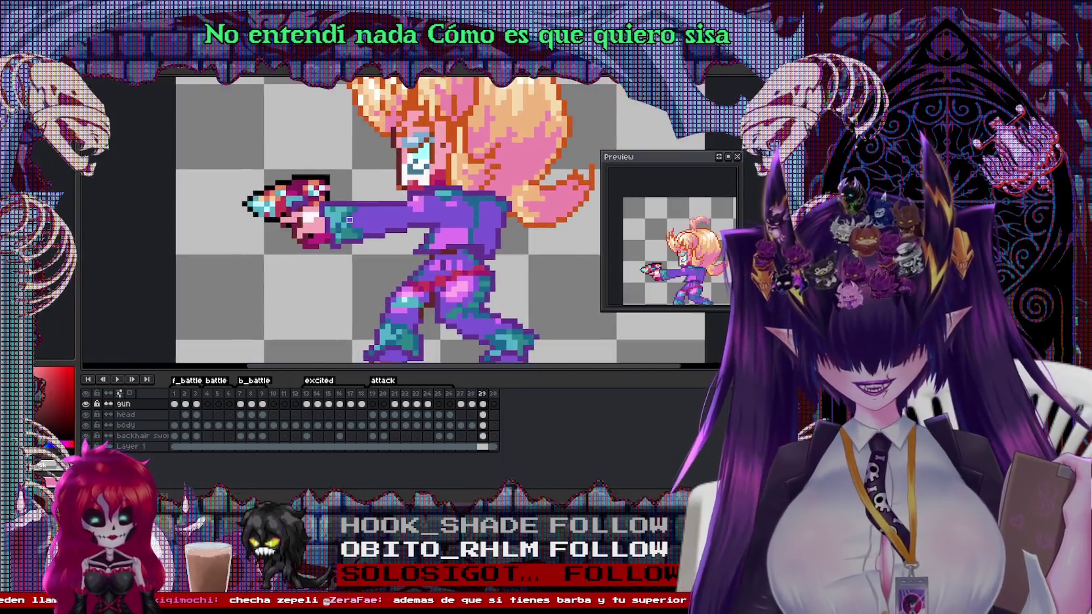
scroll(472, 204, up, 2)
click(452, 194)
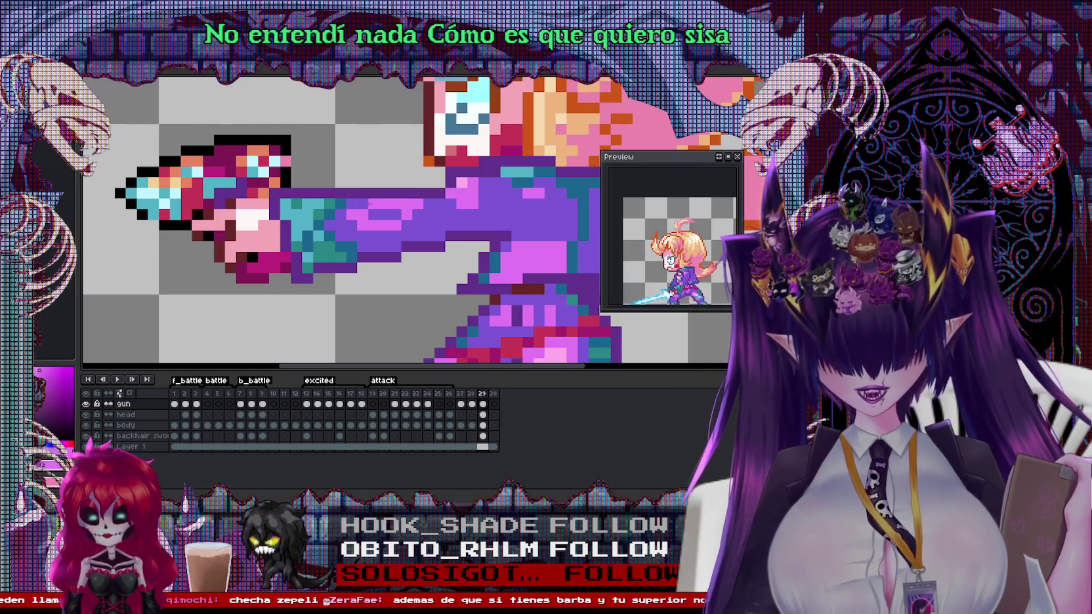
Marquee-select the gun and hand area
scroll(394, 214, down, 2)
scroll(393, 214, down, 1)
scroll(393, 213, up, 1)
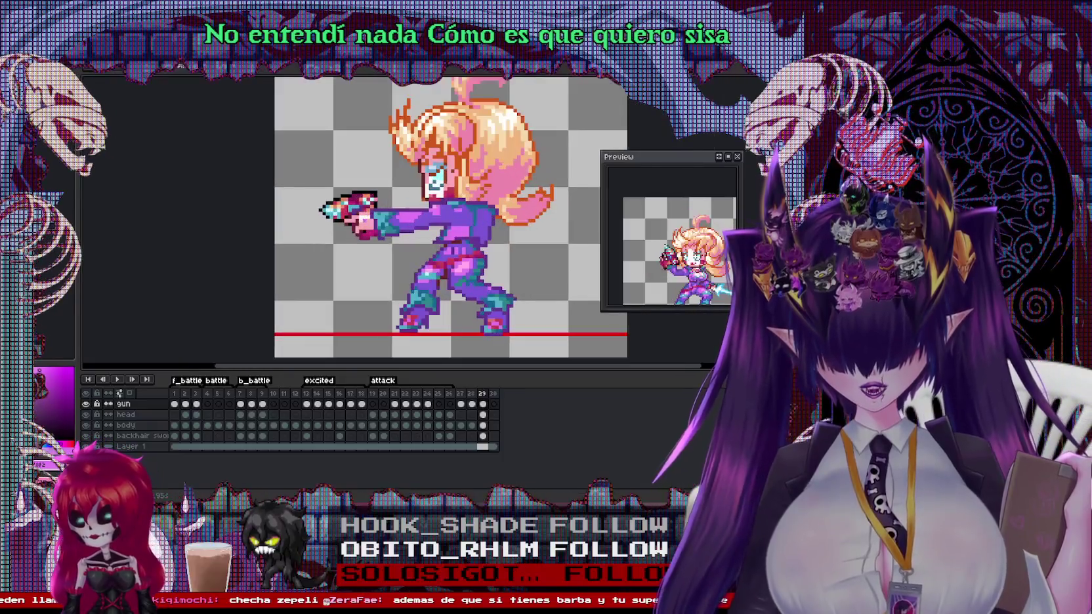
scroll(393, 214, up, 1)
scroll(358, 217, up, 1)
drag(268, 143, 485, 269)
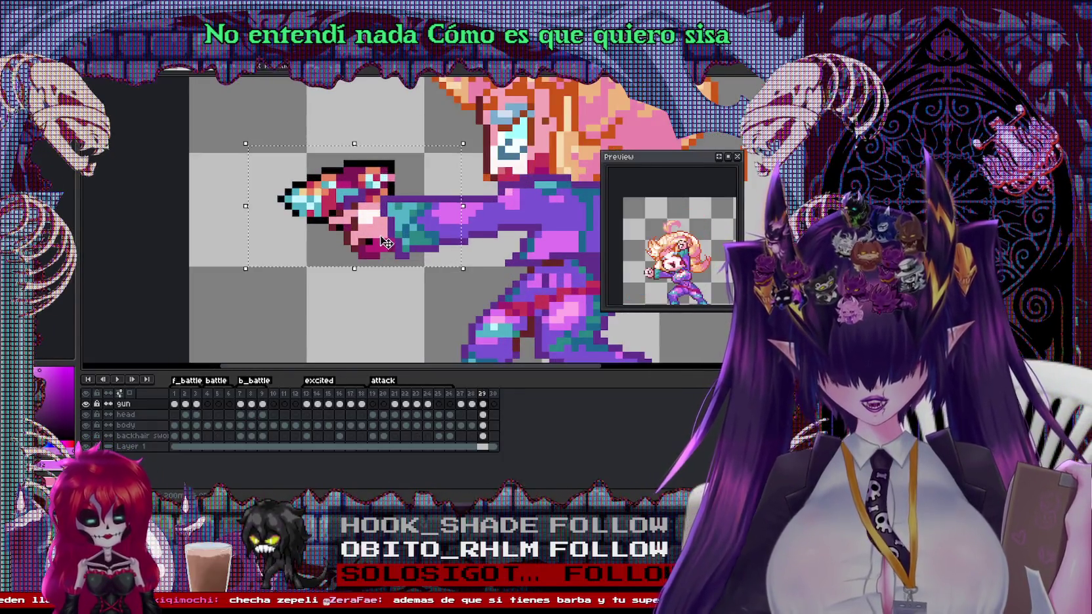
scroll(413, 236, down, 1)
scroll(427, 229, up, 2)
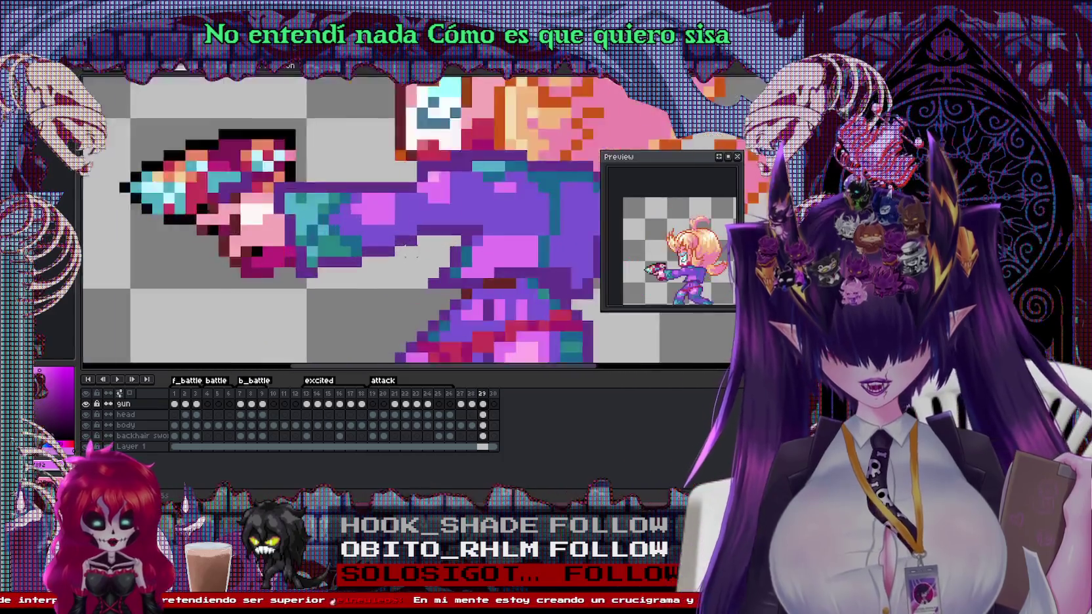
scroll(435, 223, up, 1)
Make the head layer active and step back to frame 28
ctrl+click(481, 263)
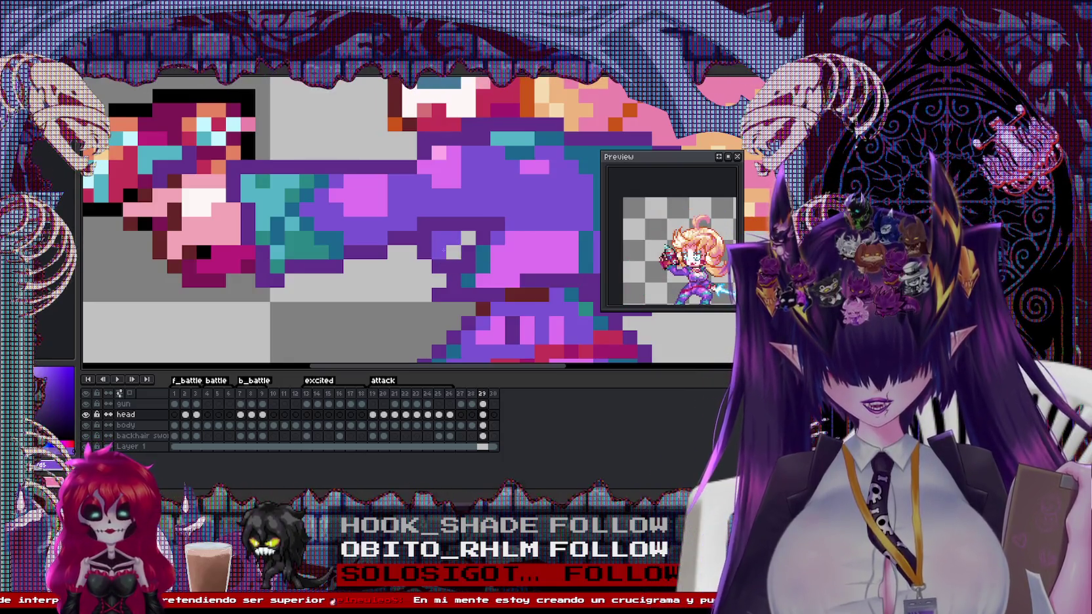
scroll(463, 242, down, 2)
scroll(452, 233, up, 1)
scroll(439, 224, up, 1)
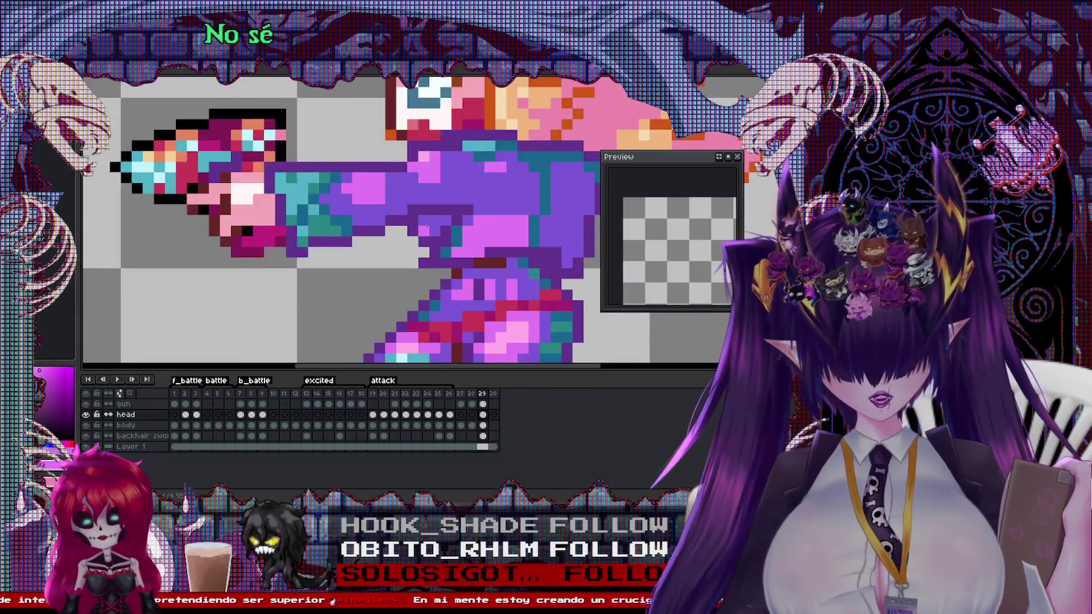
scroll(427, 226, down, 2)
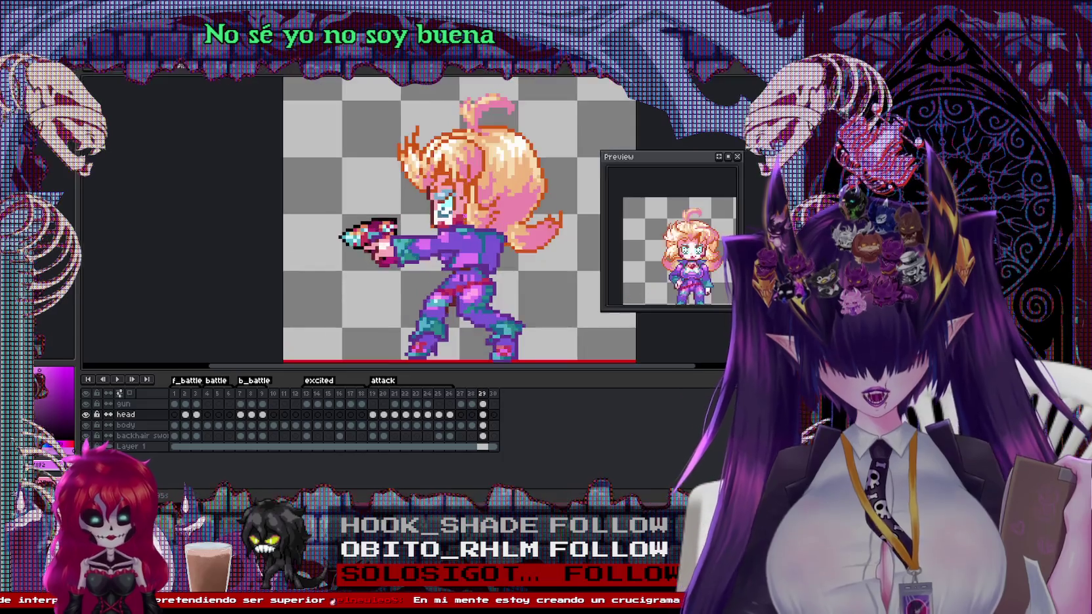
scroll(472, 233, down, 1)
key(comma)
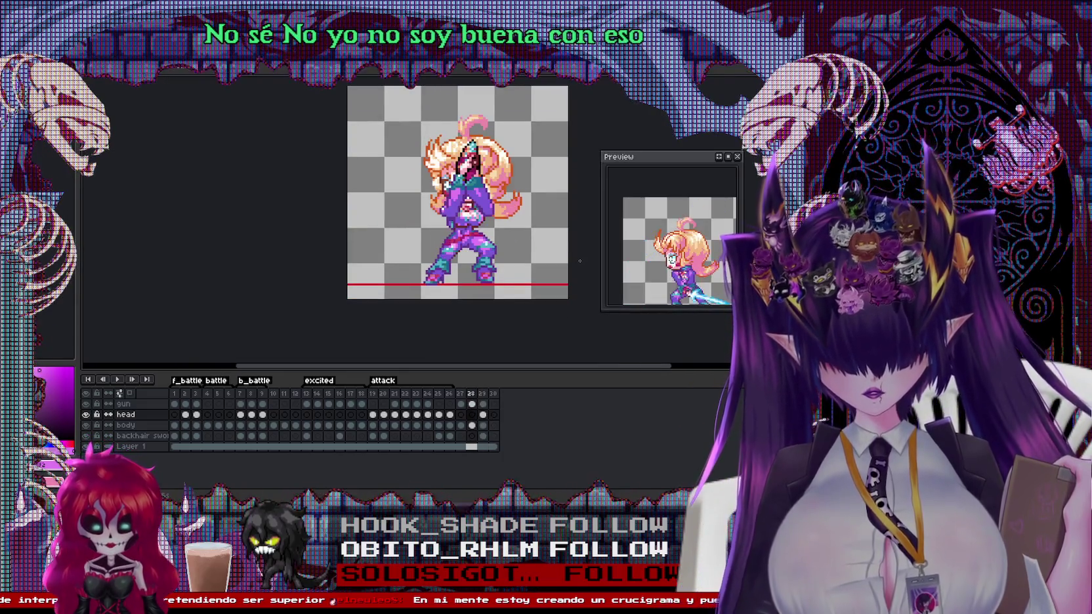
key(period)
key(comma)
key(period)
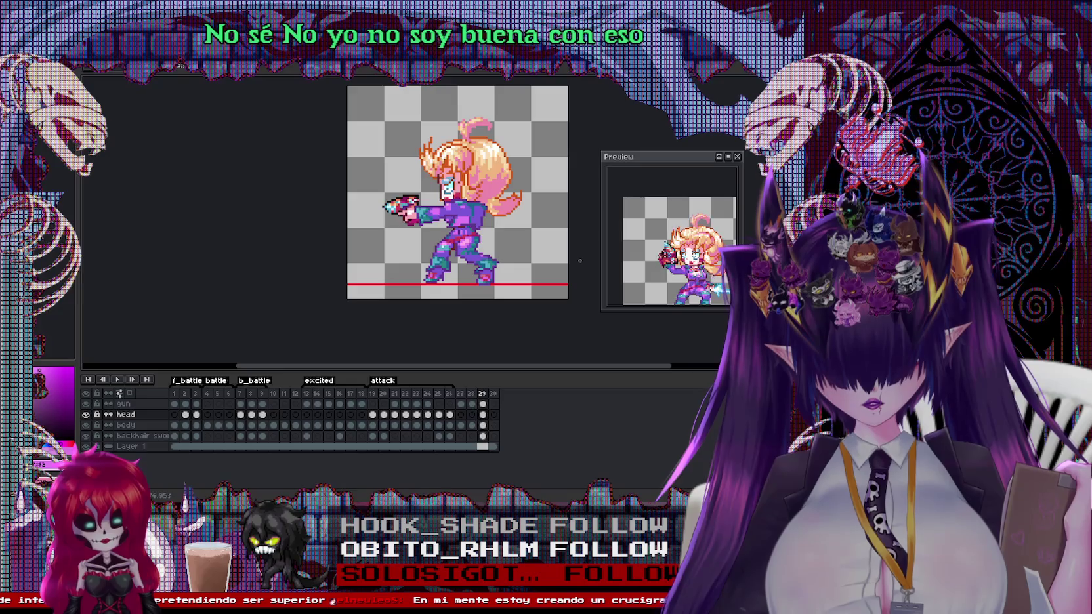
key(comma)
key(period)
key(comma)
key(period)
key(comma)
key(period)
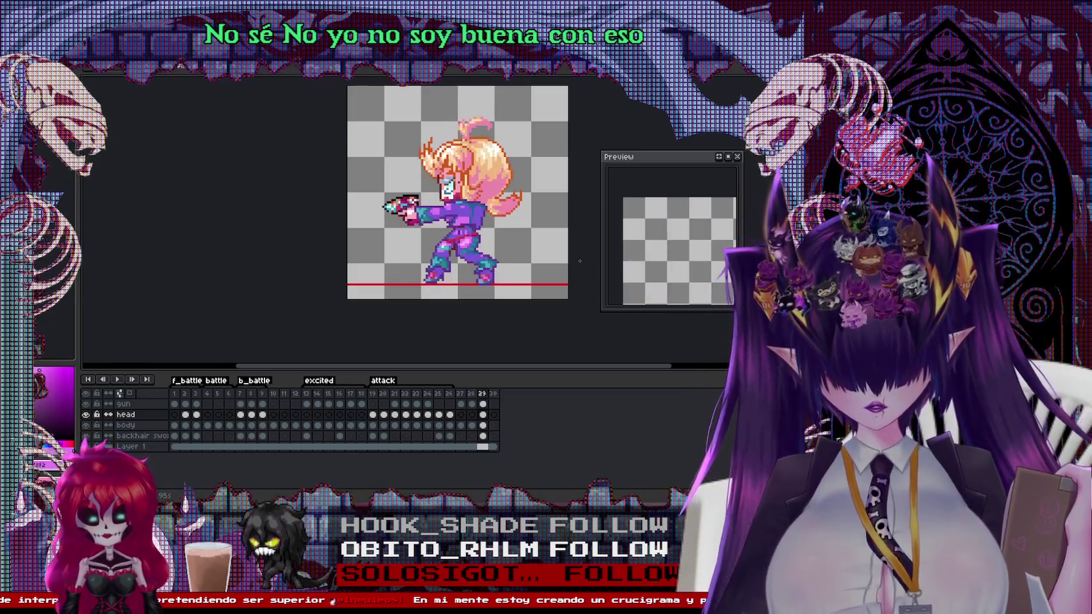
double_click(484, 394)
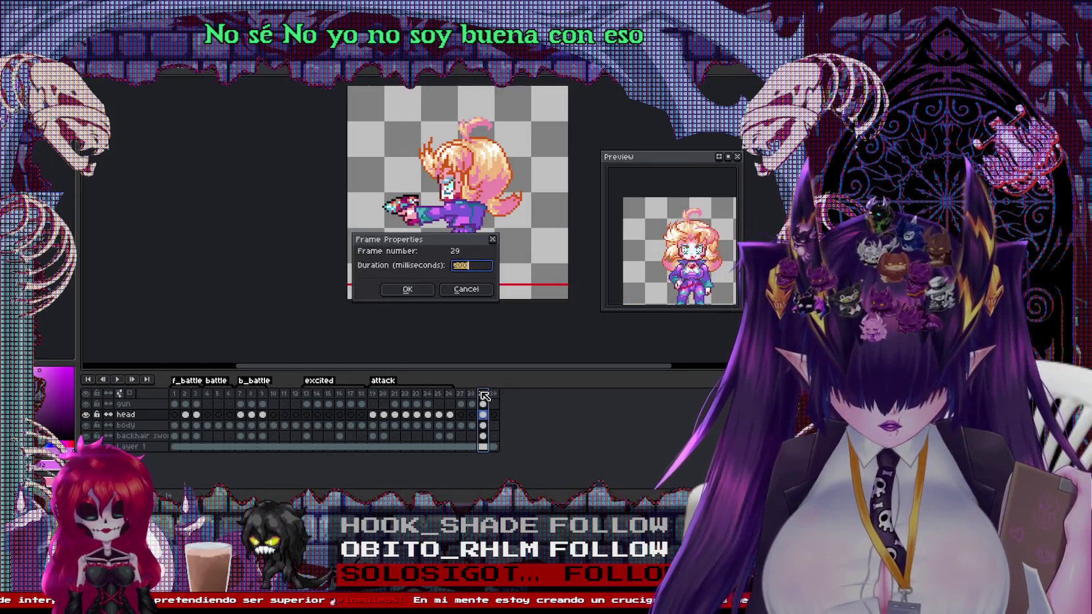
key(Return)
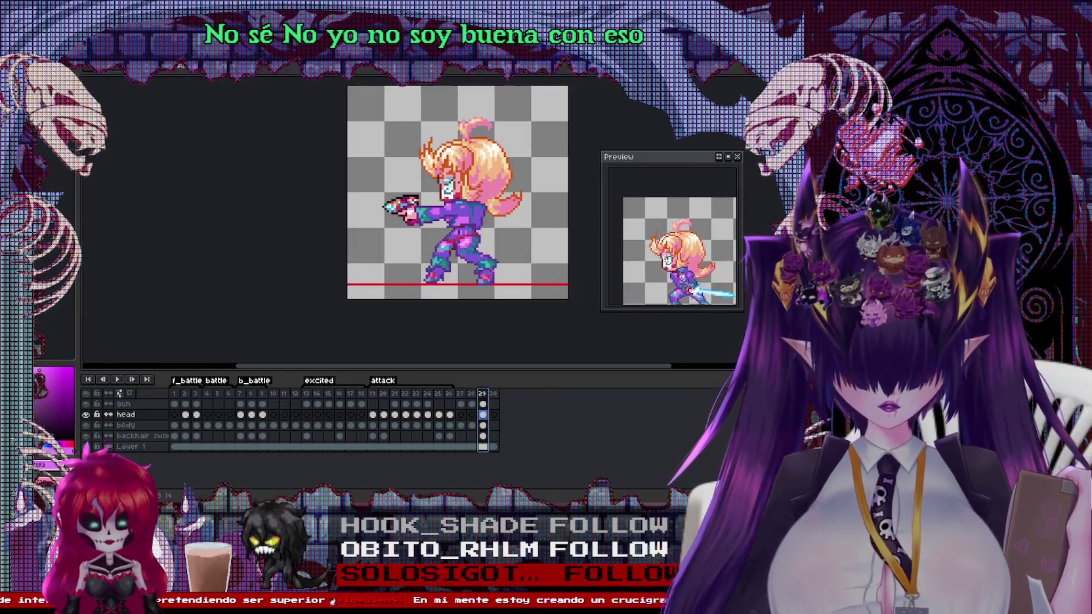
right_click(489, 394)
click(509, 416)
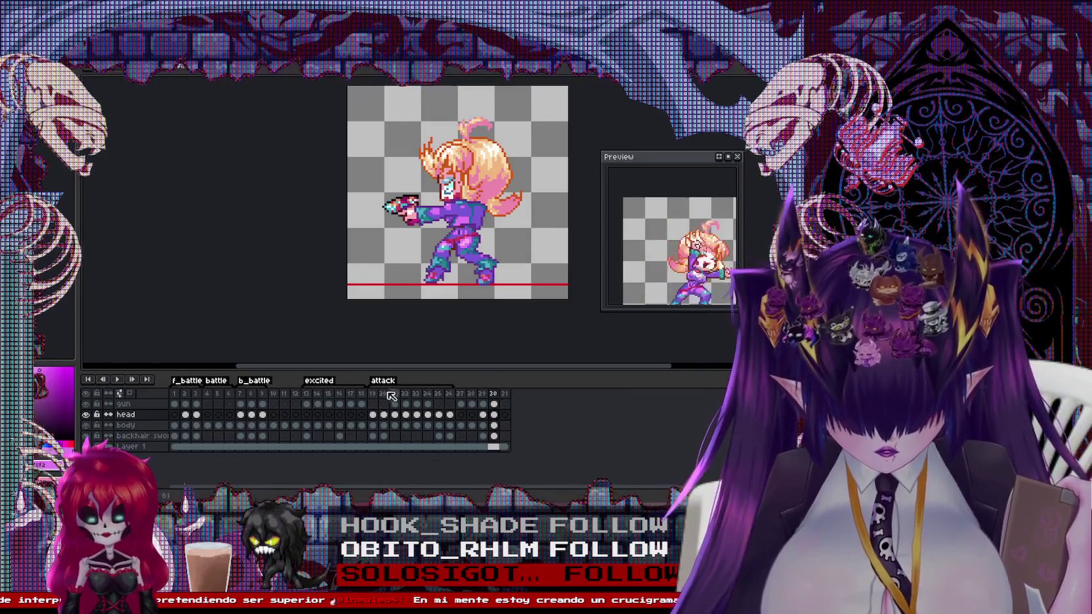
click(375, 392)
key(Return)
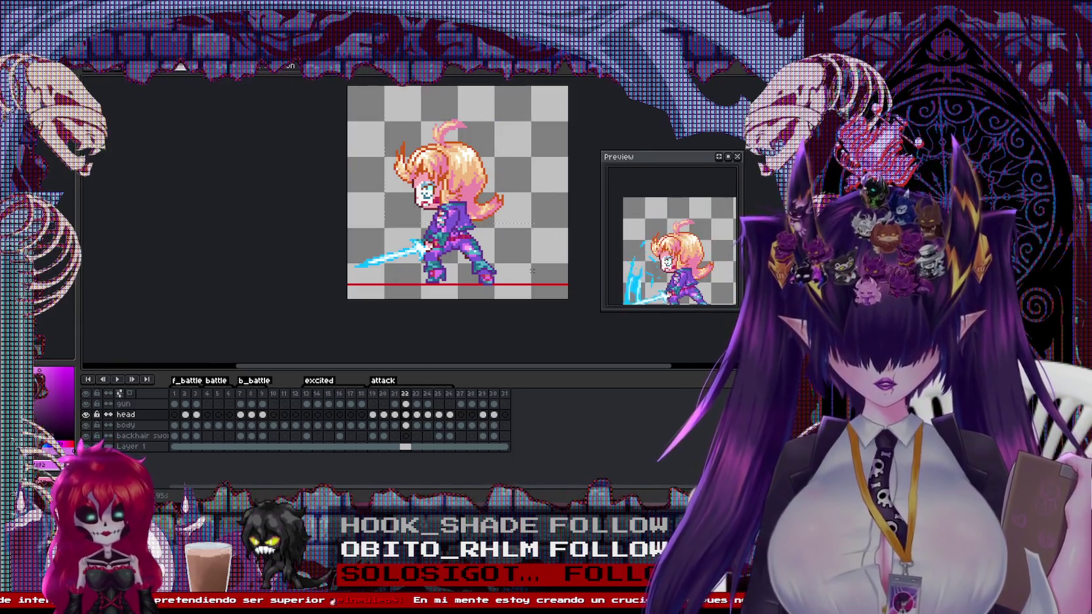
click(494, 394)
click(503, 394)
click(494, 397)
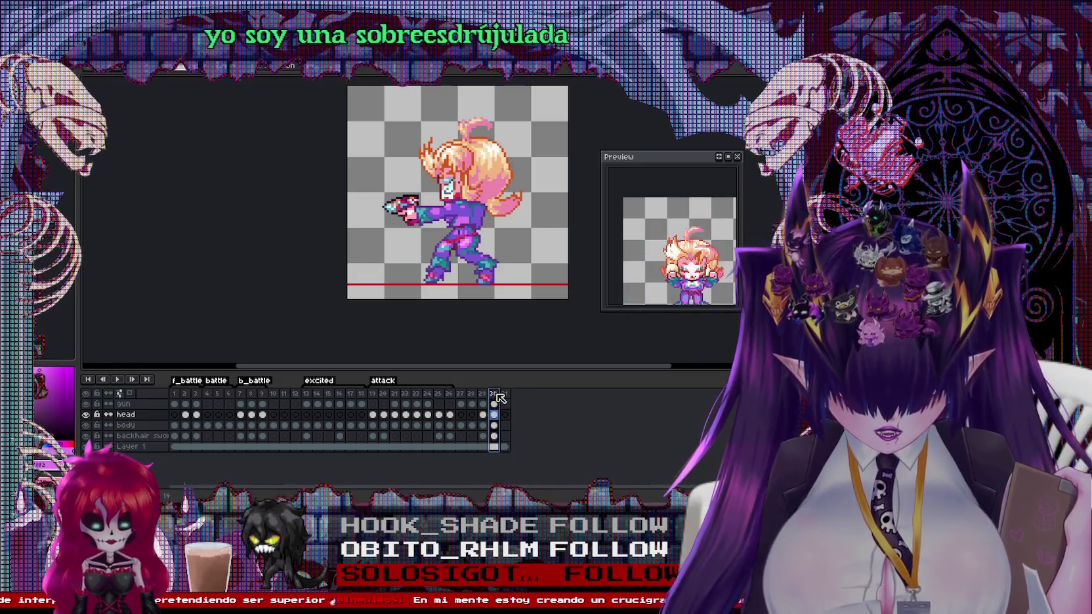
click(483, 394)
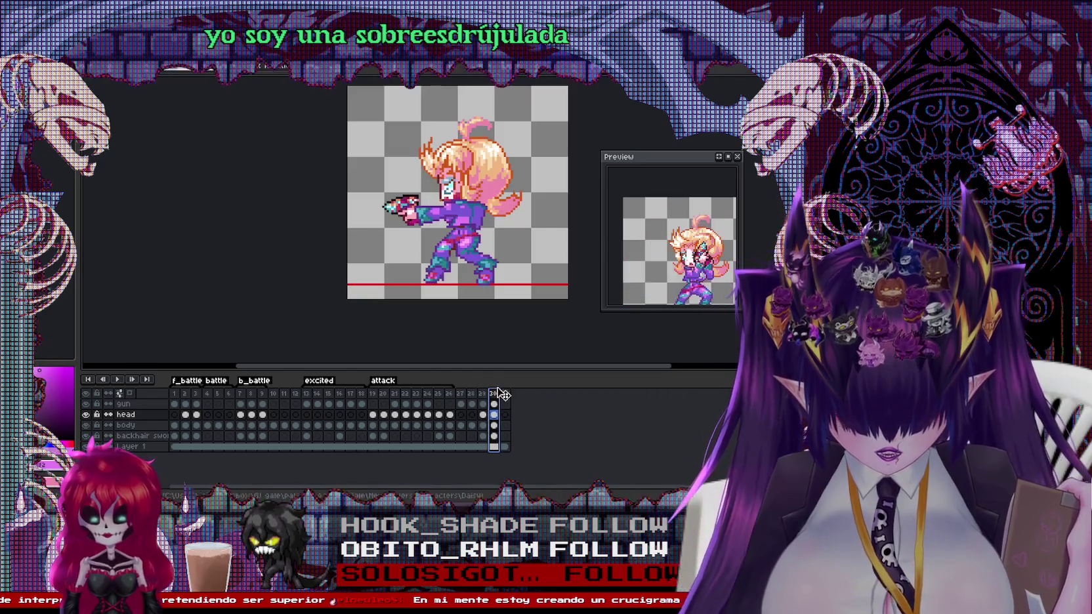
drag(473, 164, 476, 164)
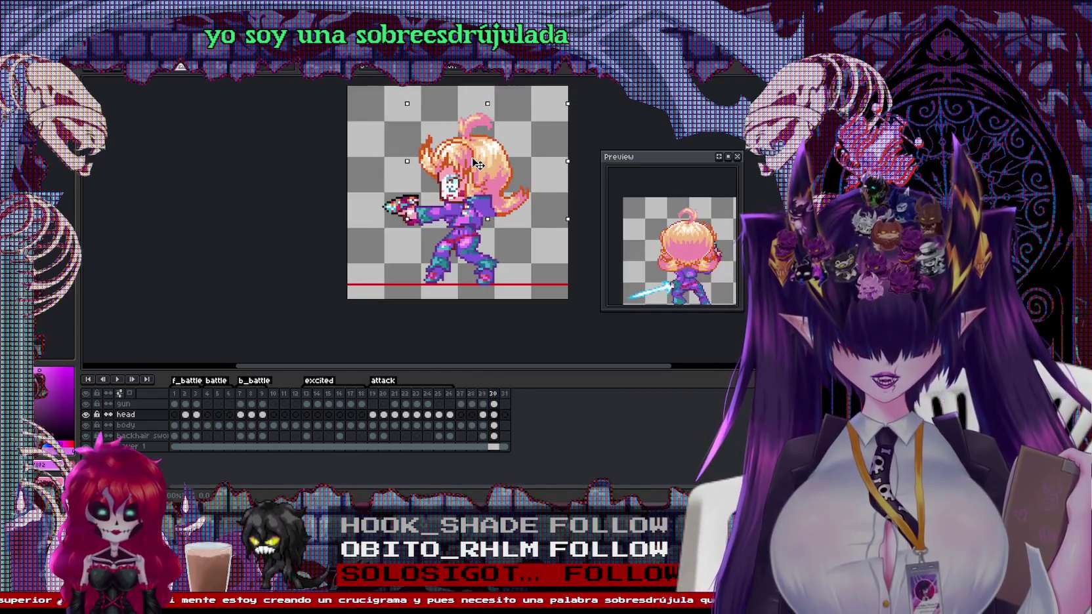
key(Escape)
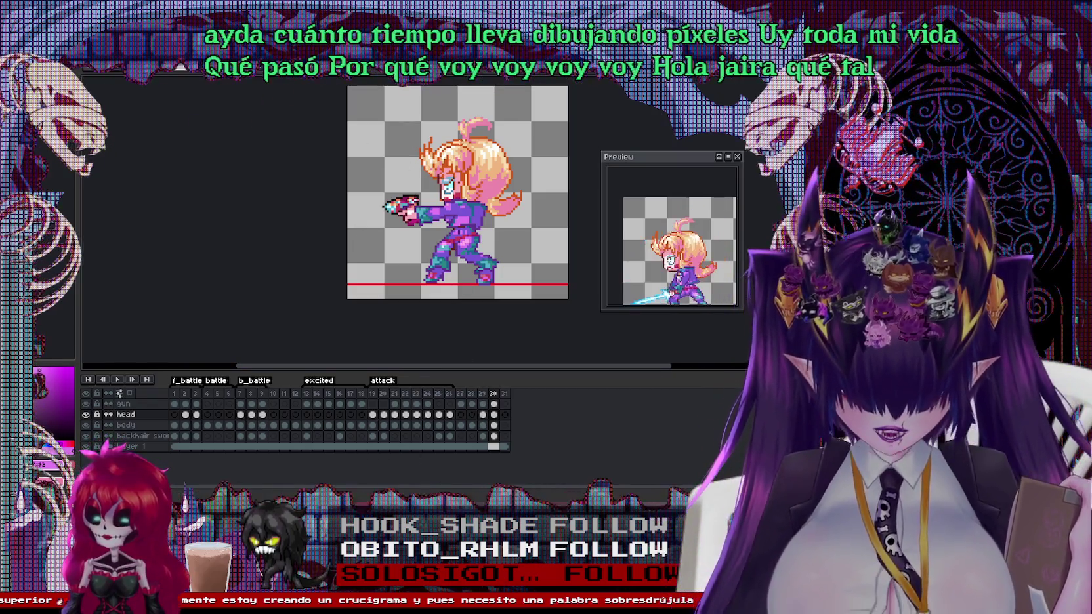
scroll(451, 203, up, 1)
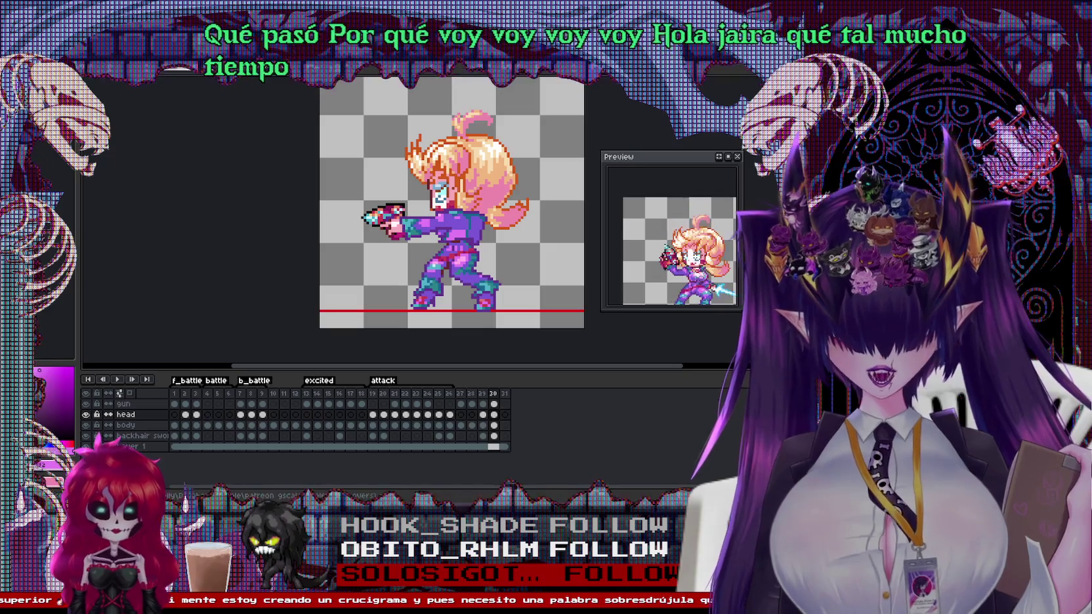
click(482, 394)
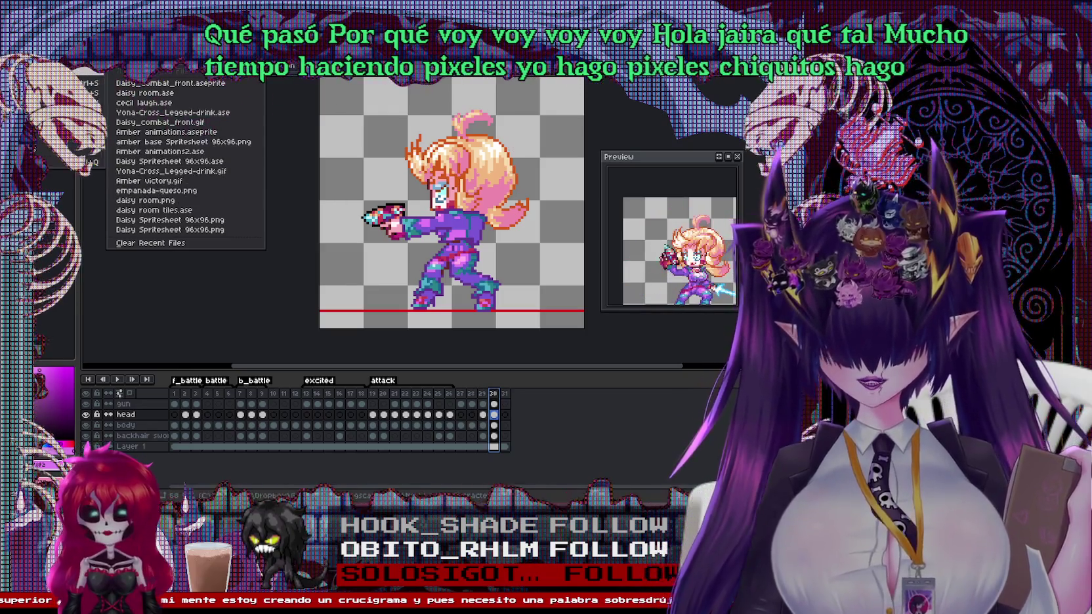
key(Escape)
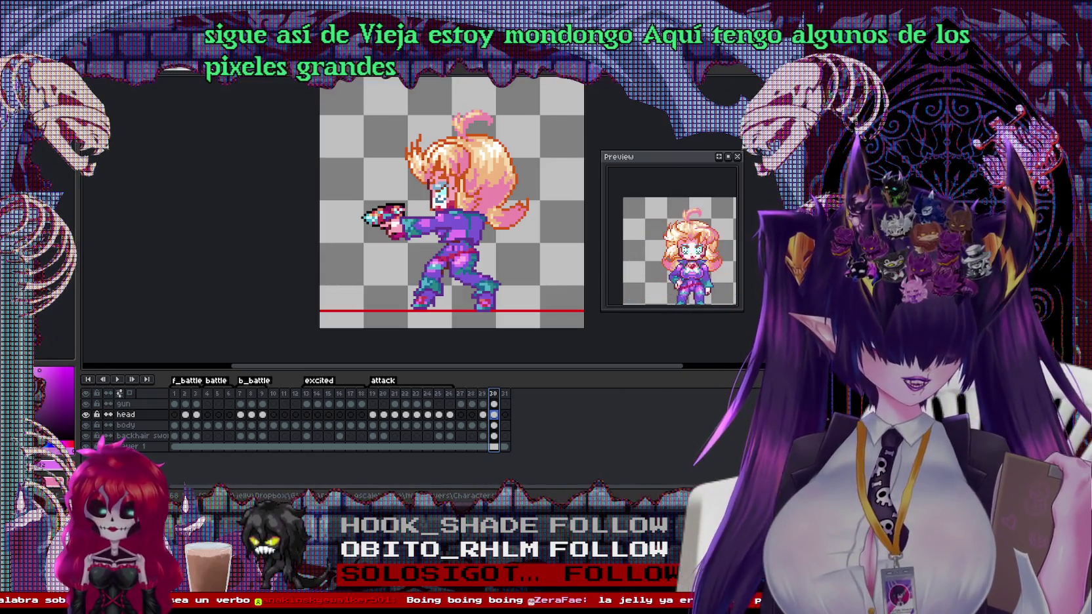
right_click(395, 223)
Open the large artwork collection document and zoom around it
click(420, 262)
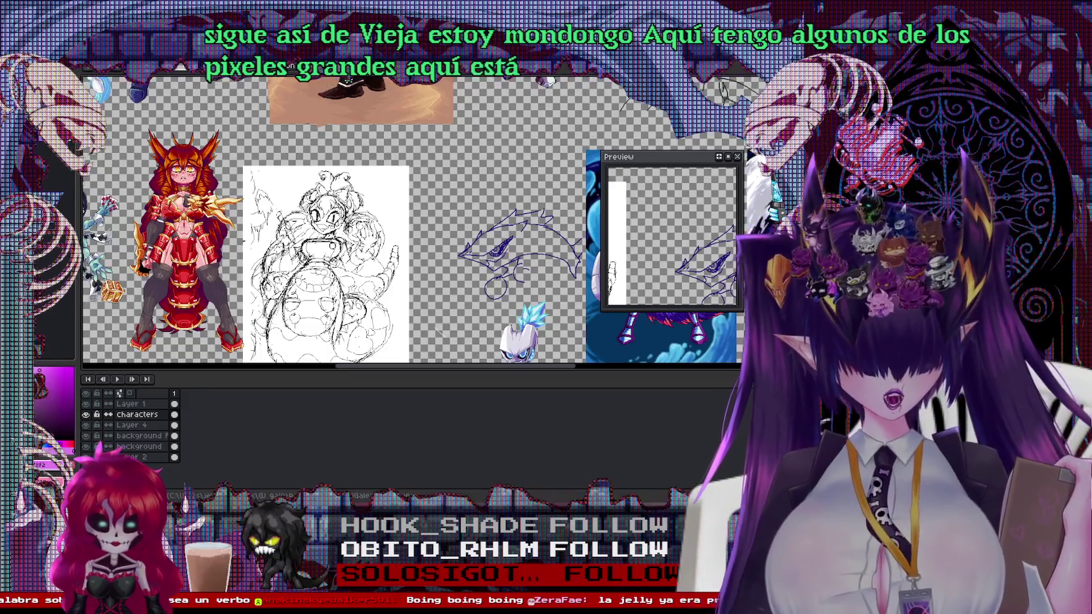
scroll(406, 223, down, 3)
scroll(420, 256, up, 1)
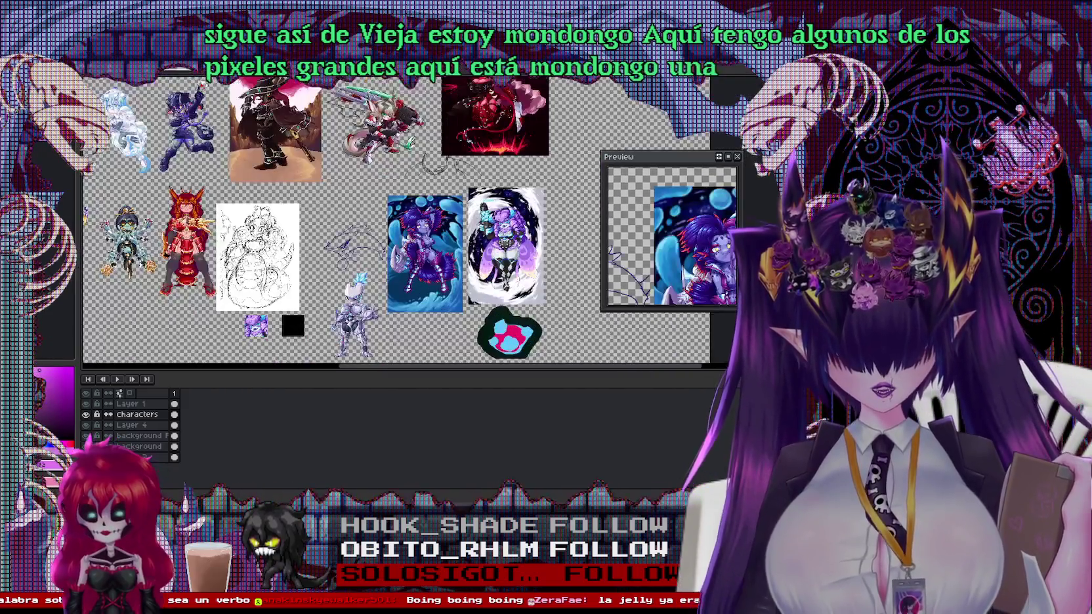
scroll(420, 256, up, 2)
scroll(406, 223, up, 1)
scroll(407, 223, up, 2)
scroll(407, 223, up, 2)
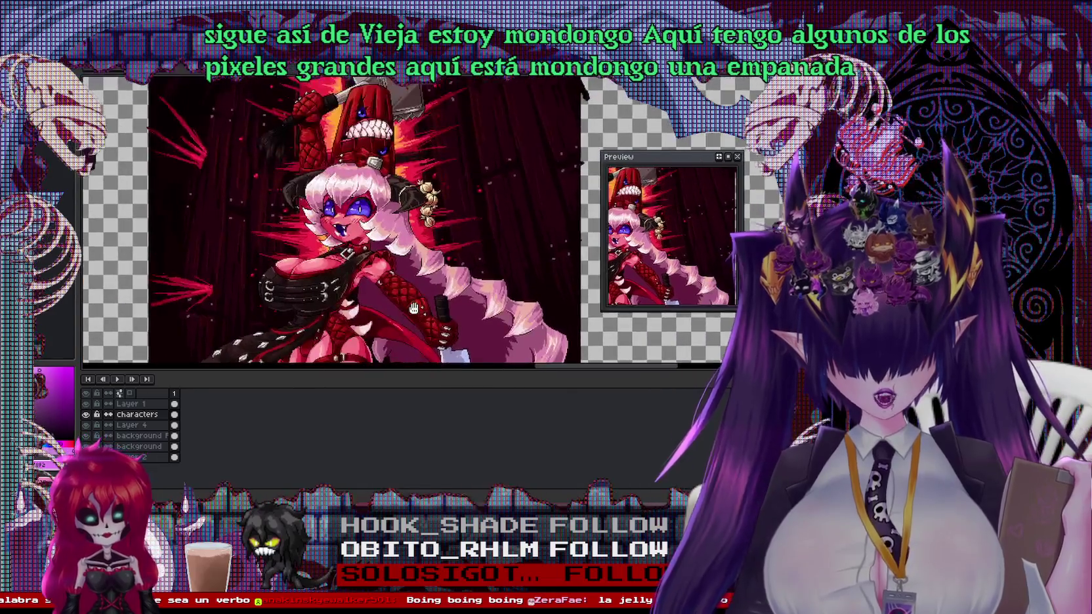
scroll(407, 223, up, 1)
scroll(295, 174, up, 2)
scroll(295, 173, up, 1)
scroll(296, 174, up, 1)
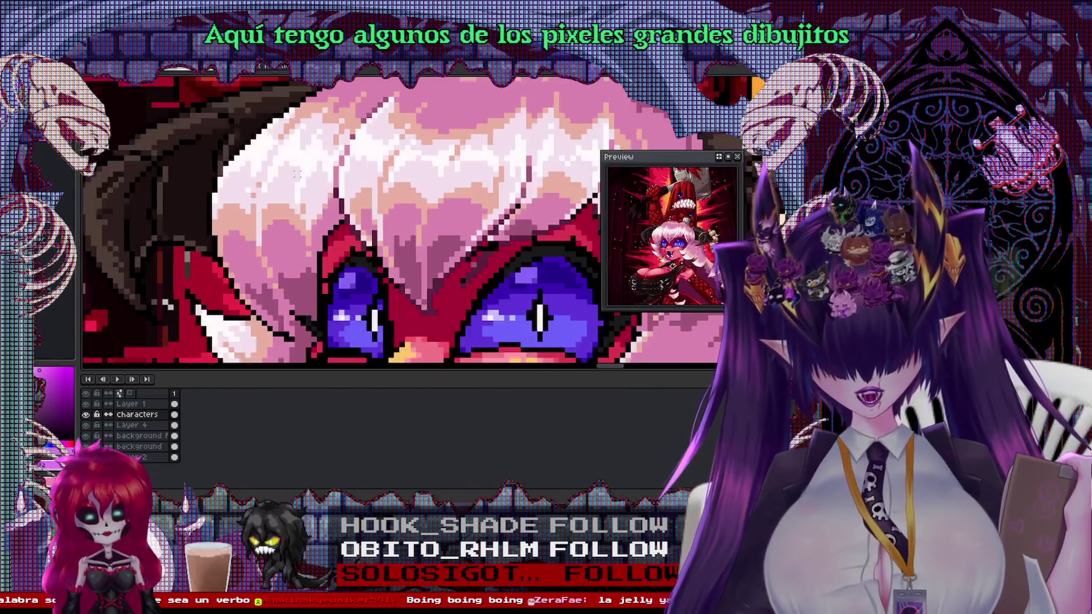
scroll(387, 197, down, 3)
scroll(387, 197, down, 2)
scroll(387, 197, down, 1)
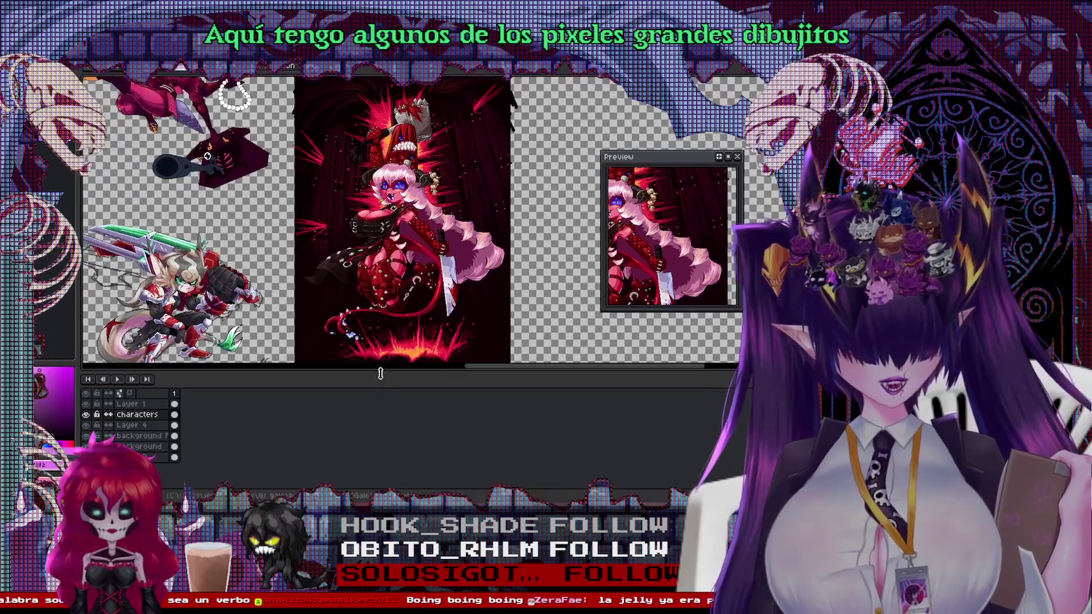
Enlarge the canvas area and pan the artworks right and down
drag(369, 380, 369, 432)
drag(256, 260, 427, 358)
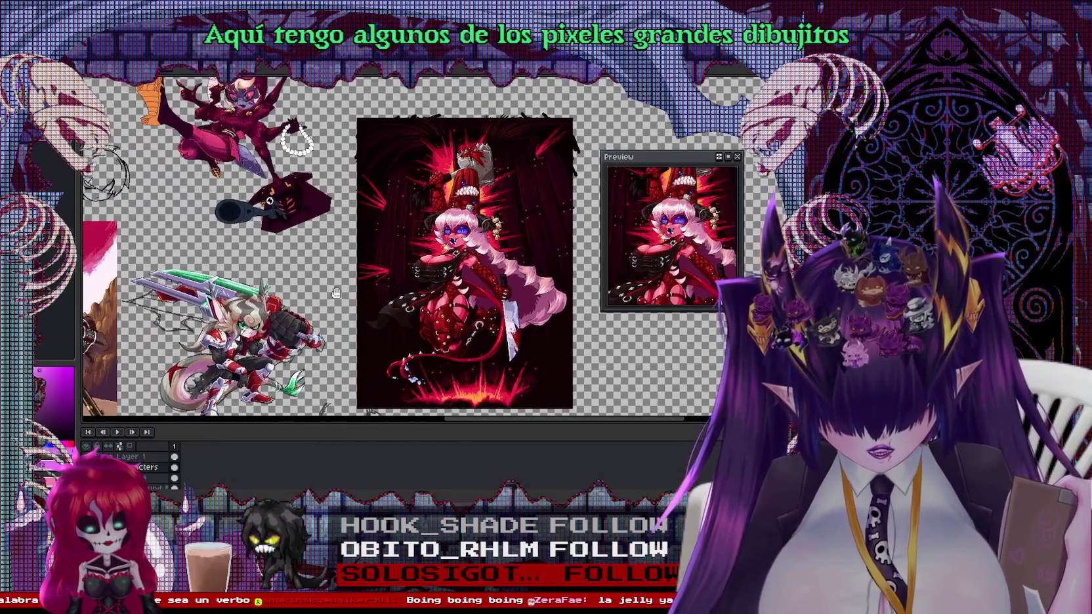
scroll(427, 359, up, 3)
scroll(362, 283, down, 3)
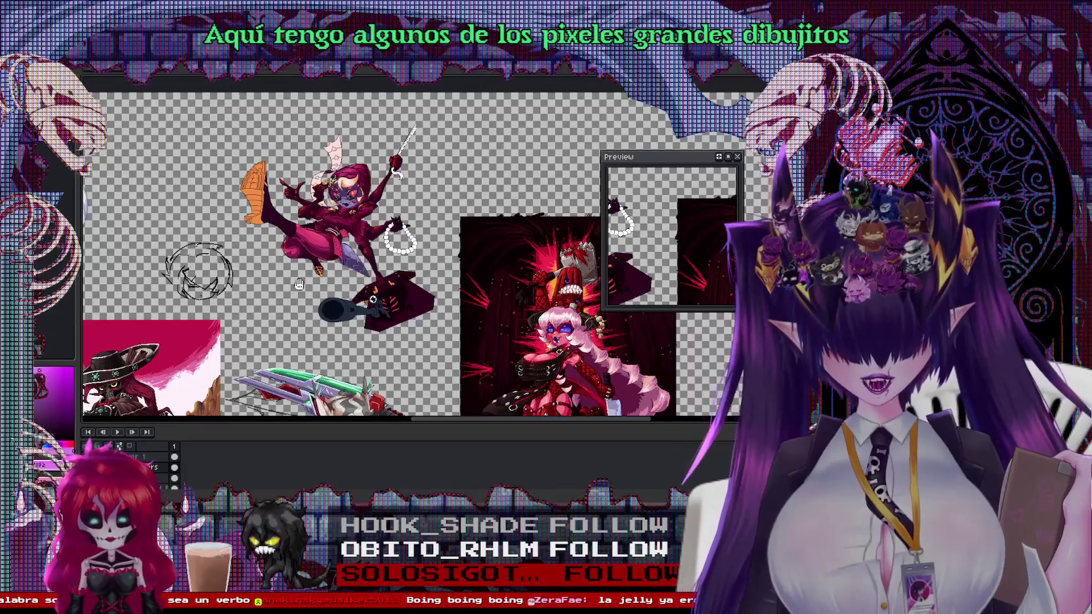
scroll(341, 250, down, 2)
scroll(341, 249, up, 4)
scroll(341, 250, down, 1)
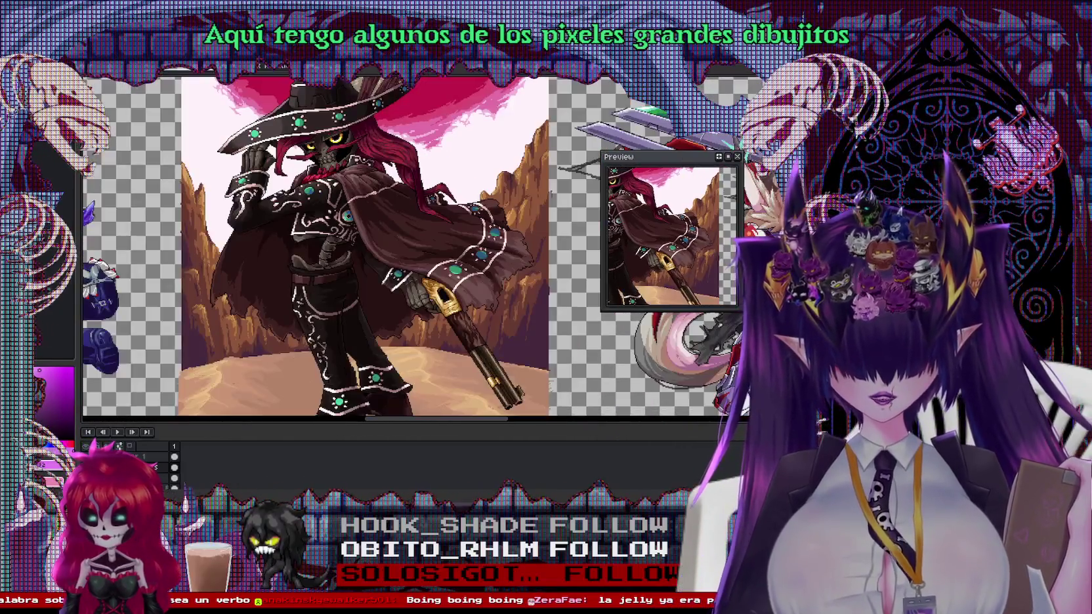
scroll(394, 250, down, 3)
scroll(393, 249, down, 1)
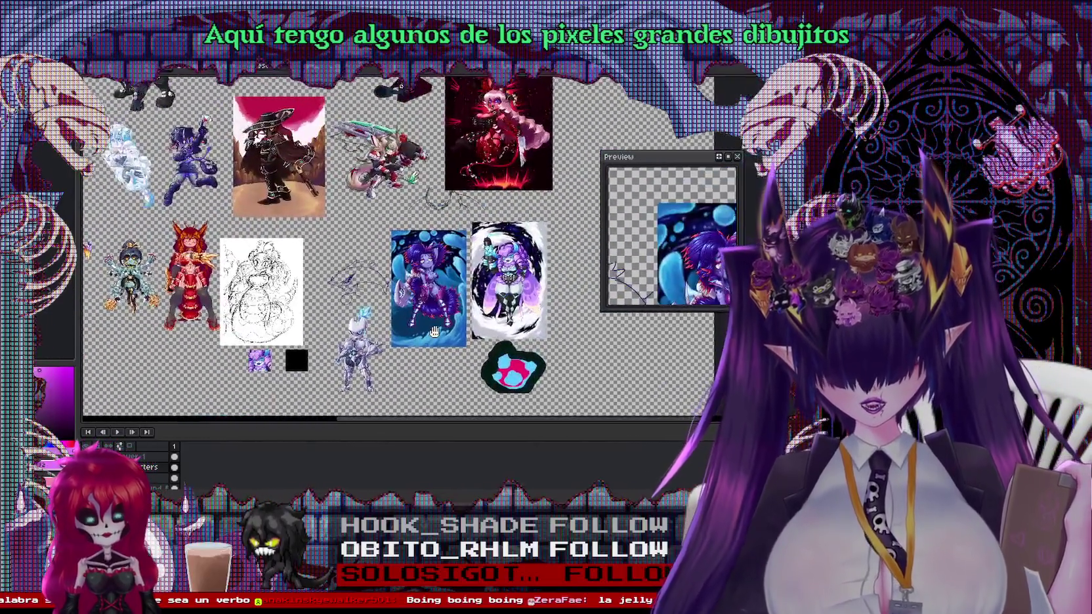
Look between the blue and lilac moth artworks, then return to the purple character's sprite
drag(530, 235, 406, 210)
scroll(406, 210, up, 1)
scroll(405, 209, up, 1)
scroll(420, 204, up, 1)
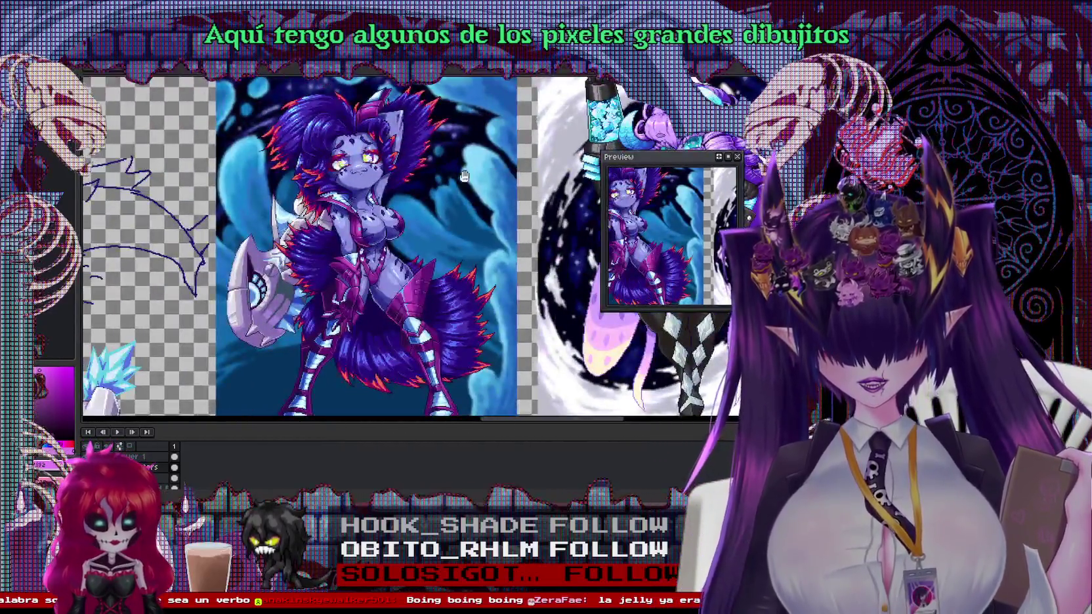
drag(479, 192, 296, 173)
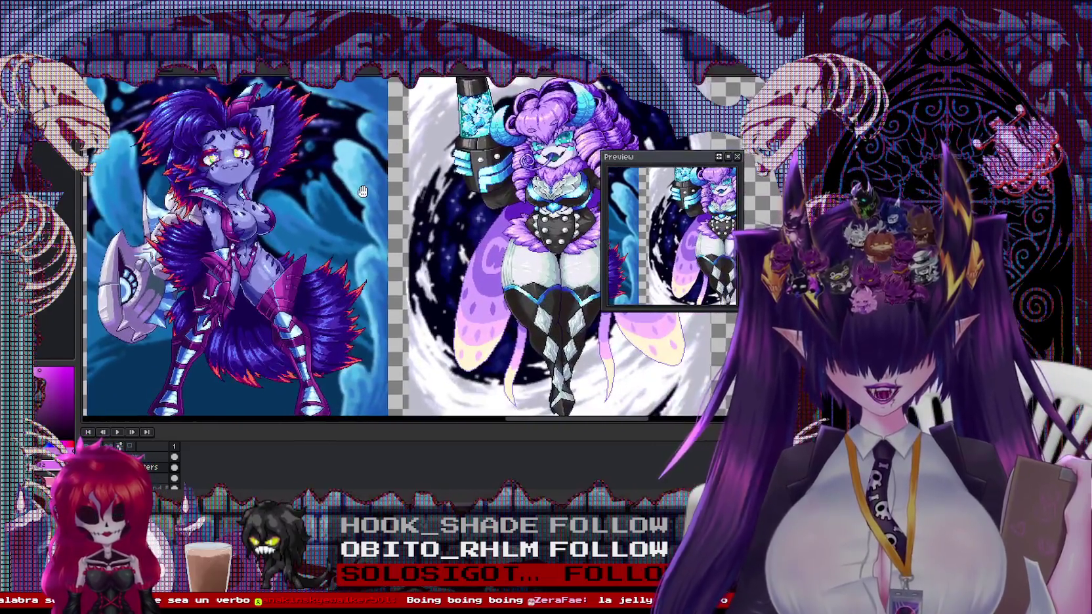
drag(430, 173, 617, 176)
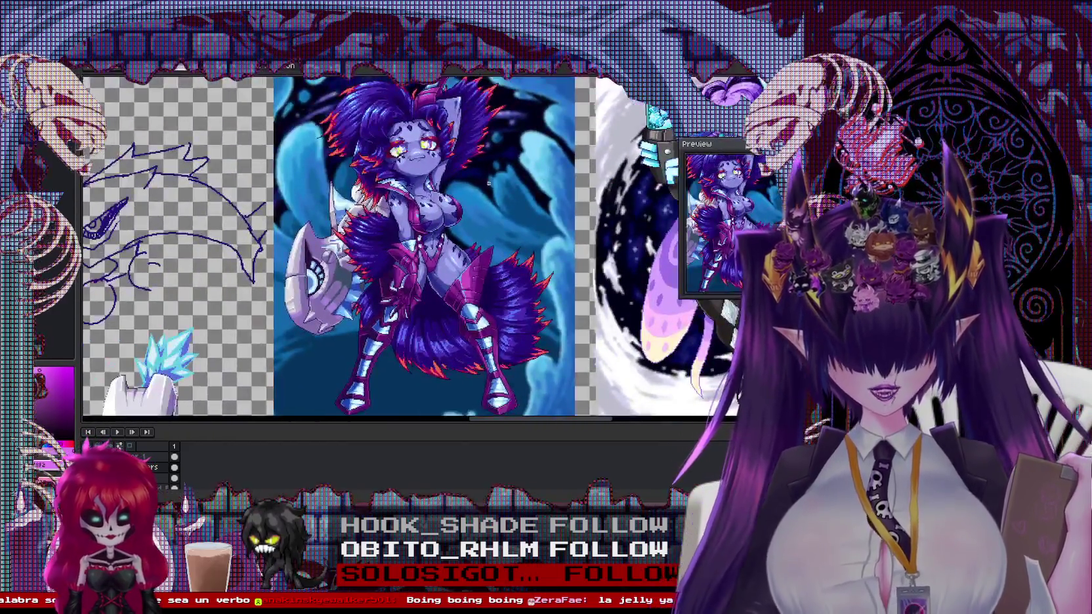
scroll(441, 203, up, 1)
drag(441, 203, 489, 248)
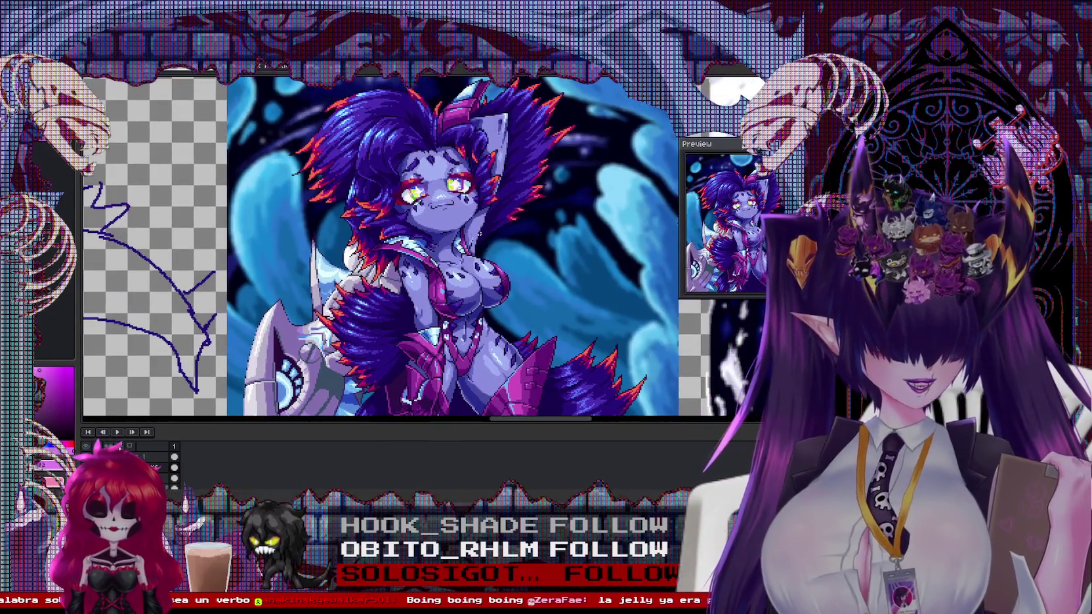
scroll(480, 234, down, 1)
mouse_move(480, 234)
mouse_down()
mouse_move(401, 231)
mouse_move(419, 231)
mouse_up()
key(ctrl+Tab)
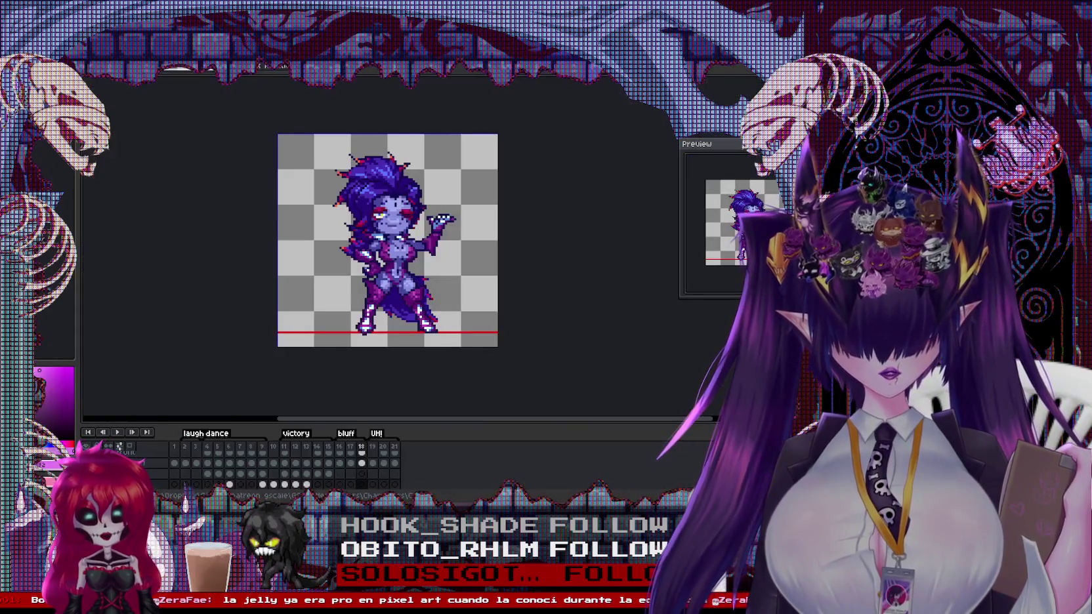
click(122, 431)
click(176, 456)
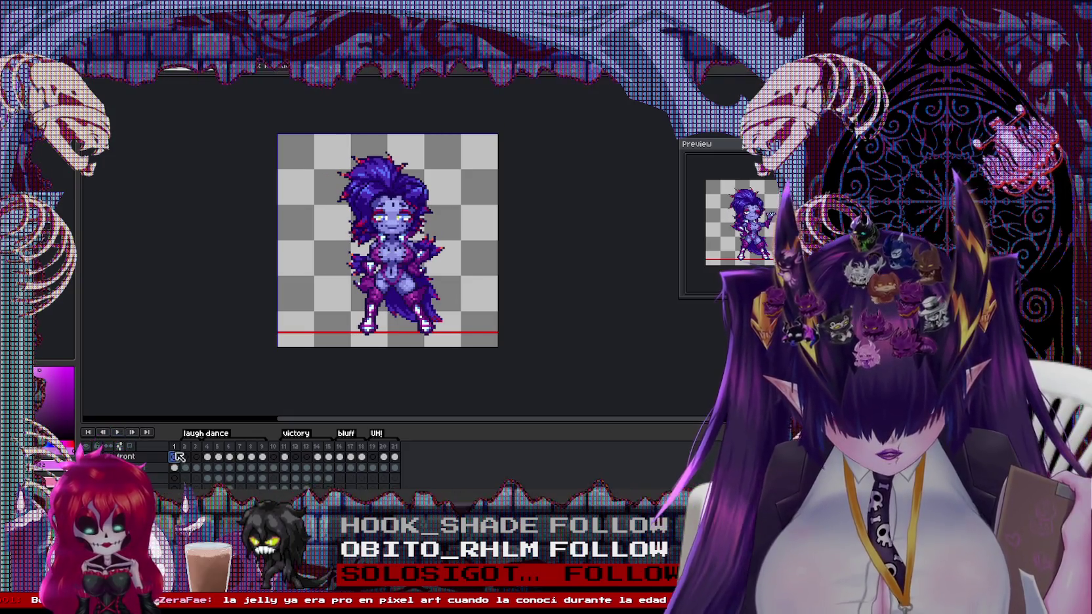
key(Return)
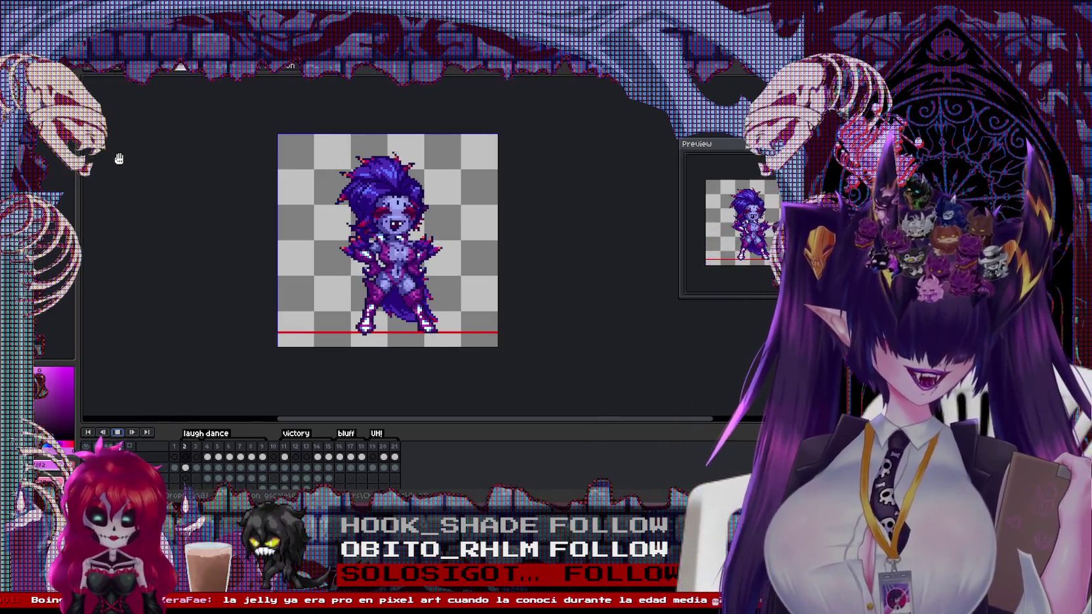
key(ctrl+Tab)
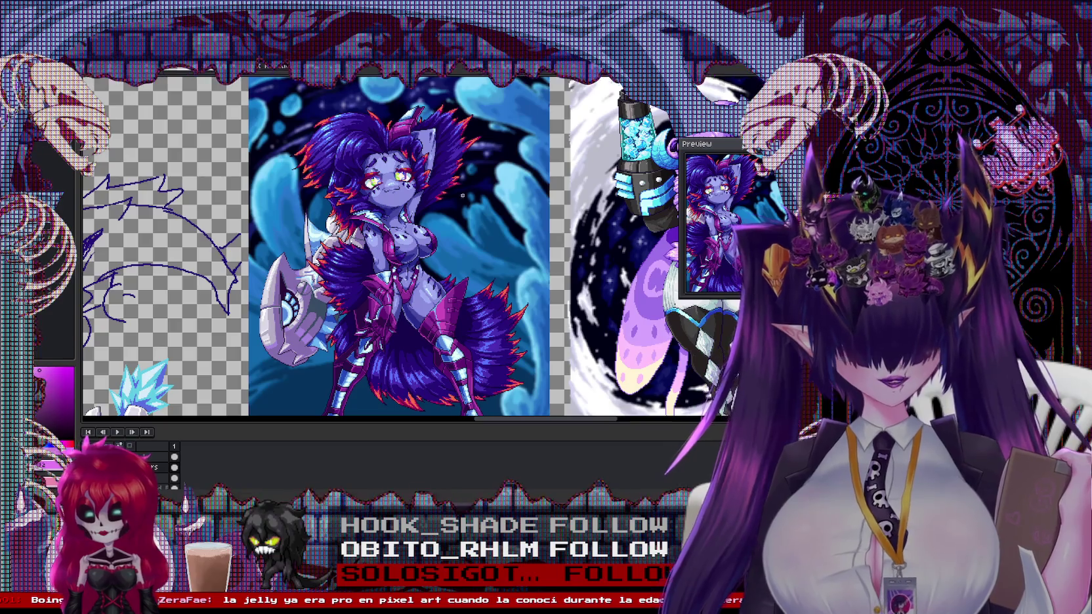
Pan the artwork view slightly toward the moth character
scroll(427, 276, right, 5)
drag(397, 284, 377, 284)
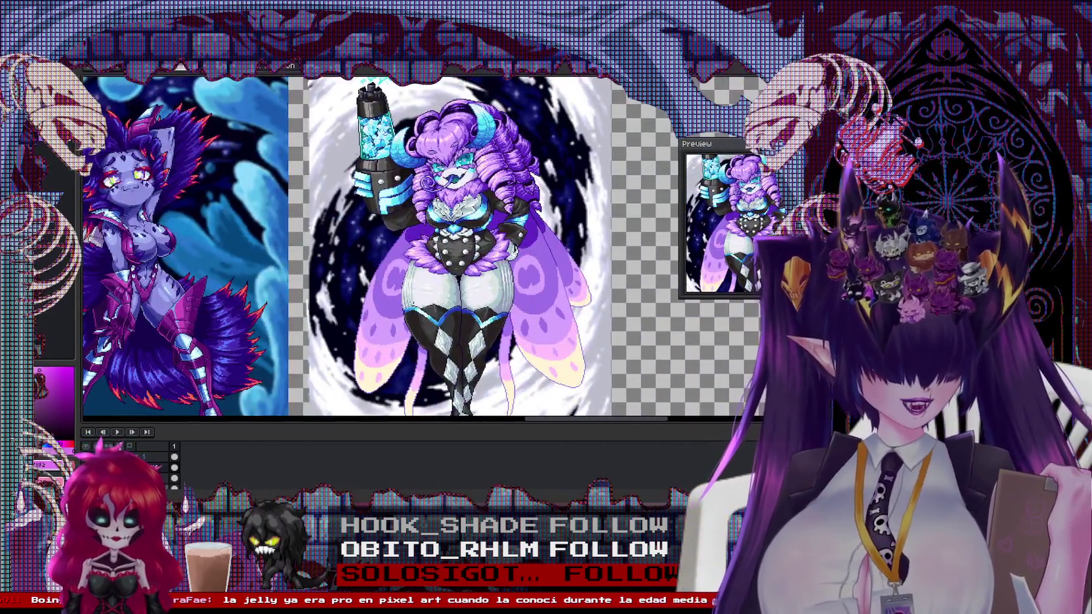
scroll(427, 250, left, 3)
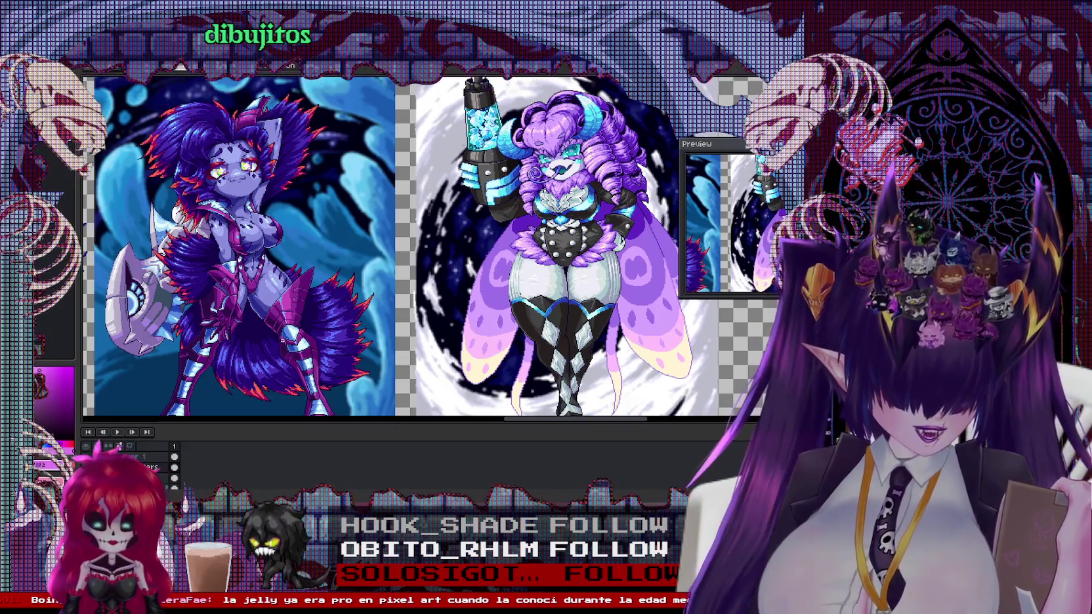
scroll(419, 249, left, 3)
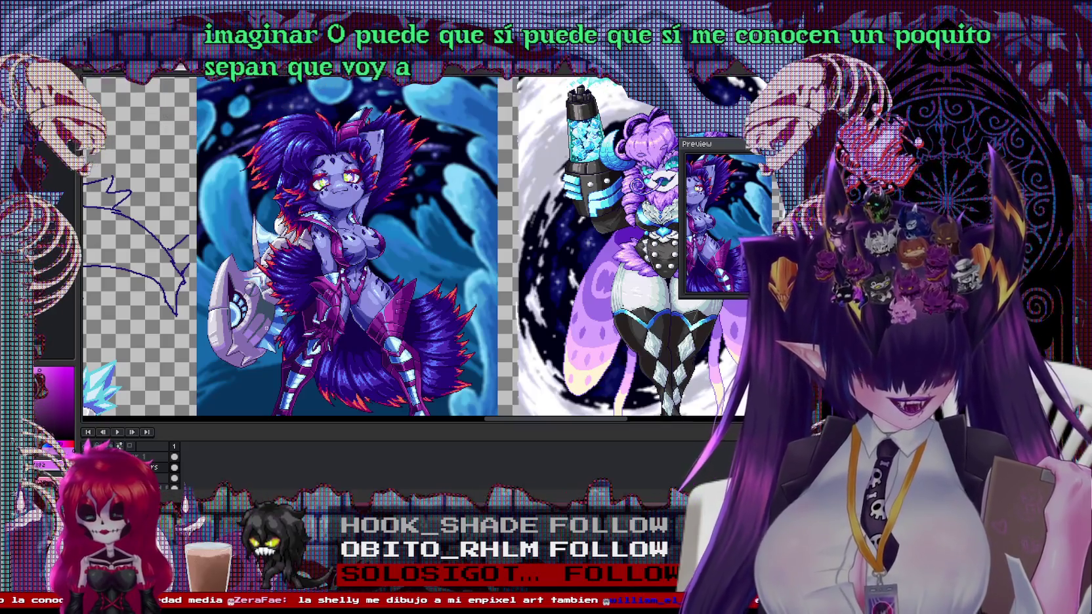
Bring up the purple character's sprite file and play its animation
key(ctrl+Tab)
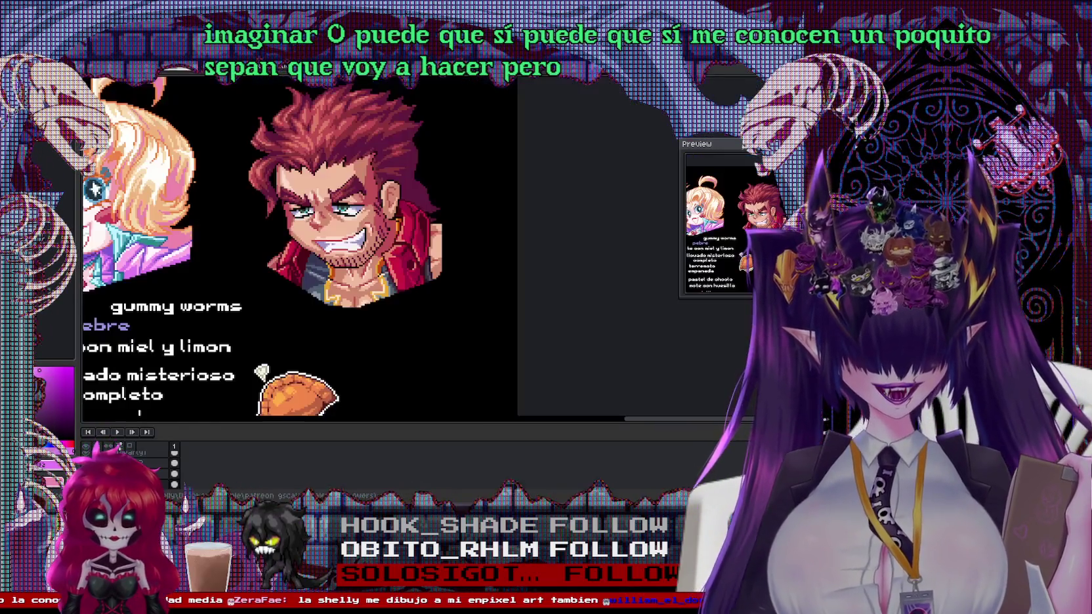
click(339, 74)
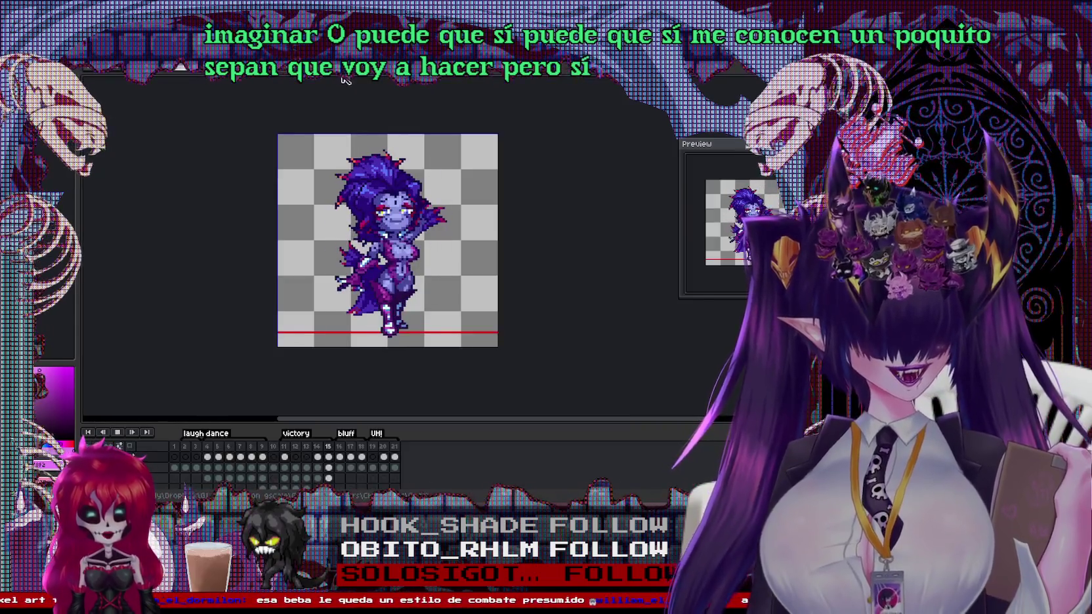
key(Return)
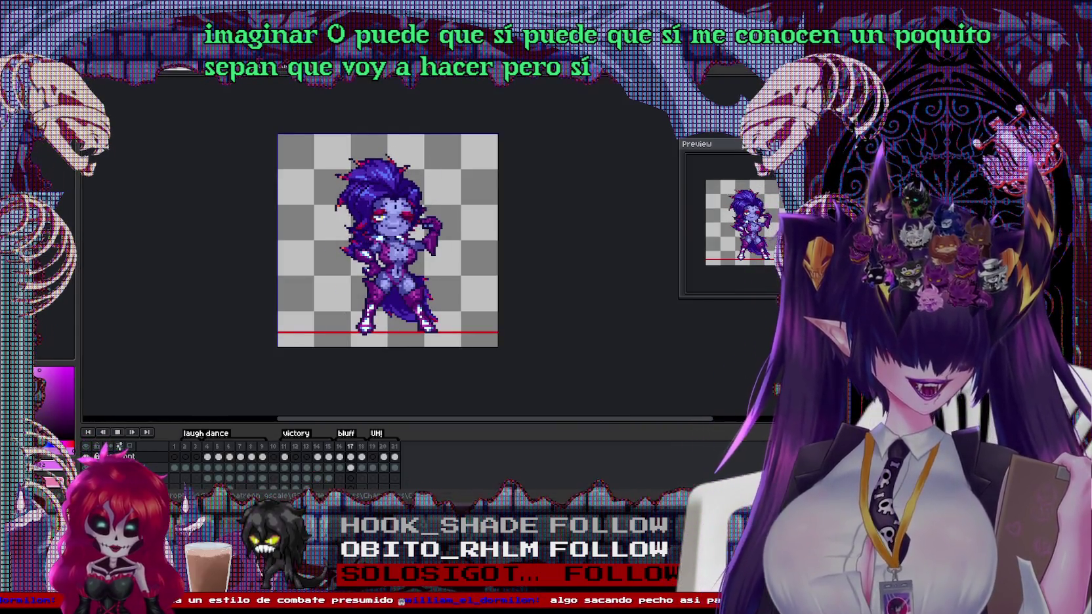
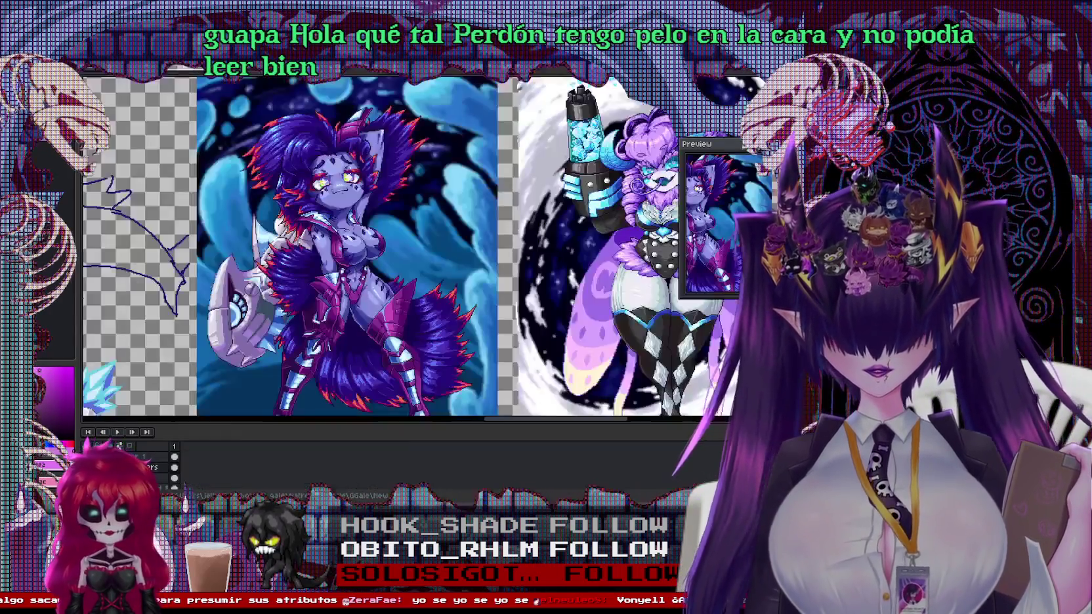
Switch from the head sprite, past the large character illustration, to the blonde girl sprite document
click(476, 69)
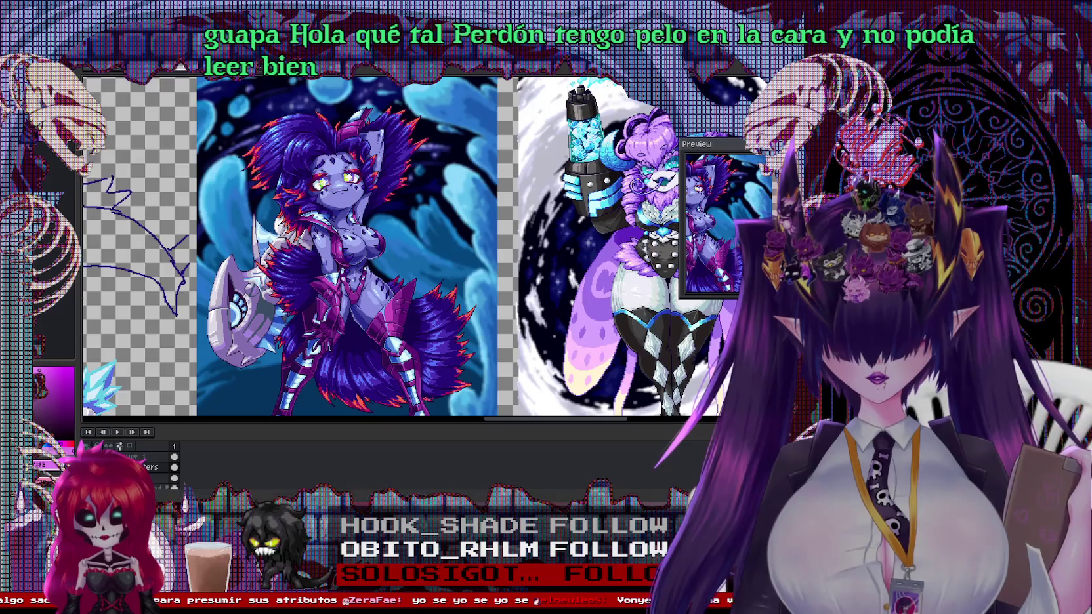
drag(570, 283, 548, 231)
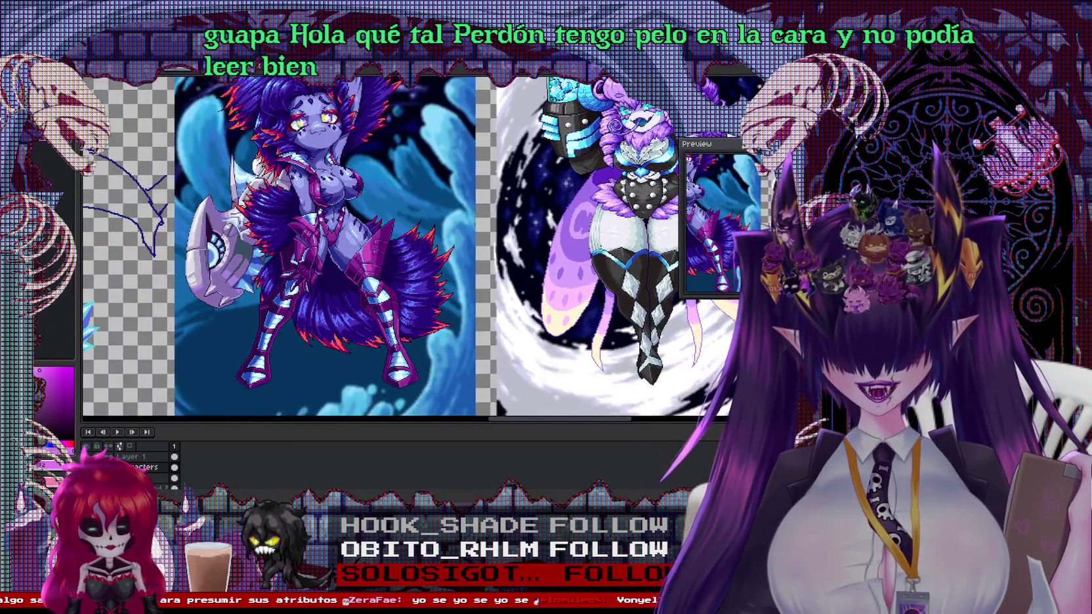
key(ctrl+Tab)
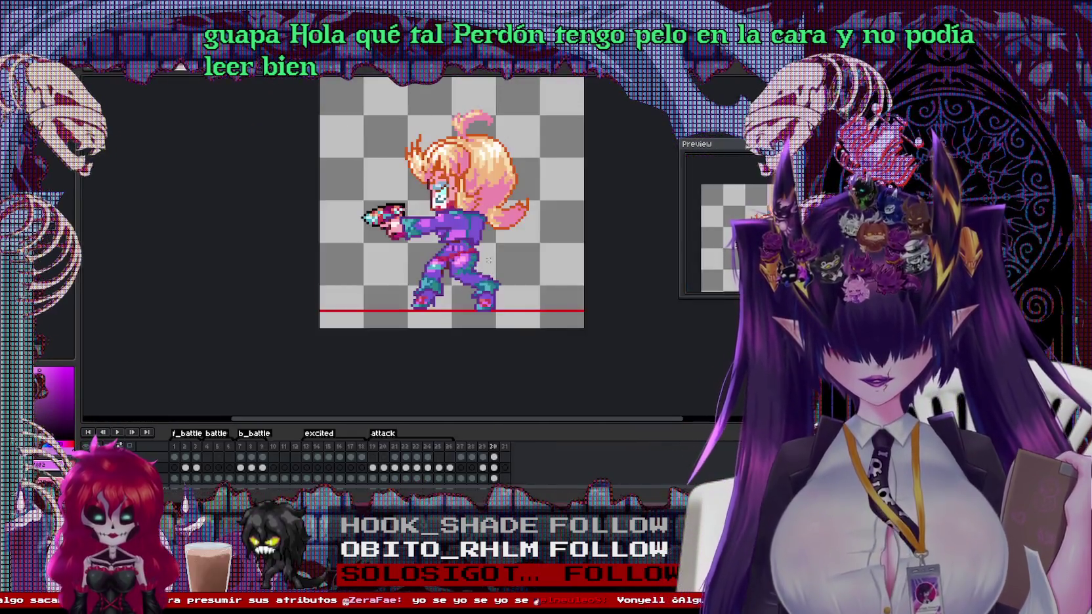
Enlarge the timeline to show the layer rows, enlarge the preview, and view frames 30 and 22
drag(465, 423, 465, 379)
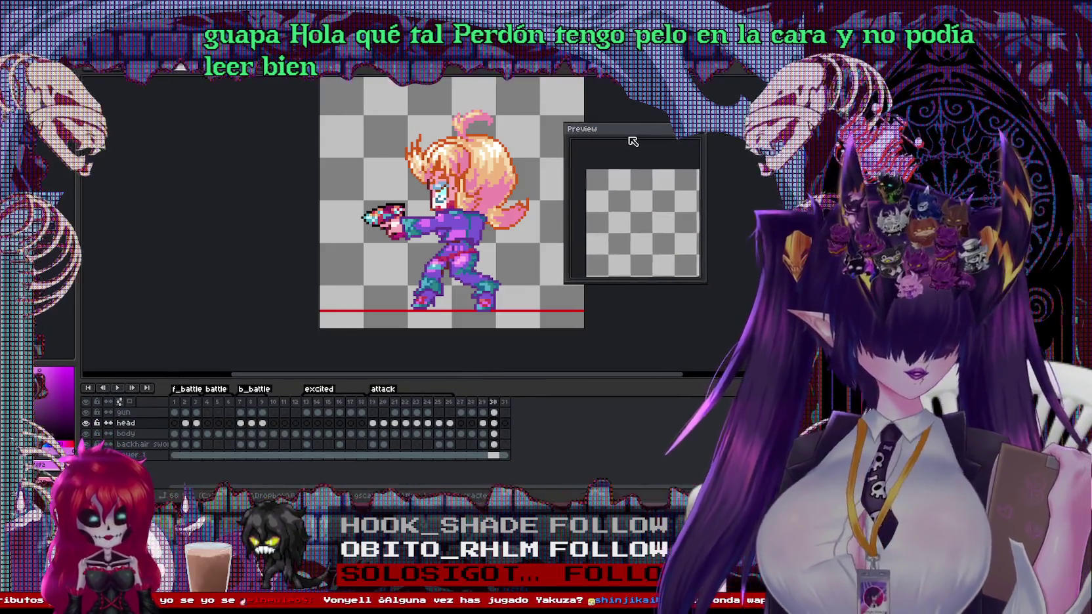
drag(697, 281, 735, 297)
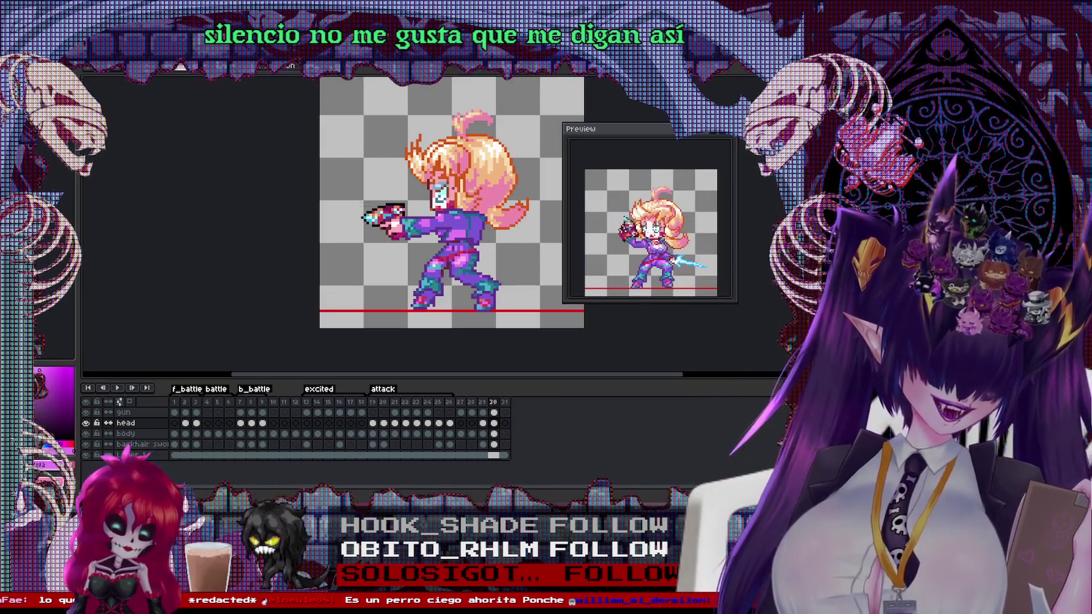
click(492, 403)
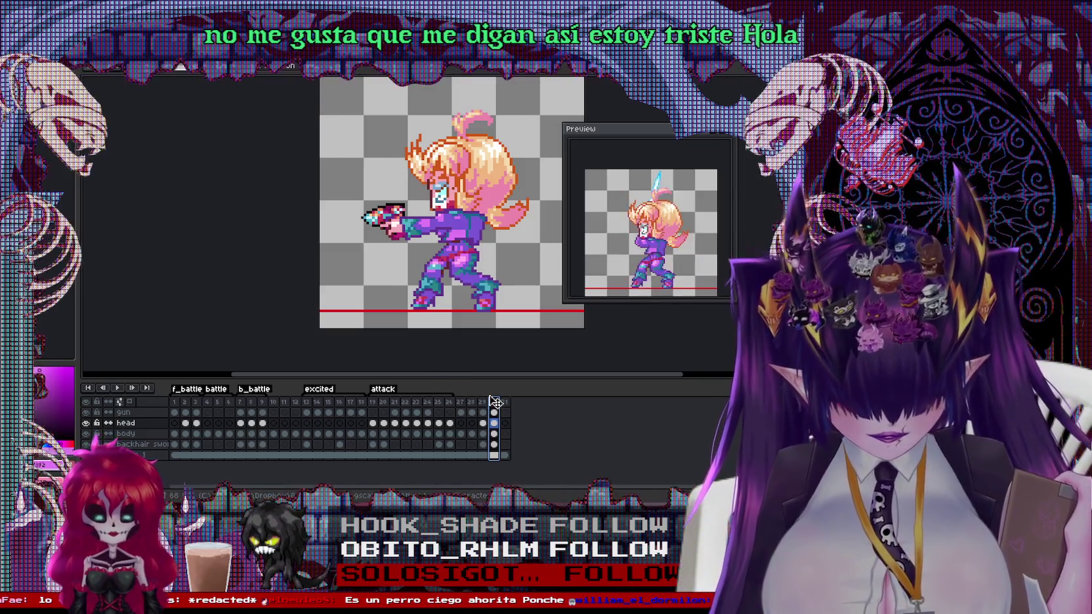
click(406, 402)
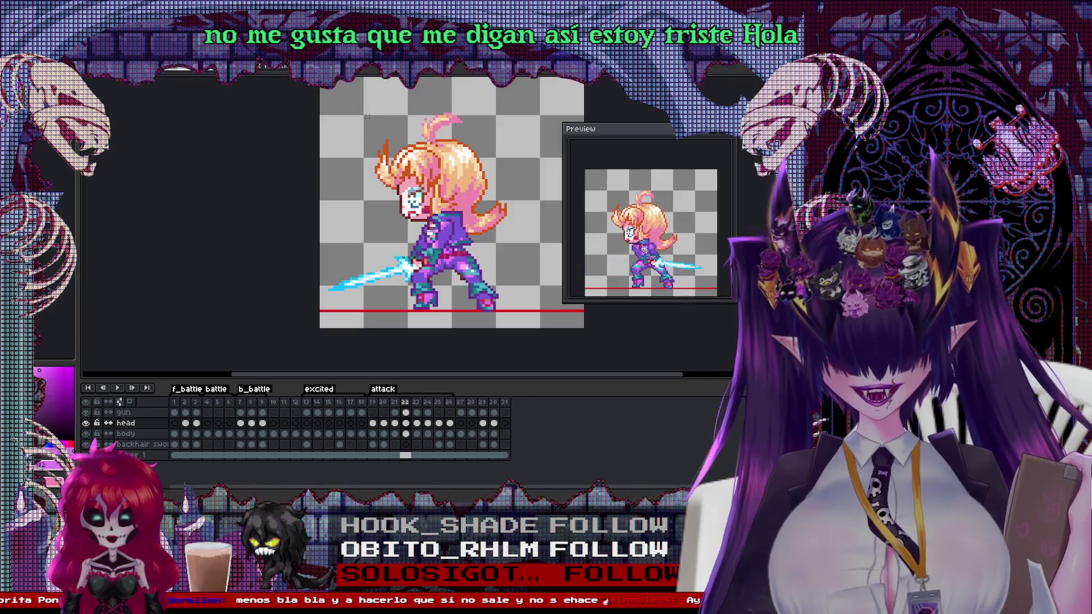
Select the girl's head, then try moving it on frame 30 and undo the move
click(446, 164)
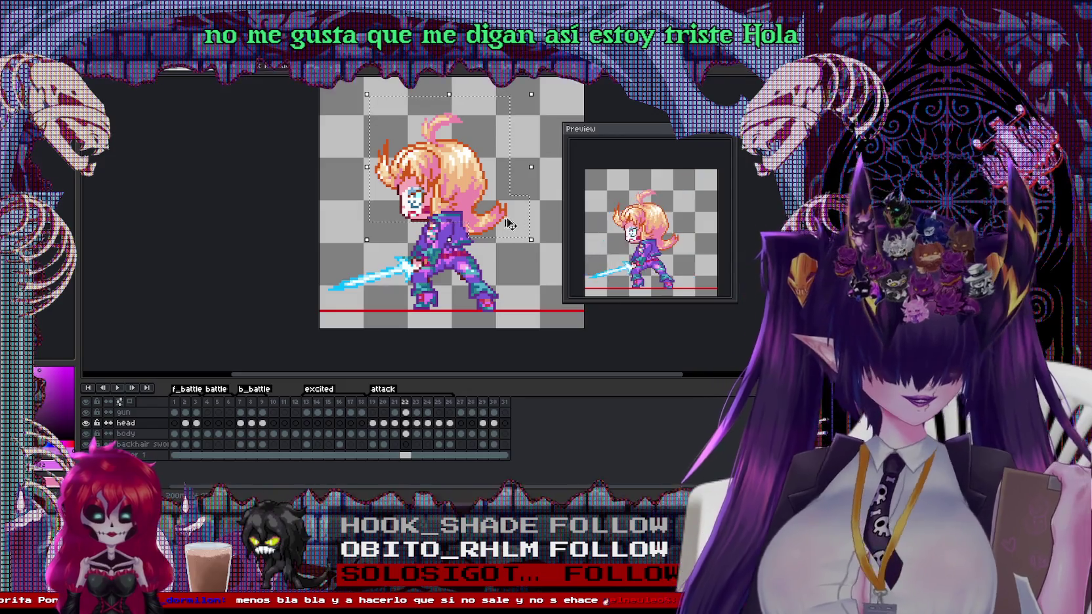
key(ctrl+d)
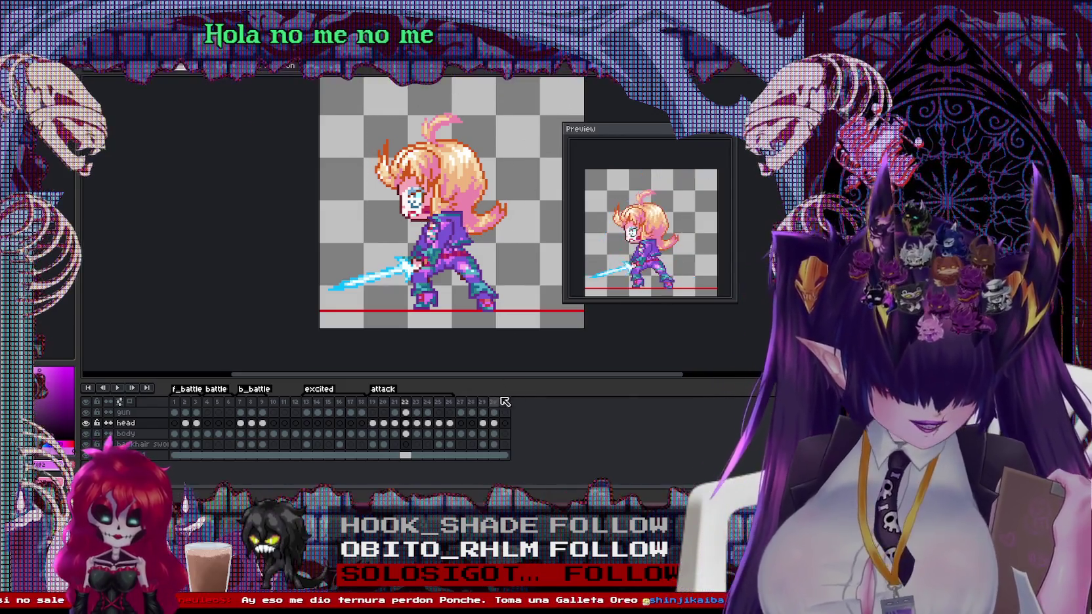
click(495, 402)
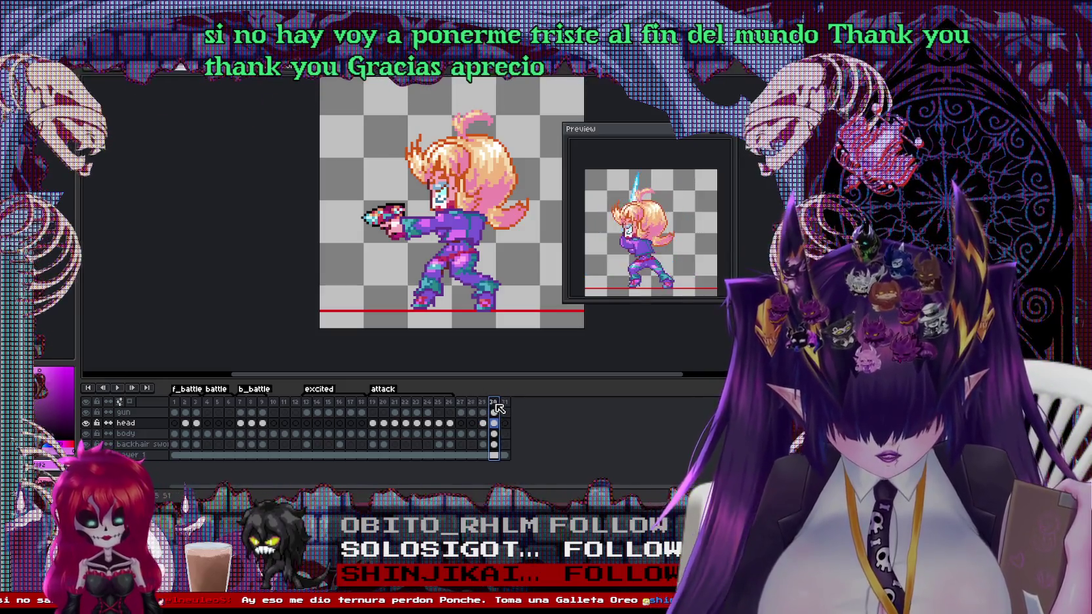
drag(446, 164, 463, 165)
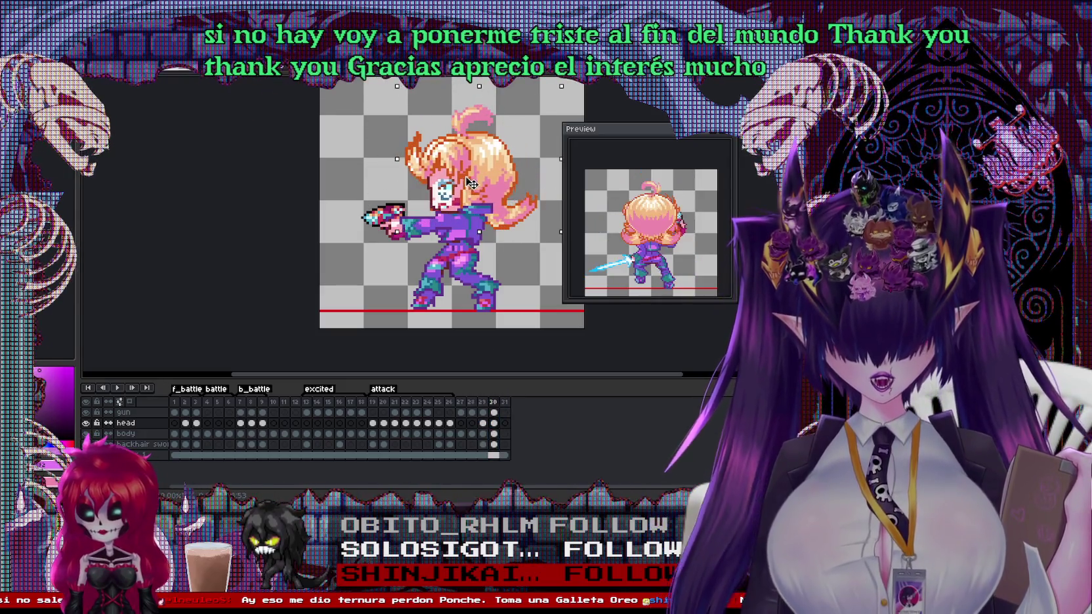
key(ctrl+z)
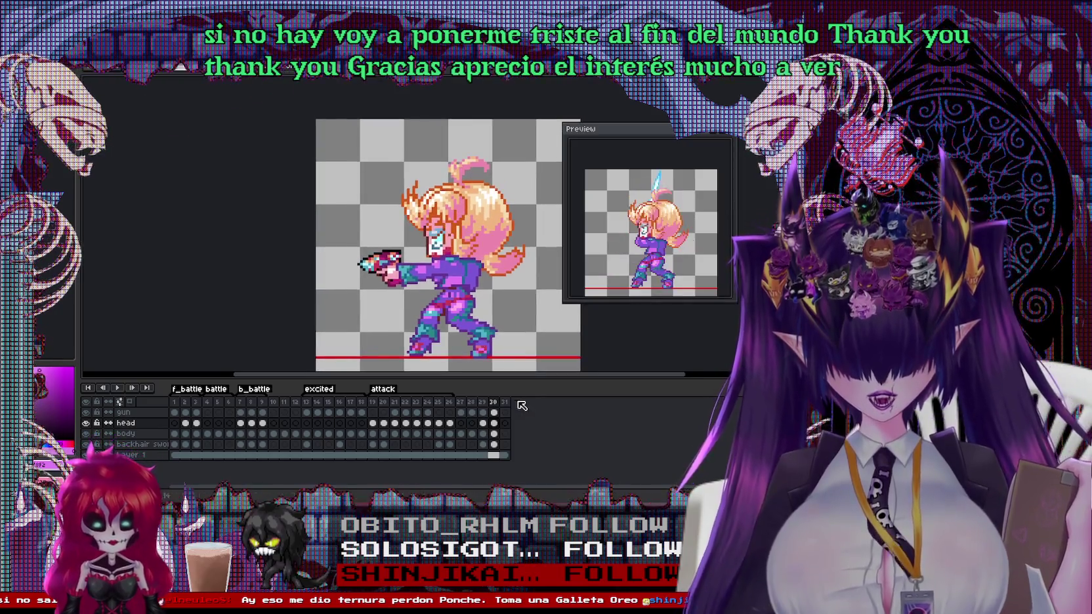
Add a new frame 31 after frame 30 holding the head, then return to frame 30
click(512, 423)
key(Up)
key(Return)
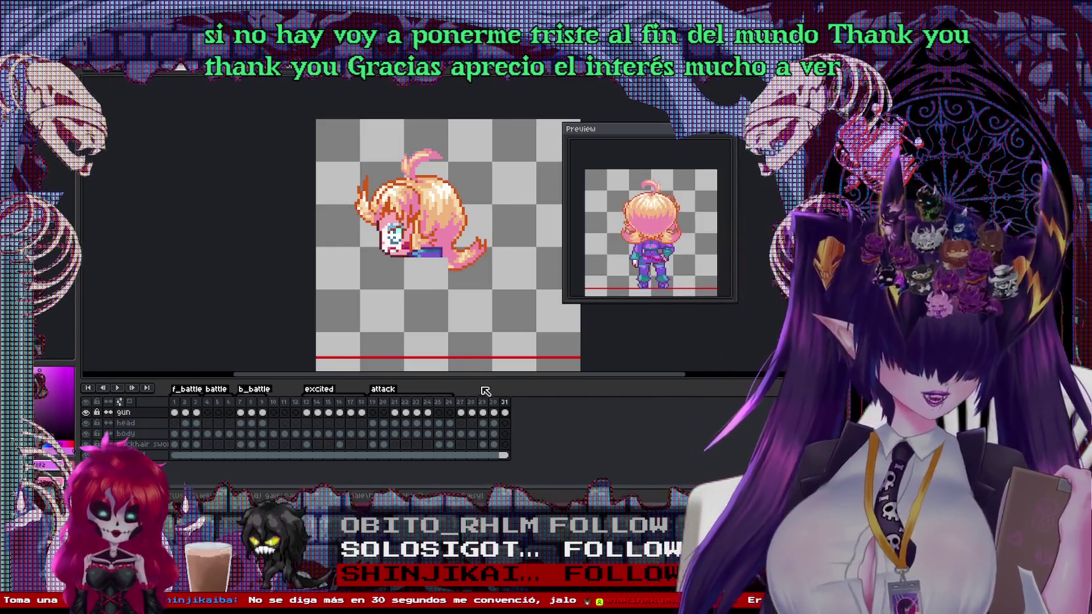
click(493, 403)
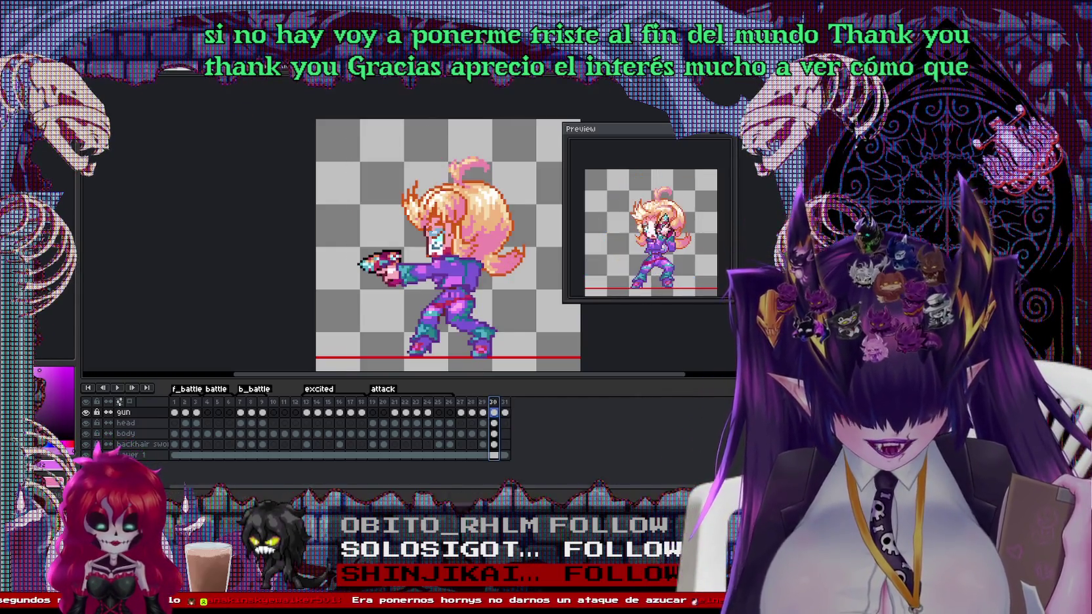
Zoom in, select the girl's face and stretch it down and left on frame 30
scroll(424, 221, up, 2)
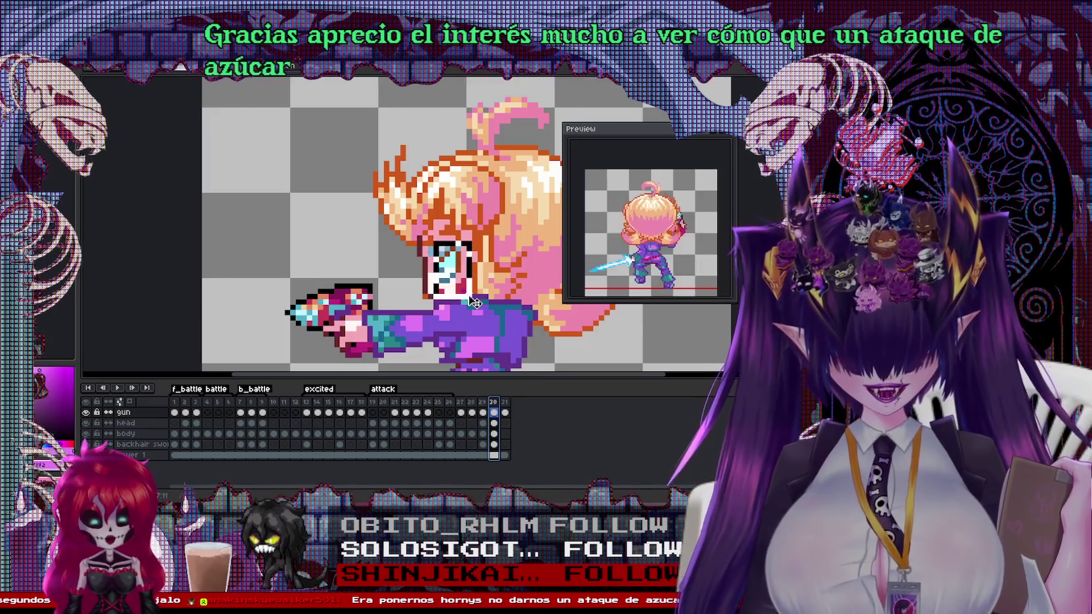
drag(474, 302, 431, 239)
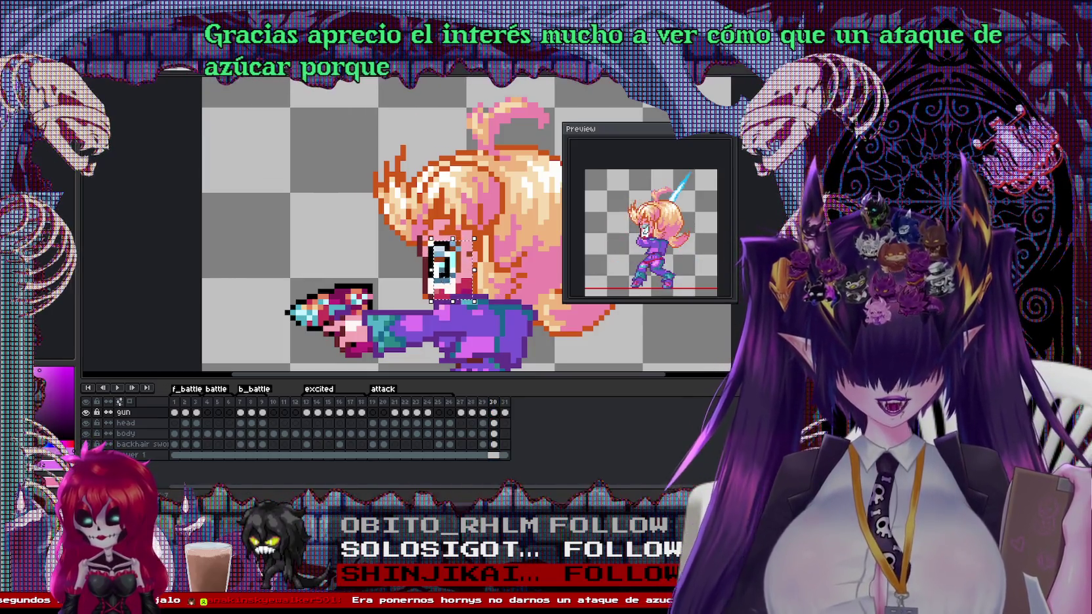
click(505, 402)
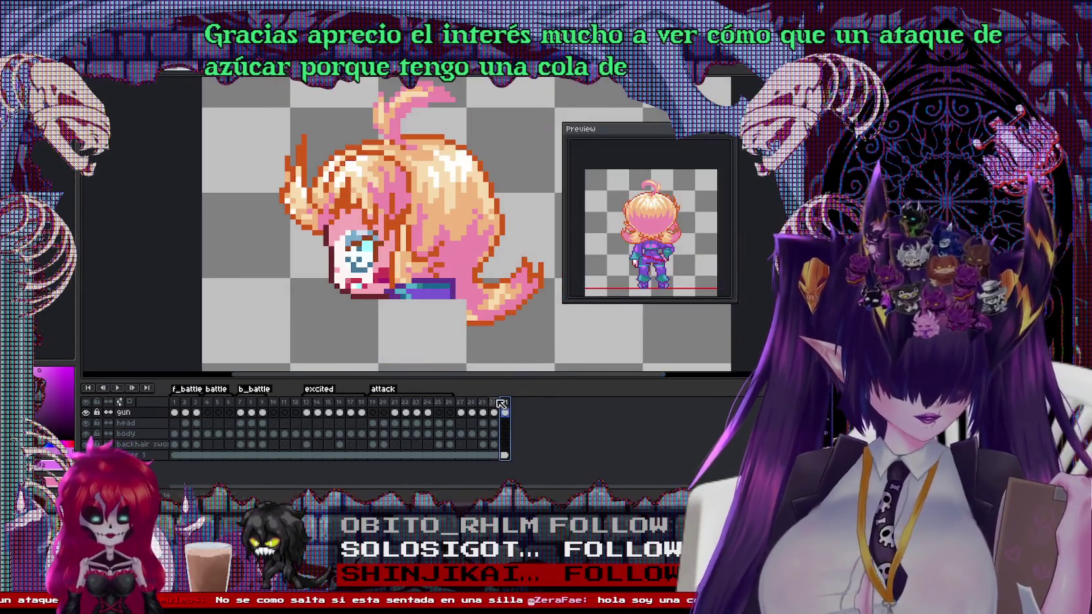
click(493, 403)
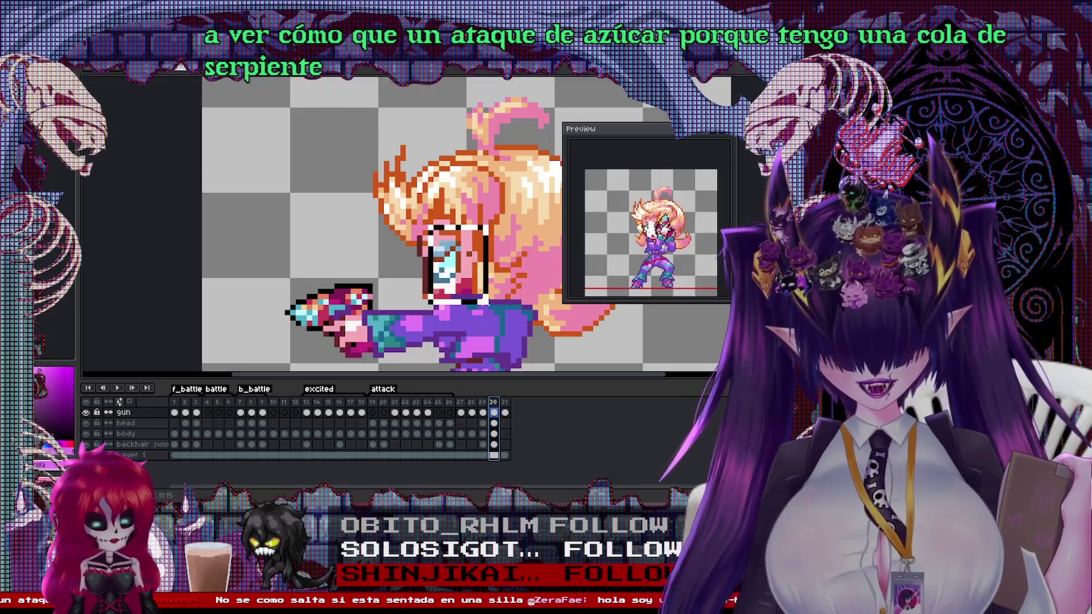
key(Escape)
click(504, 402)
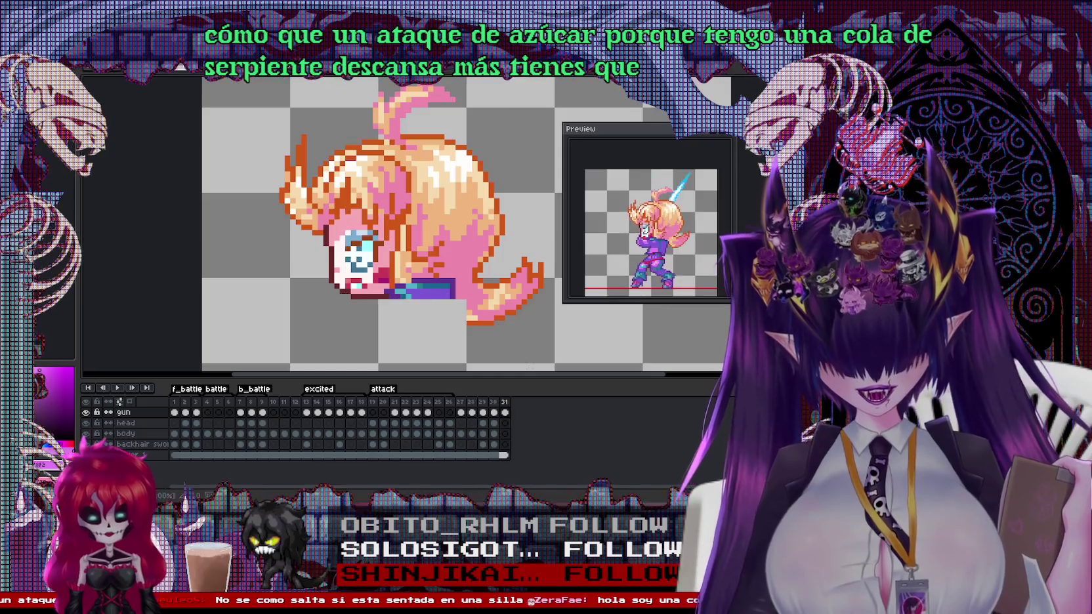
click(494, 423)
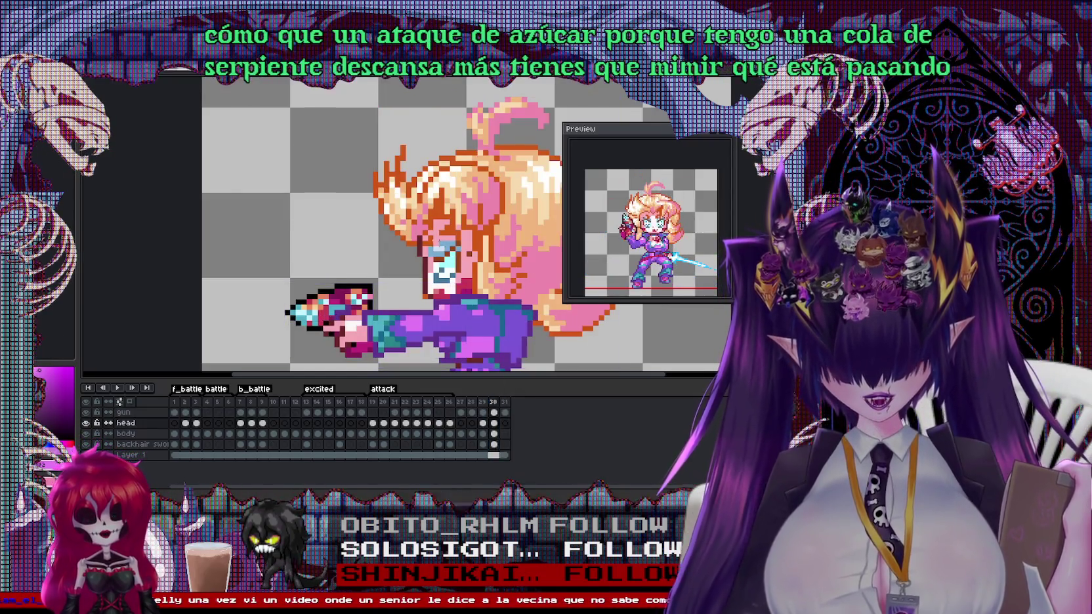
key(Escape)
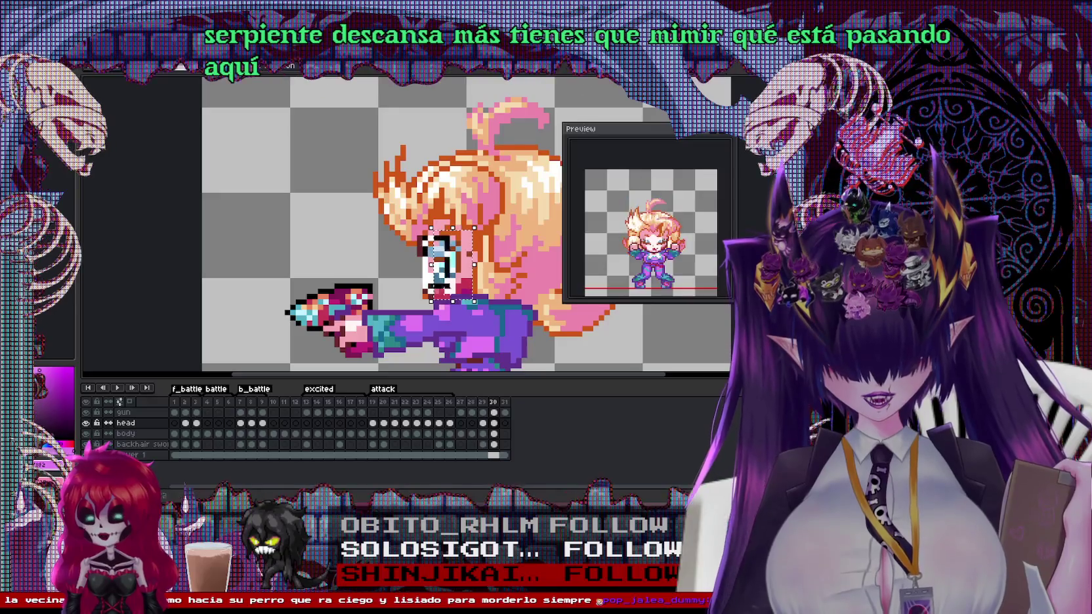
drag(452, 302, 456, 313)
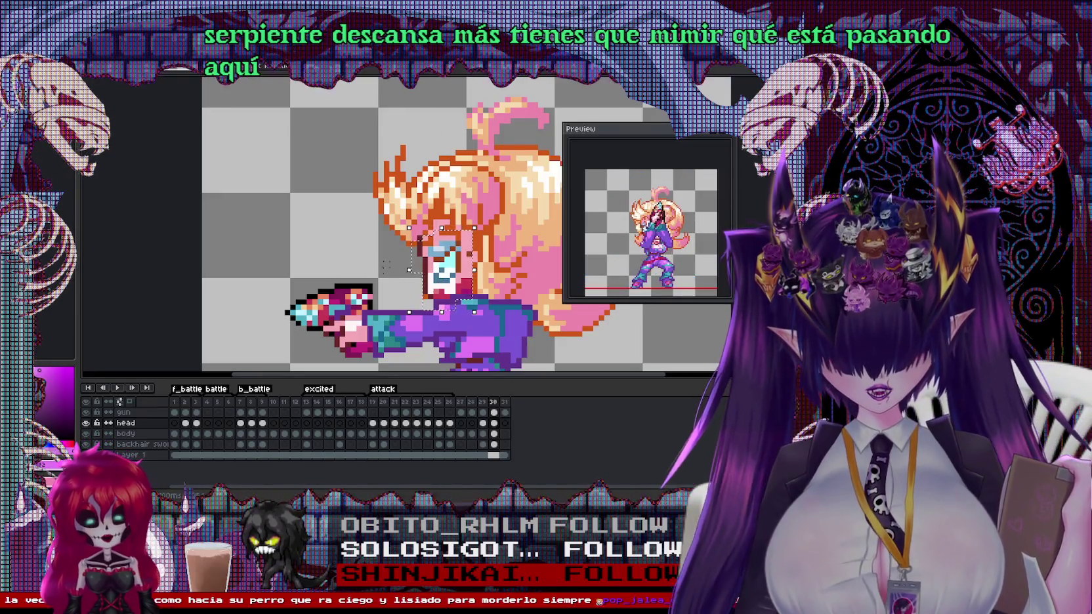
Delete the selected face pixels on frame 31
click(505, 412)
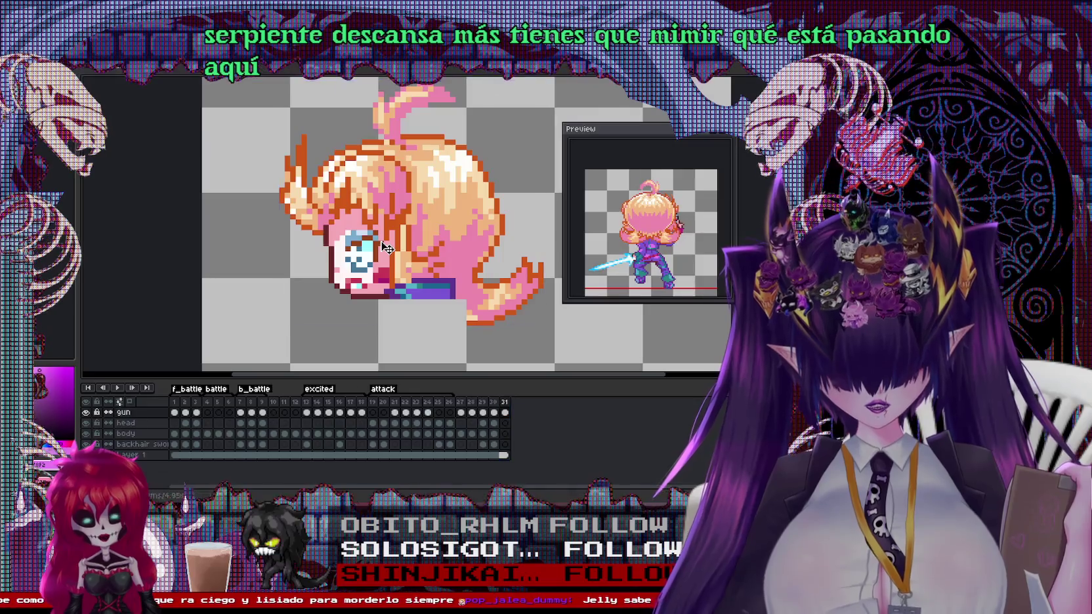
key(Delete)
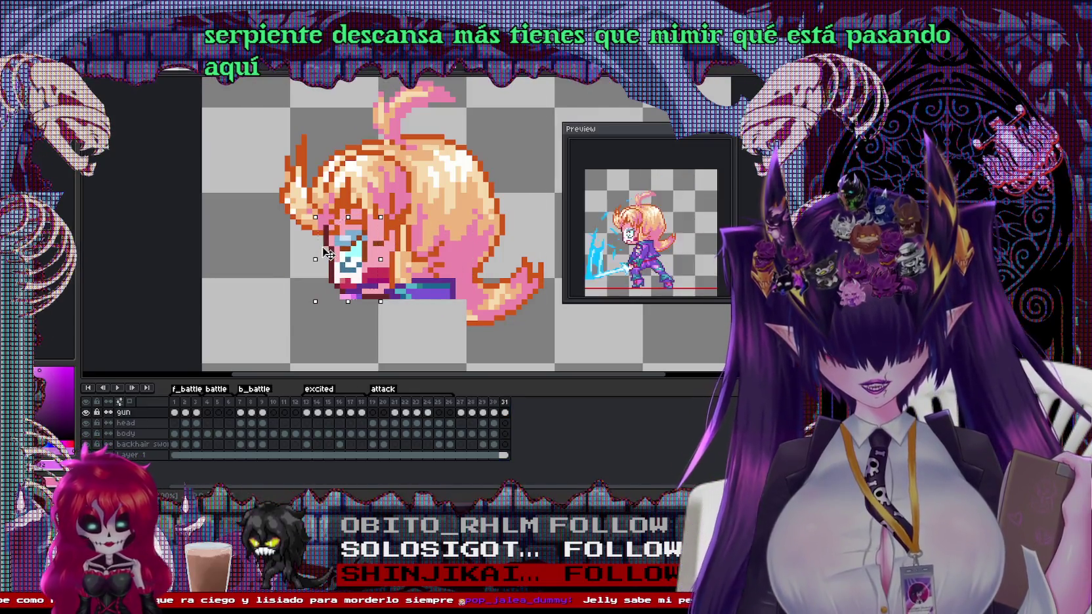
click(494, 412)
Select the girl's hair area on frame 30, then switch to the purple-haired sprite
drag(445, 184, 513, 301)
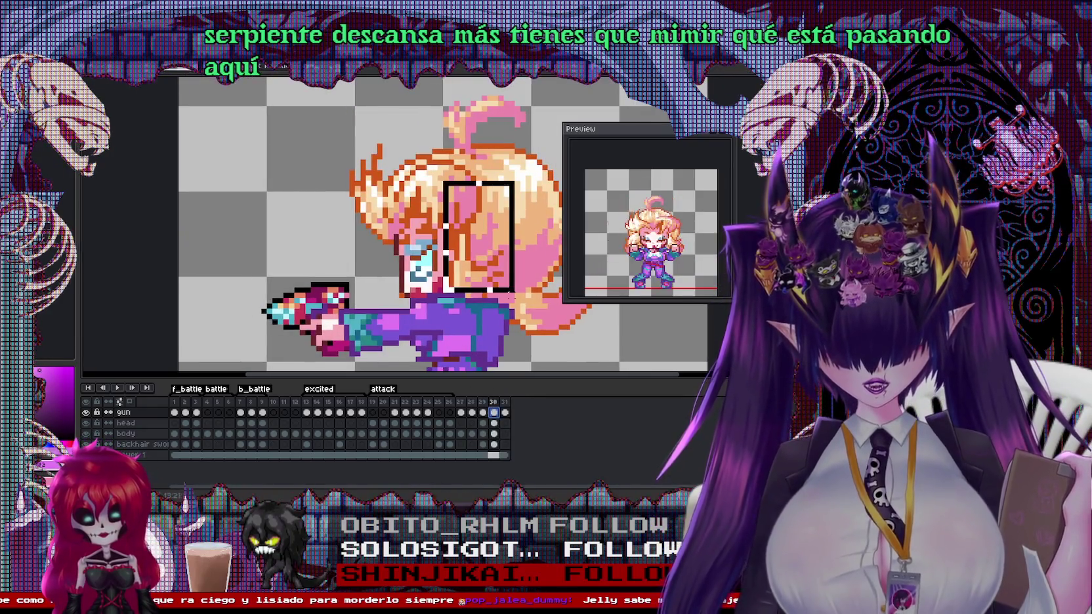
drag(429, 179, 517, 305)
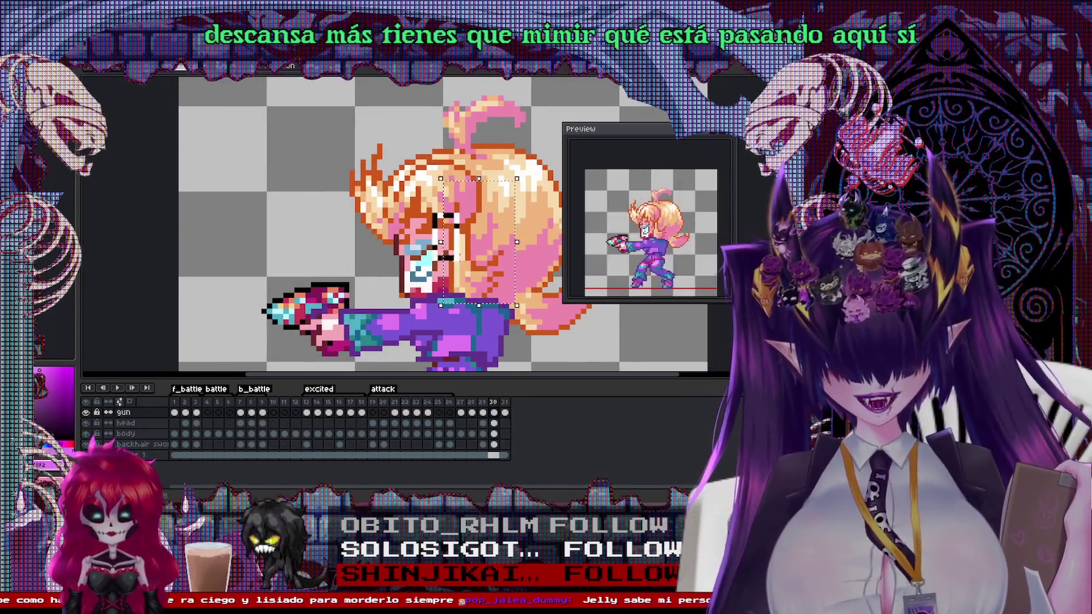
click(494, 401)
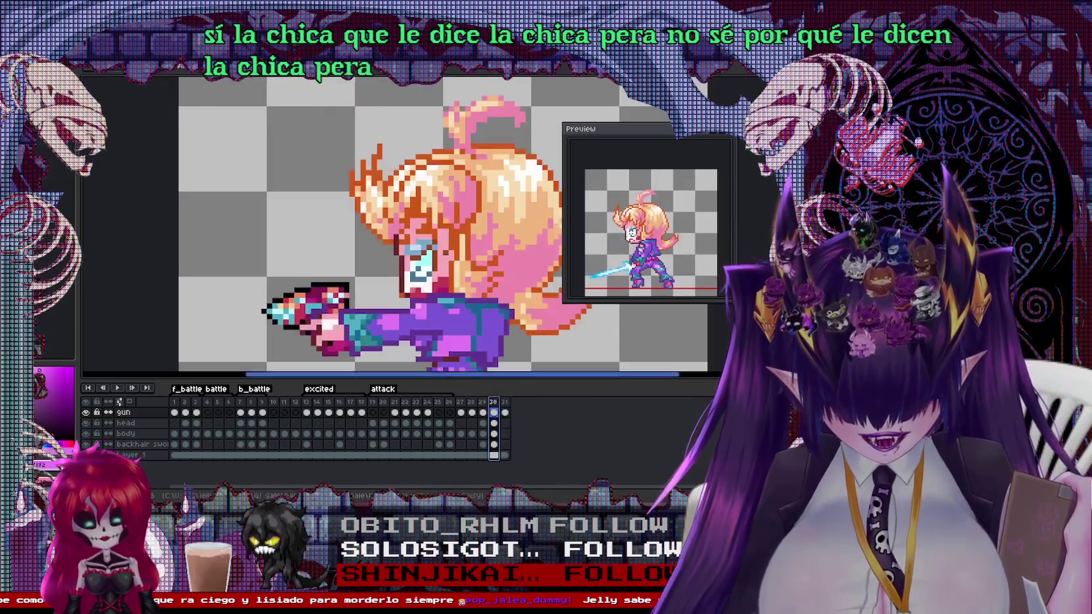
click(473, 256)
key(ctrl+Tab)
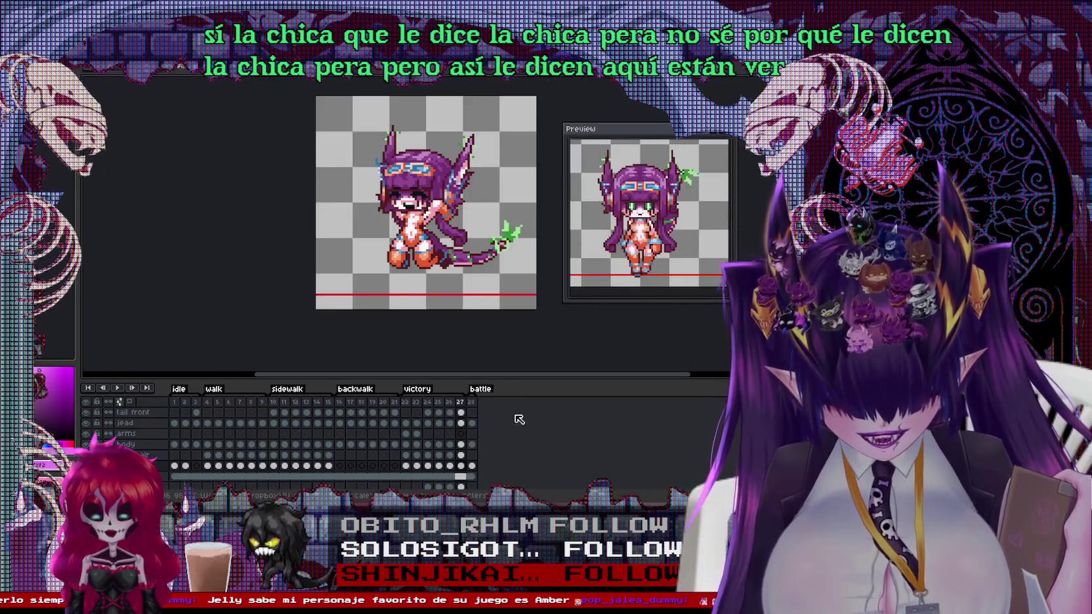
Preview the idle, walk, sidewalk, backwalk, victory and battle frames of the purple-haired sprite
click(174, 402)
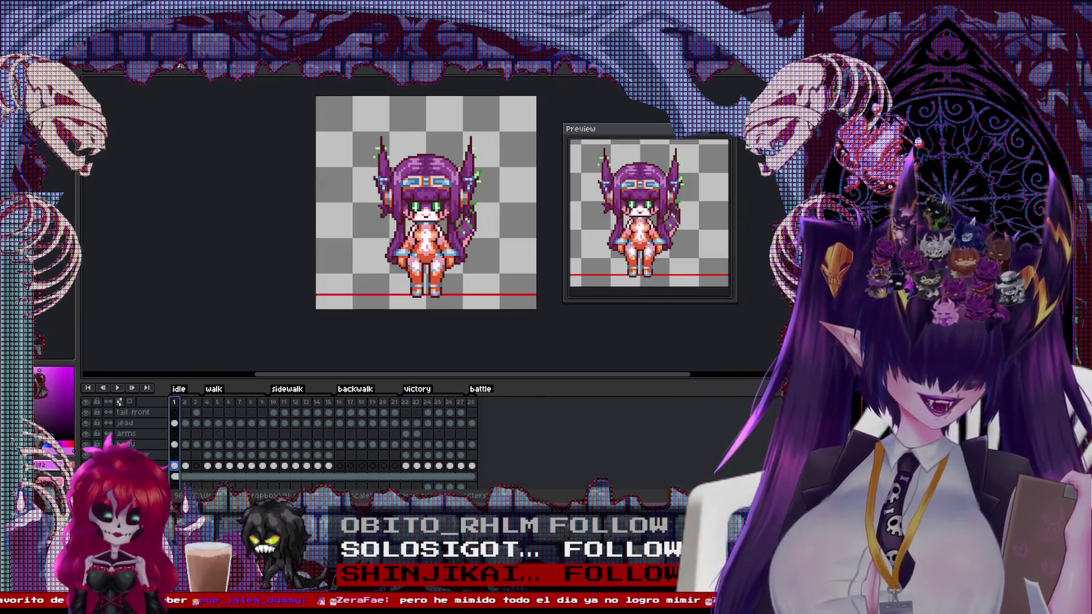
click(217, 403)
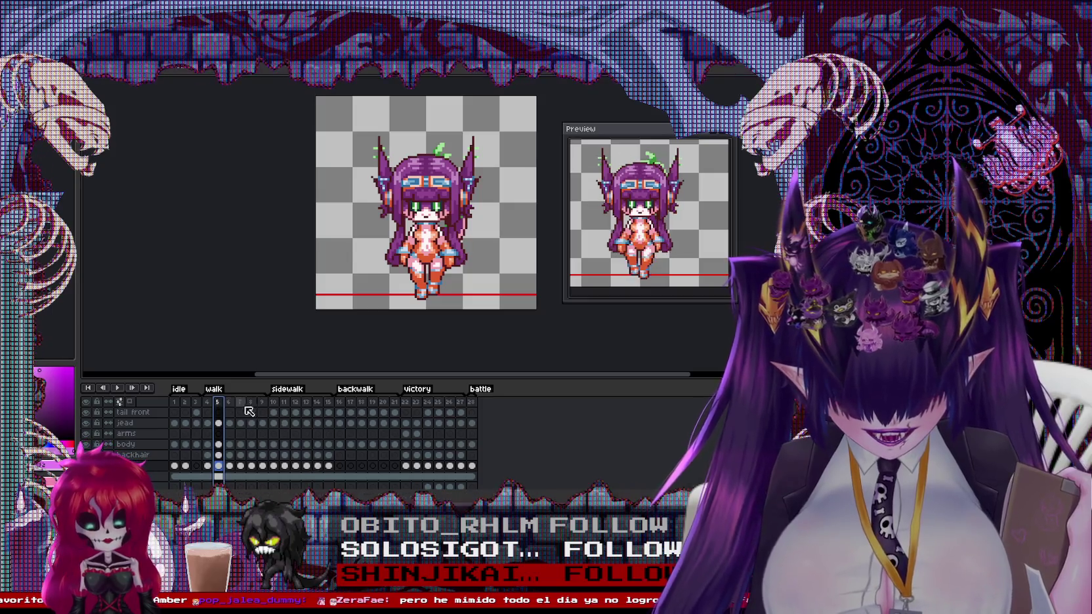
click(274, 403)
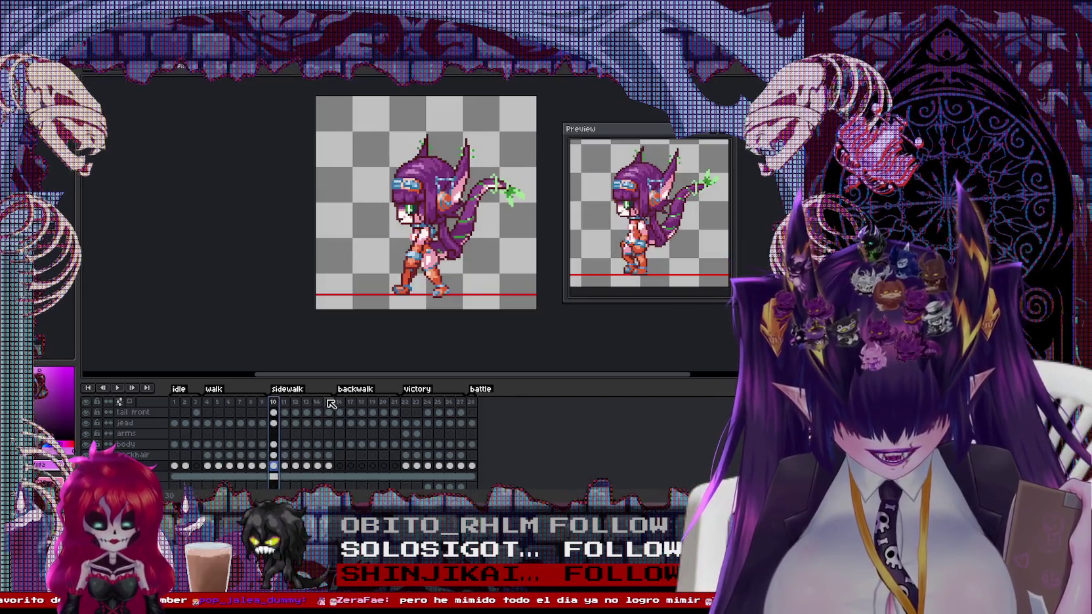
click(328, 403)
click(351, 403)
click(427, 403)
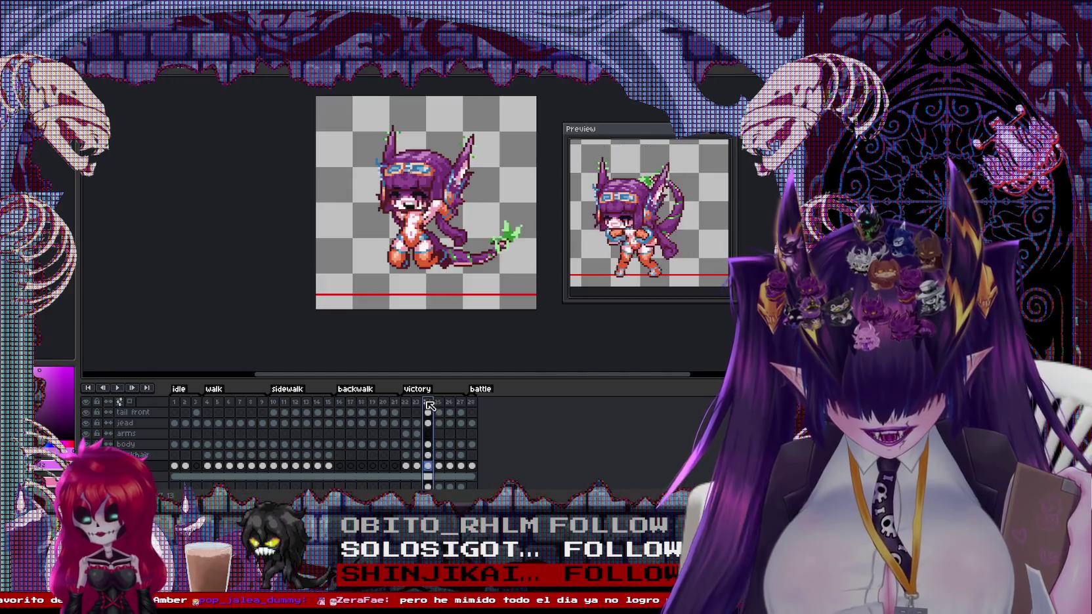
click(471, 411)
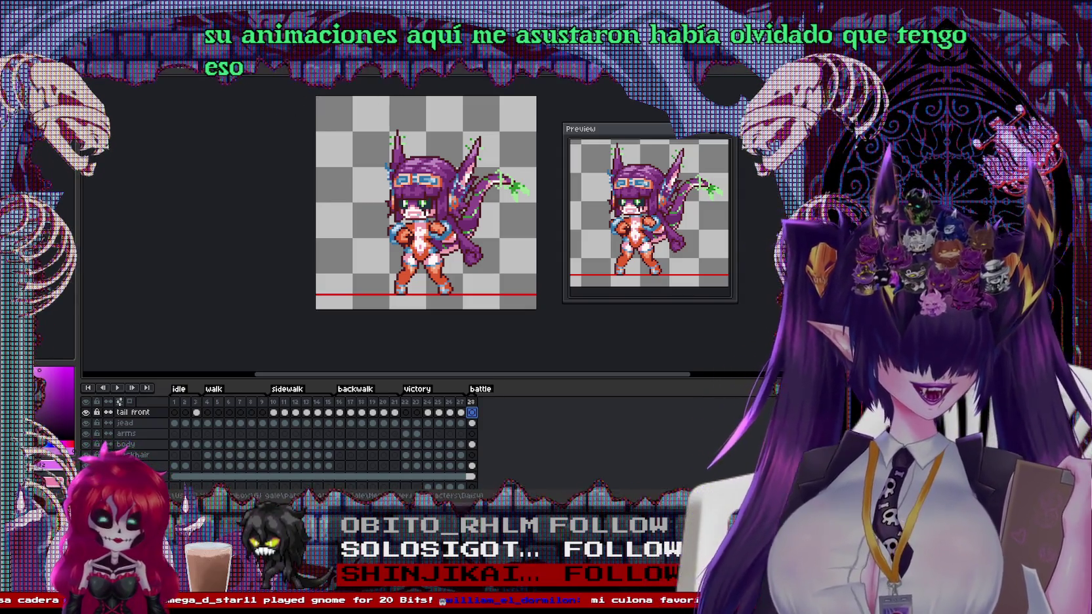
Back in the blonde sprite, delete the gun from frame 31
key(ctrl+Tab)
scroll(621, 359, down, 1)
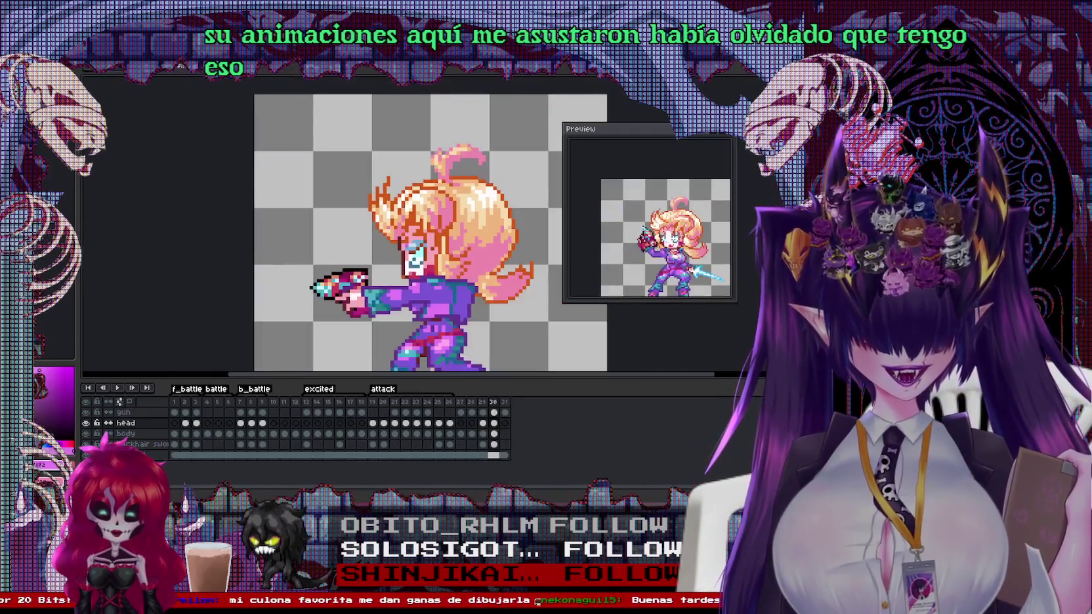
click(505, 401)
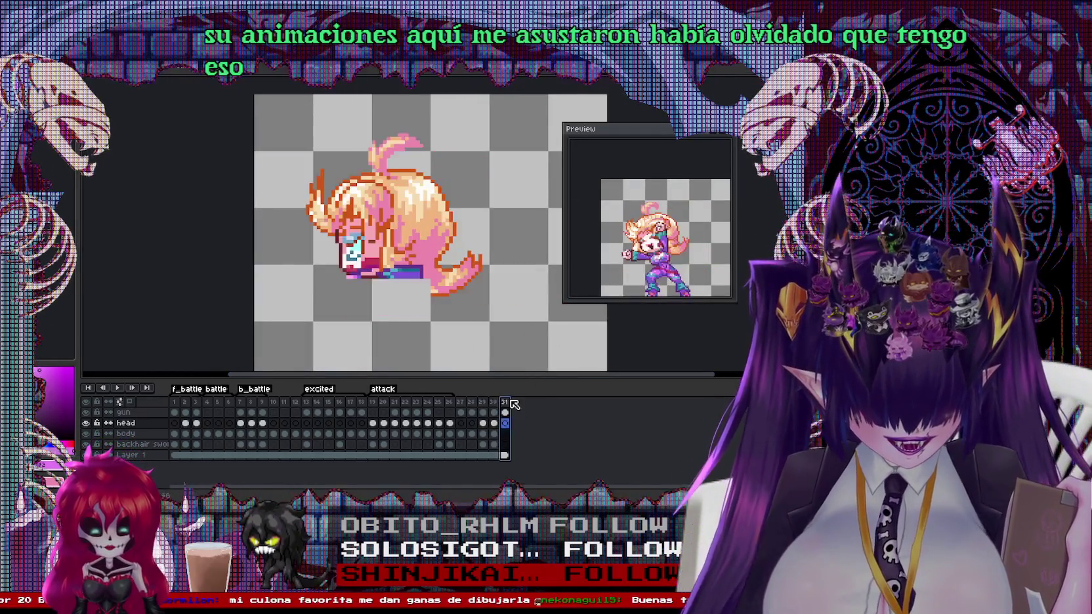
click(493, 402)
click(506, 402)
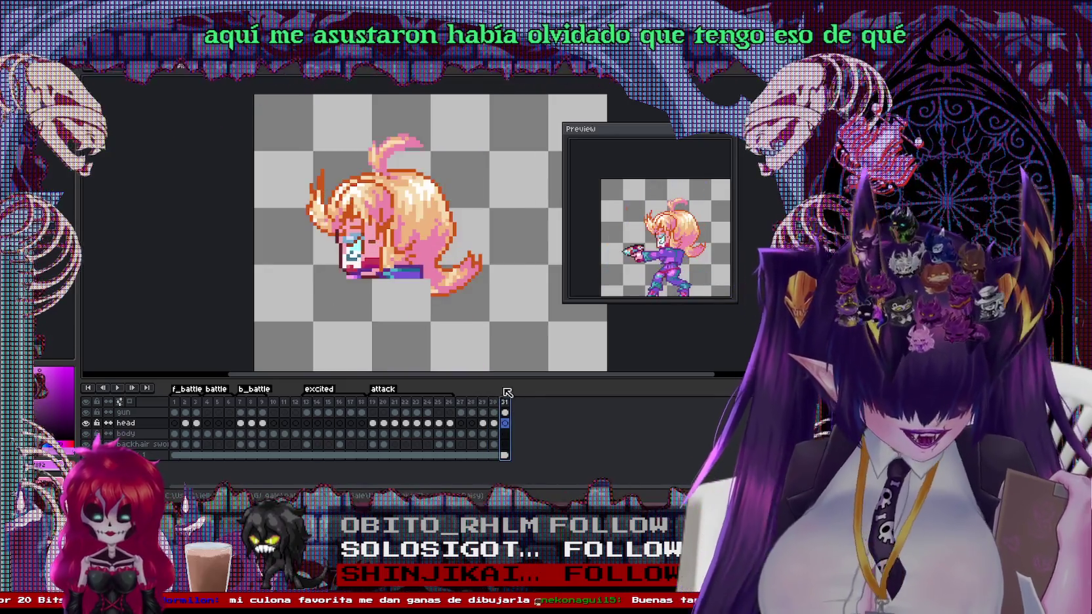
scroll(402, 272, up, 1)
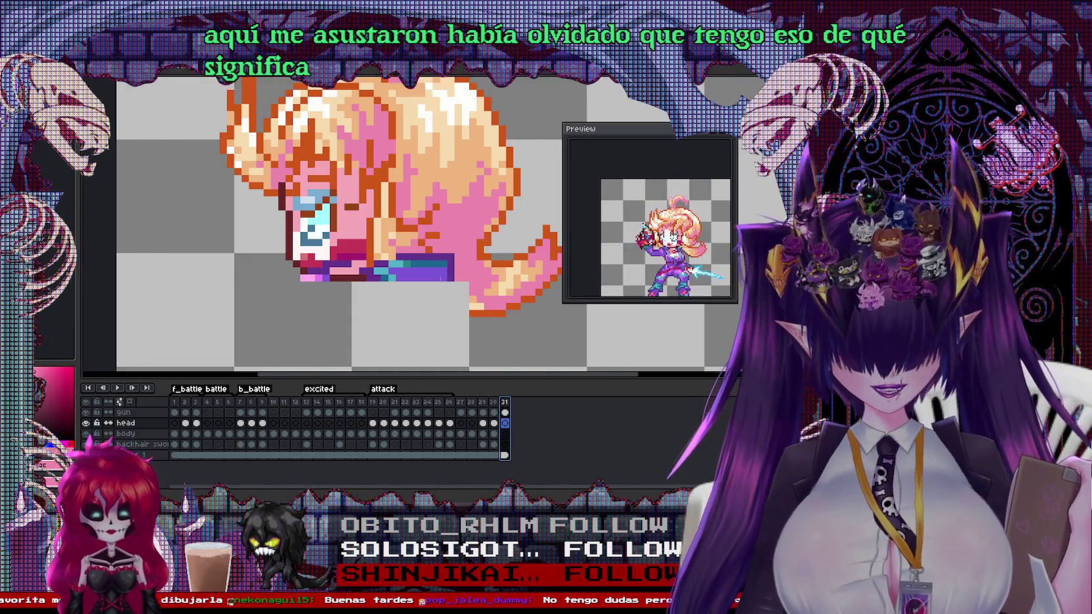
ctrl+click(407, 268)
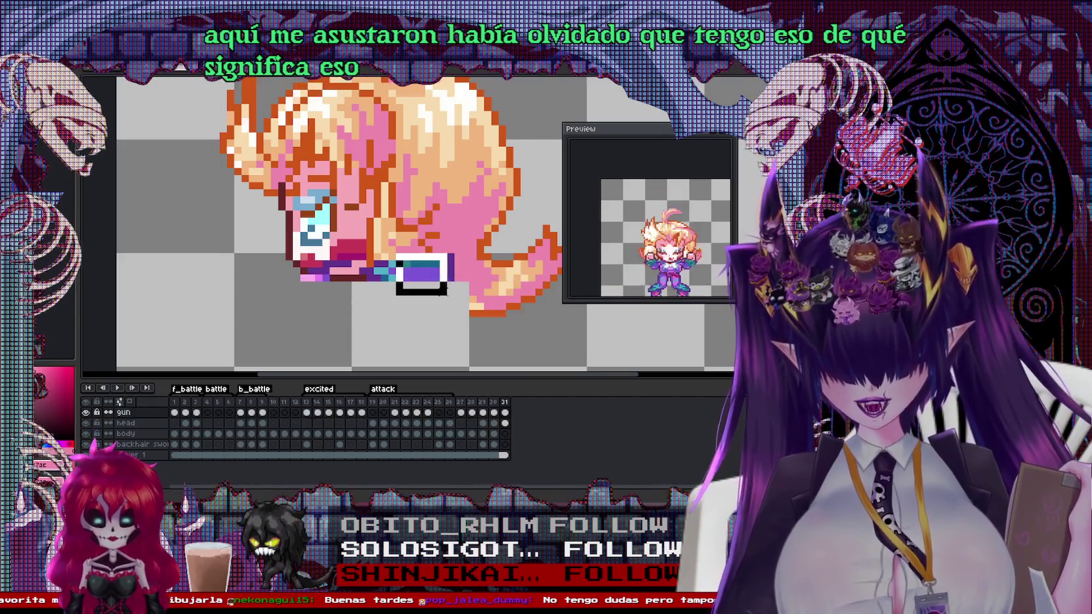
key(Delete)
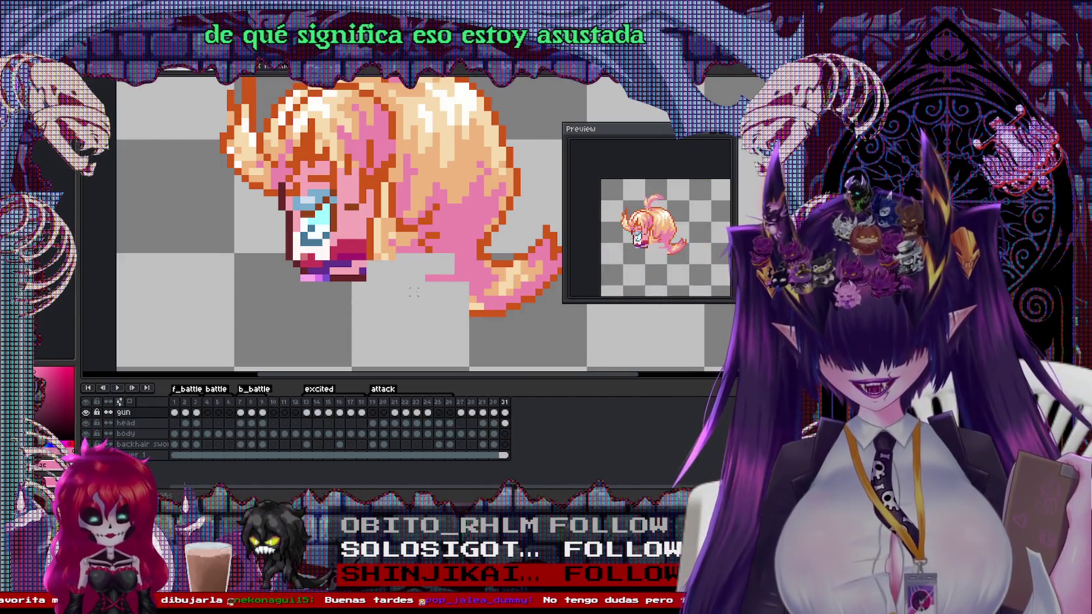
Compare frames 30 and 31 and select the leftover hair area on frame 31
scroll(407, 294, down, 2)
scroll(397, 294, up, 2)
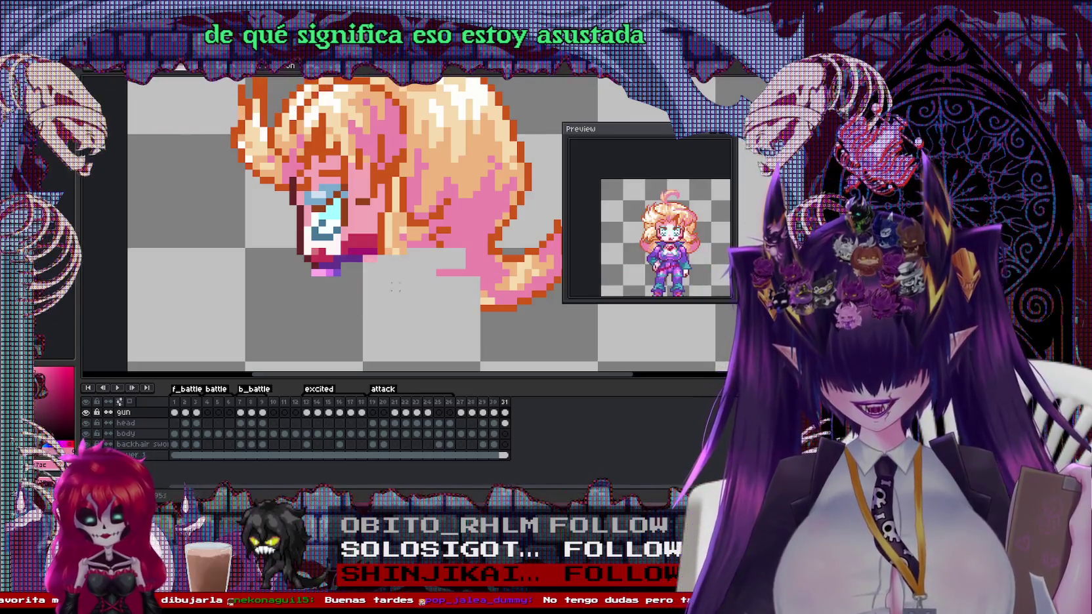
scroll(407, 289, down, 2)
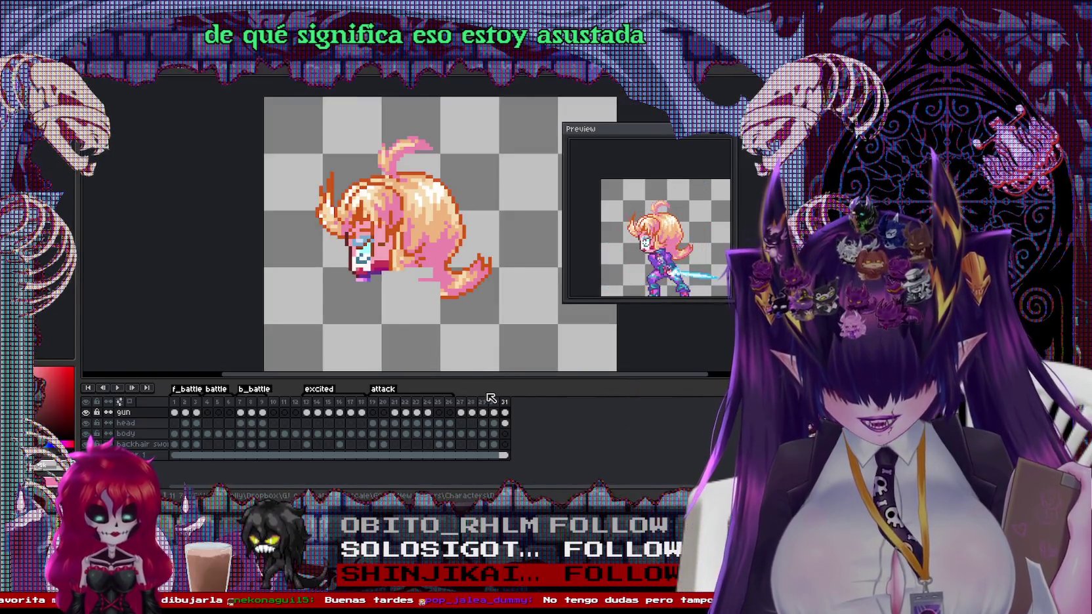
click(493, 402)
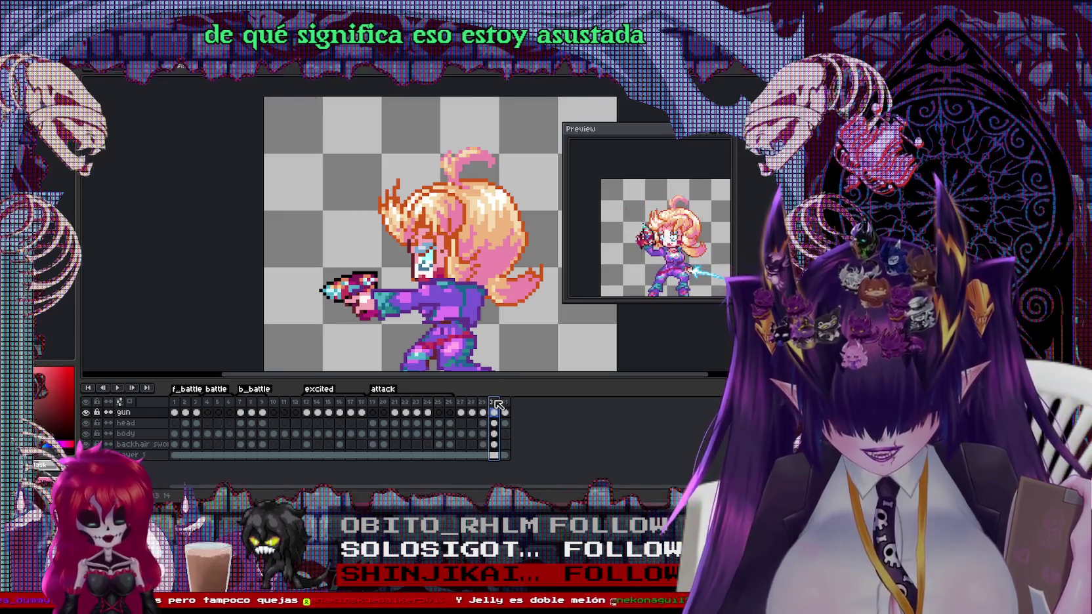
click(505, 402)
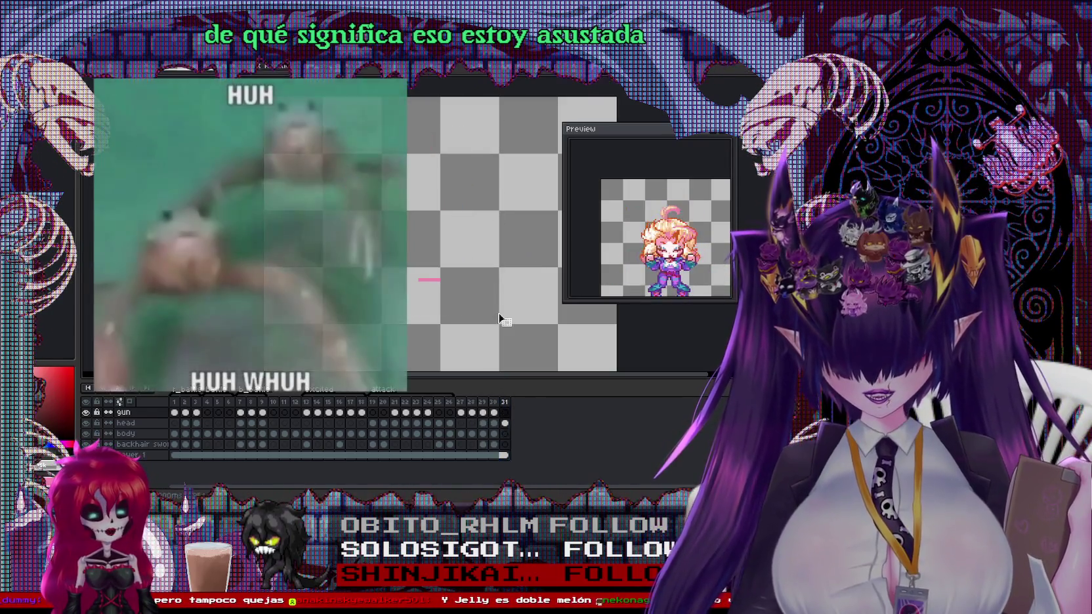
scroll(500, 318, up, 3)
drag(418, 226, 542, 340)
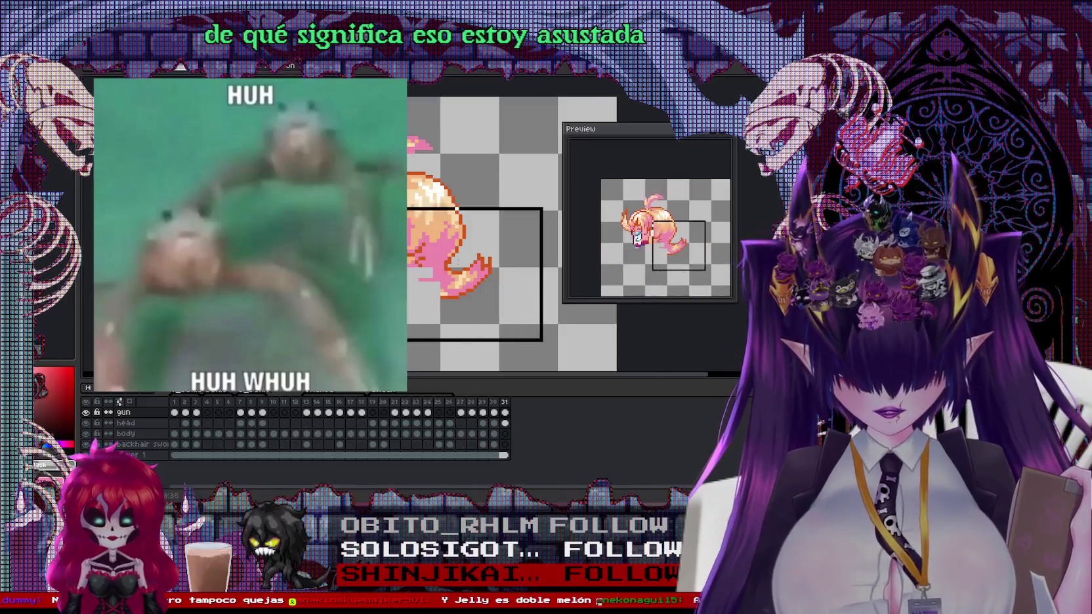
key(ctrl+z)
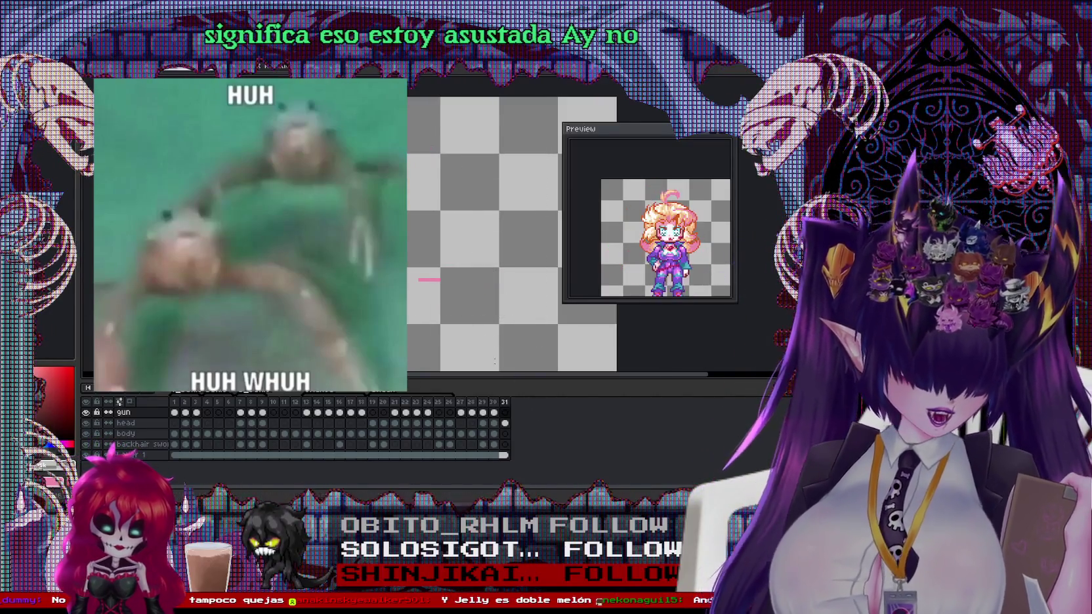
On frame 29, shift the hair slightly lower, then try moving the gun arm and undo
click(494, 411)
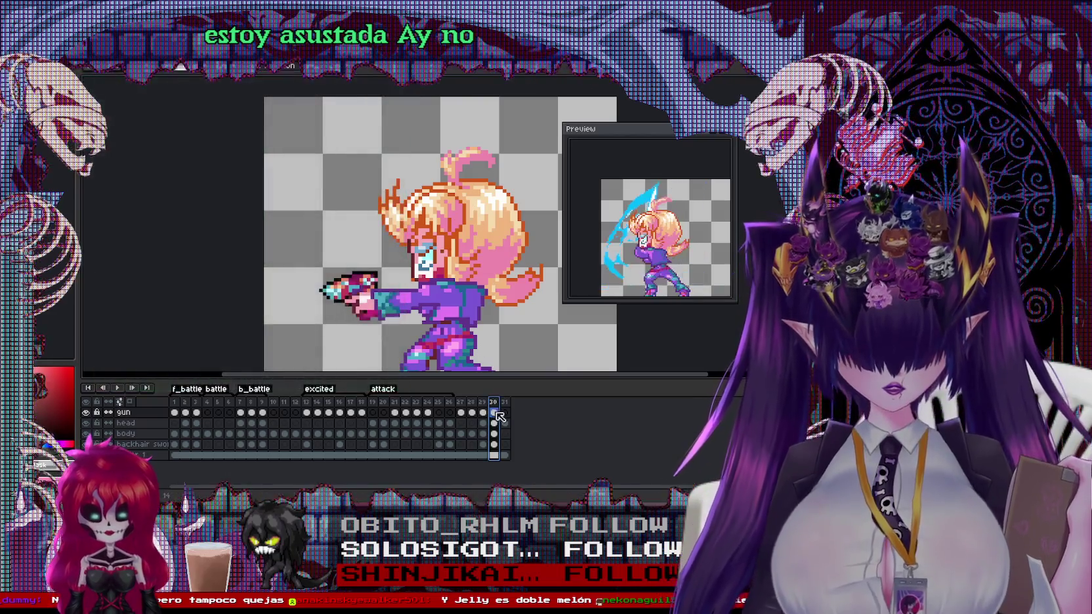
click(486, 403)
drag(479, 236, 489, 250)
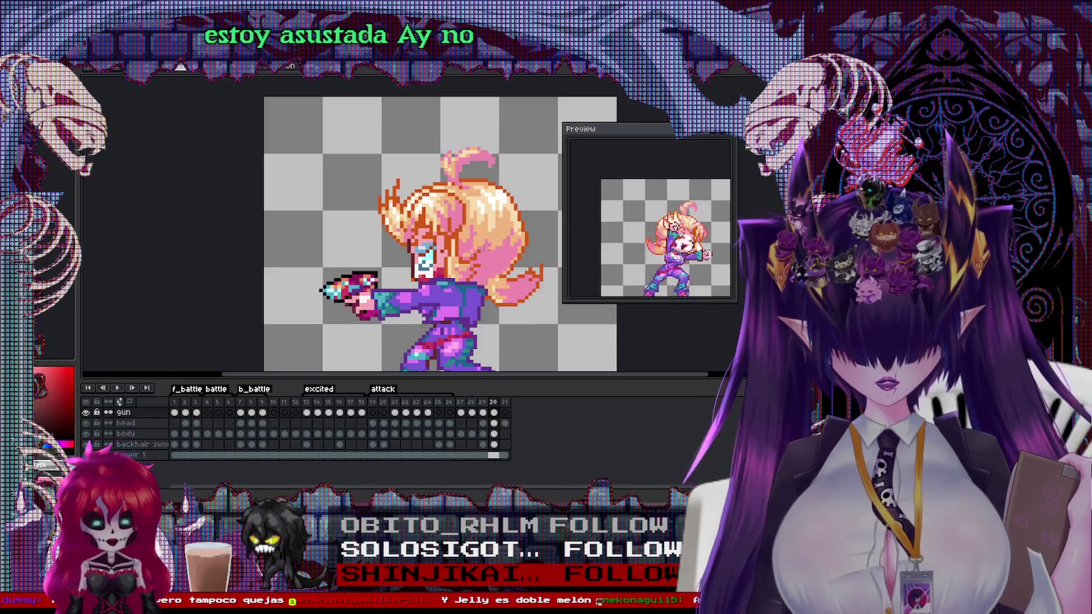
drag(489, 250, 489, 253)
key(Return)
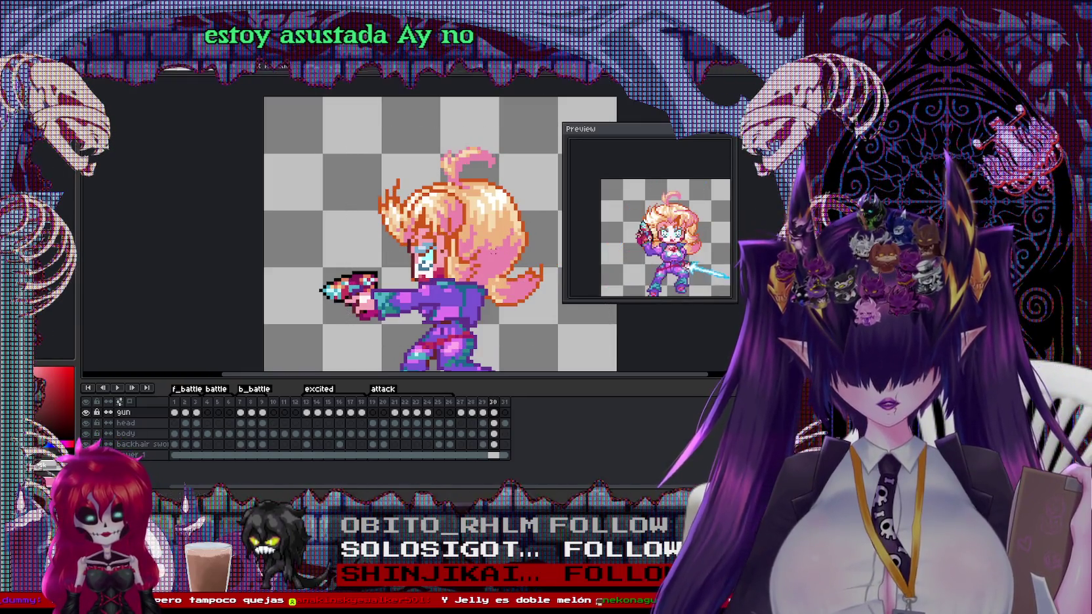
drag(354, 134, 564, 312)
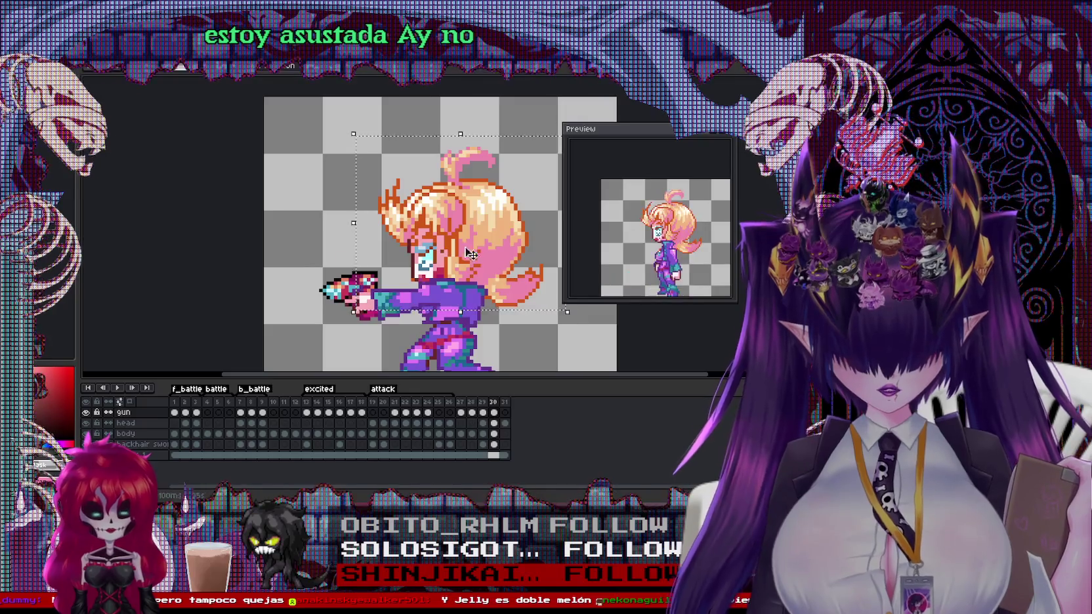
drag(481, 265, 416, 199)
key(ctrl+z)
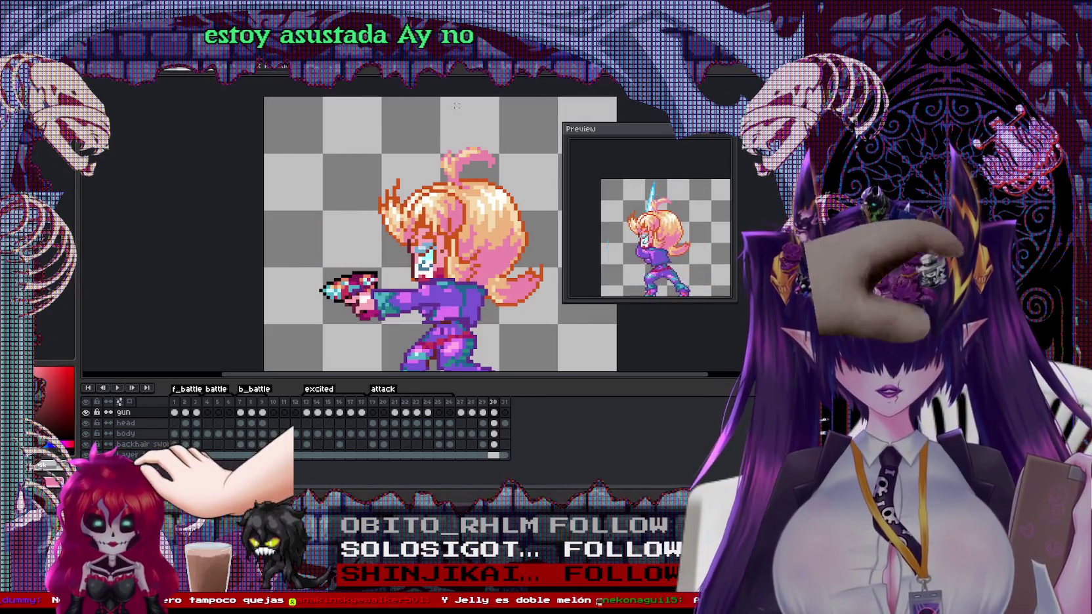
Cut the head from the head layer, paste it back, and select it for transforming
key(Down)
drag(349, 129, 565, 298)
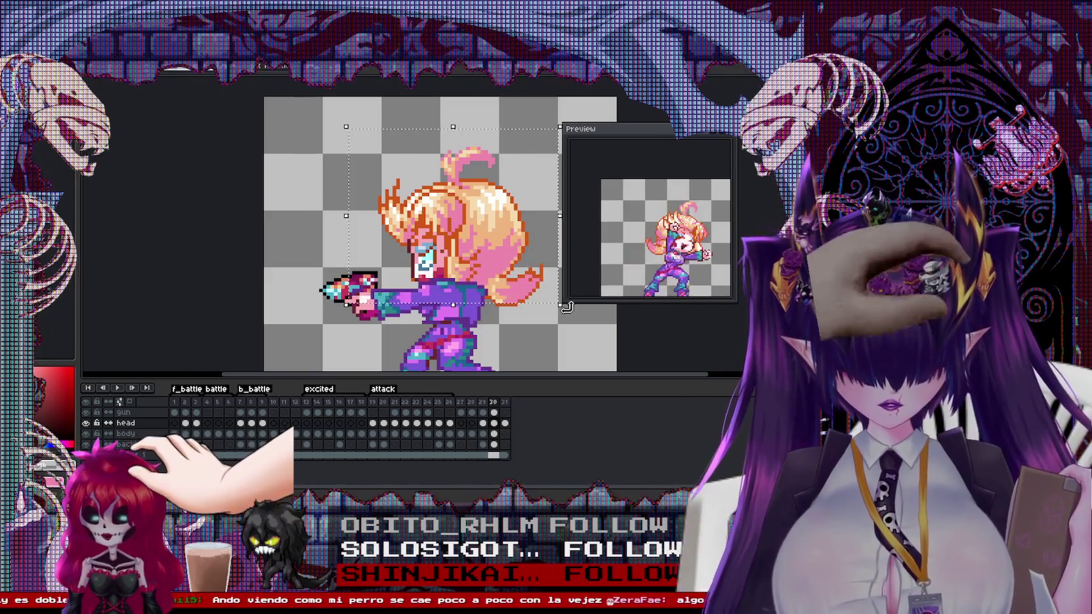
key(Delete)
key(ctrl+v)
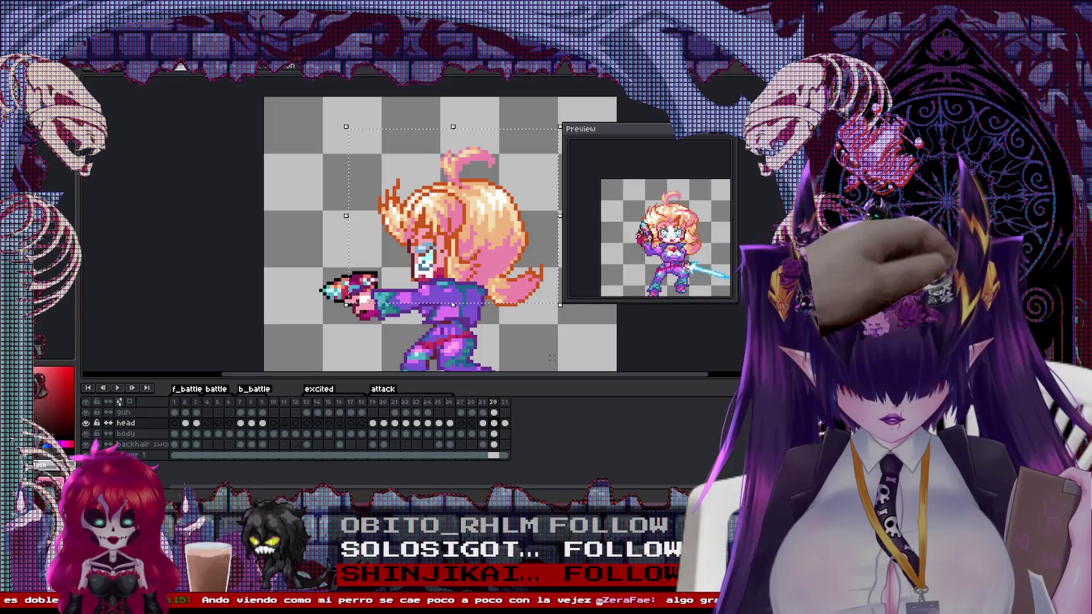
click(378, 123)
mouse_move(378, 113)
mouse_down()
mouse_move(565, 268)
mouse_move(531, 276)
mouse_up()
Undo and redo the head change, then inspect the sprite in the preview
key(ctrl+z)
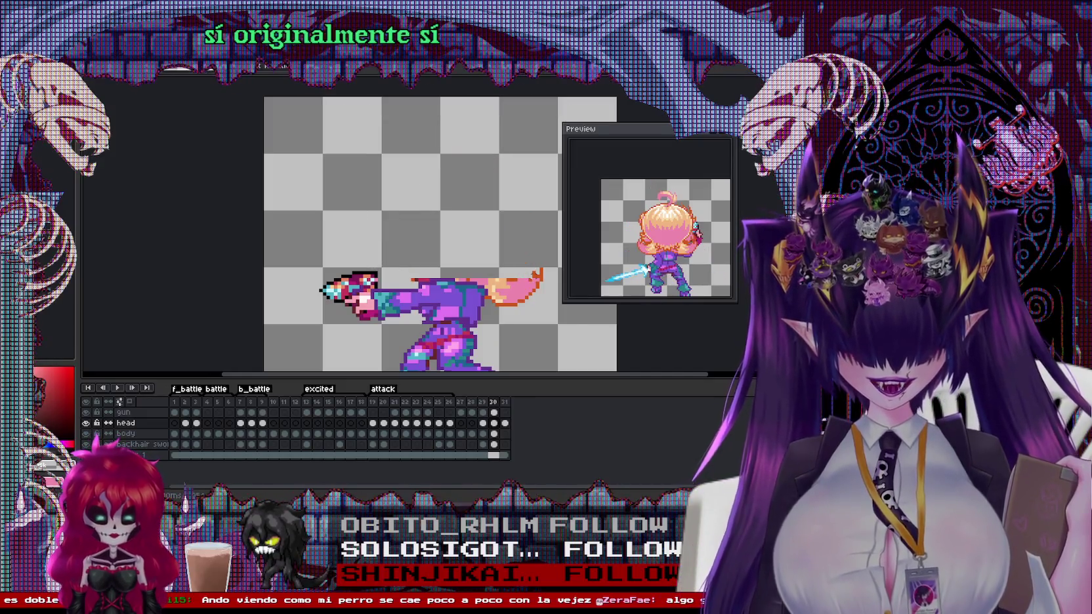
key(ctrl+y)
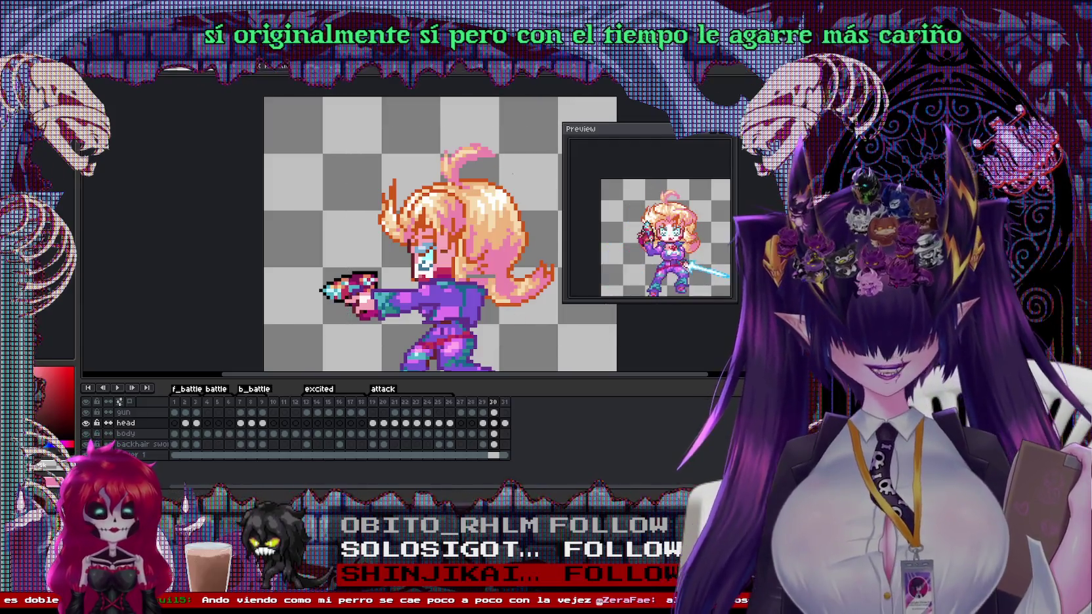
scroll(435, 251, up, 2)
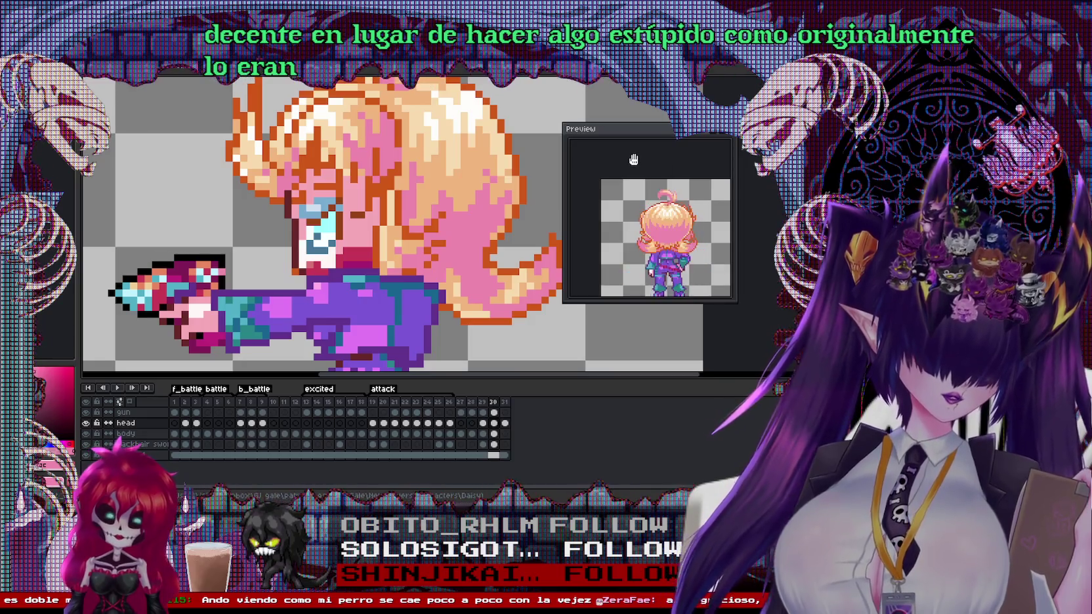
drag(633, 159, 537, 143)
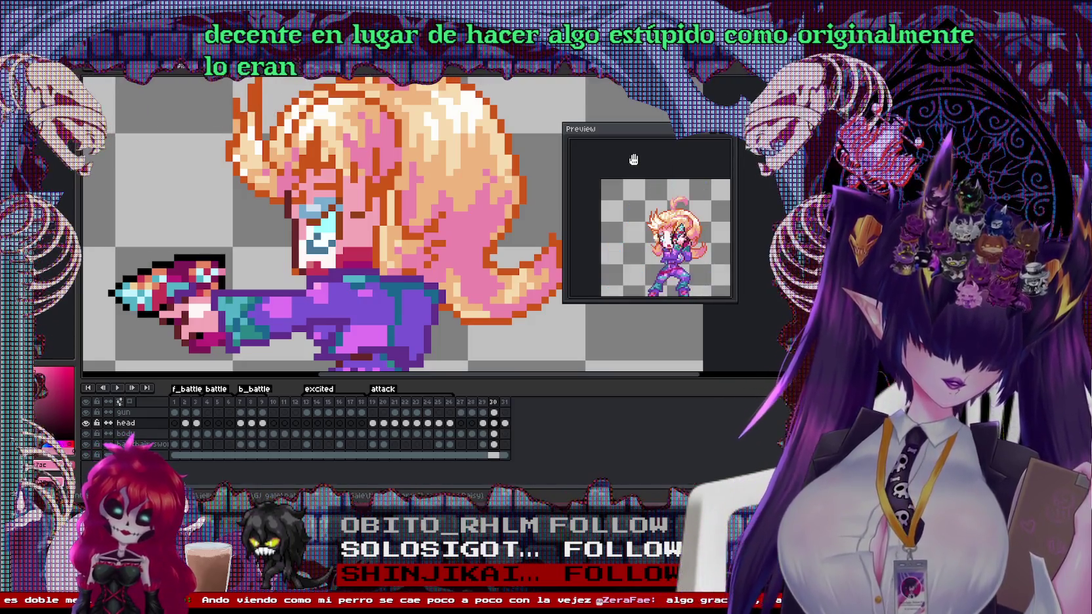
scroll(537, 143, down, 1)
scroll(537, 143, down, 1)
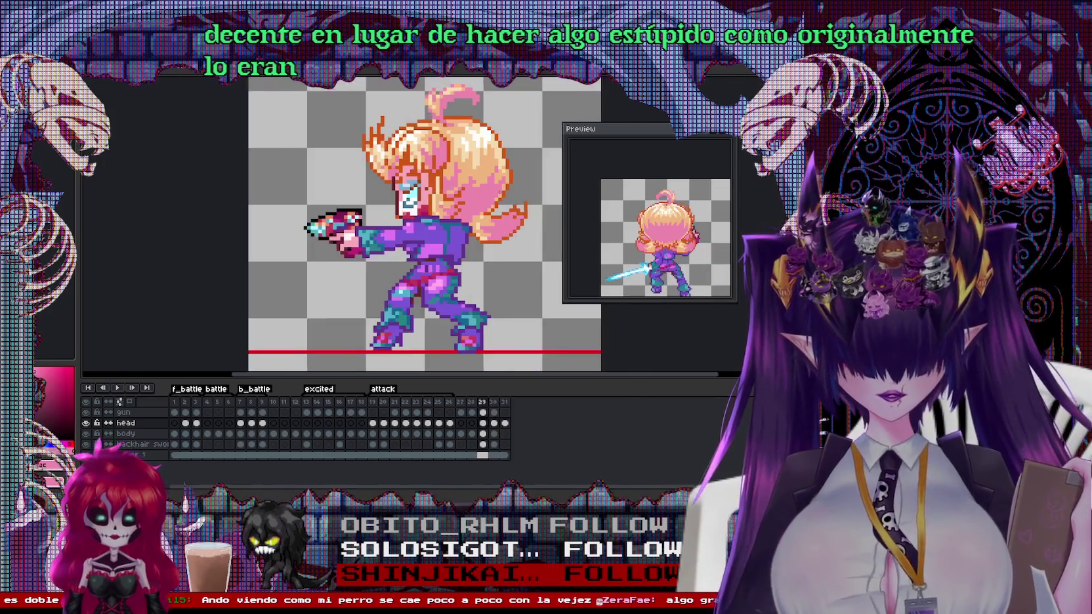
On frame 29, nudge the head selection one pixel left and switch to the gun layer
key(Left)
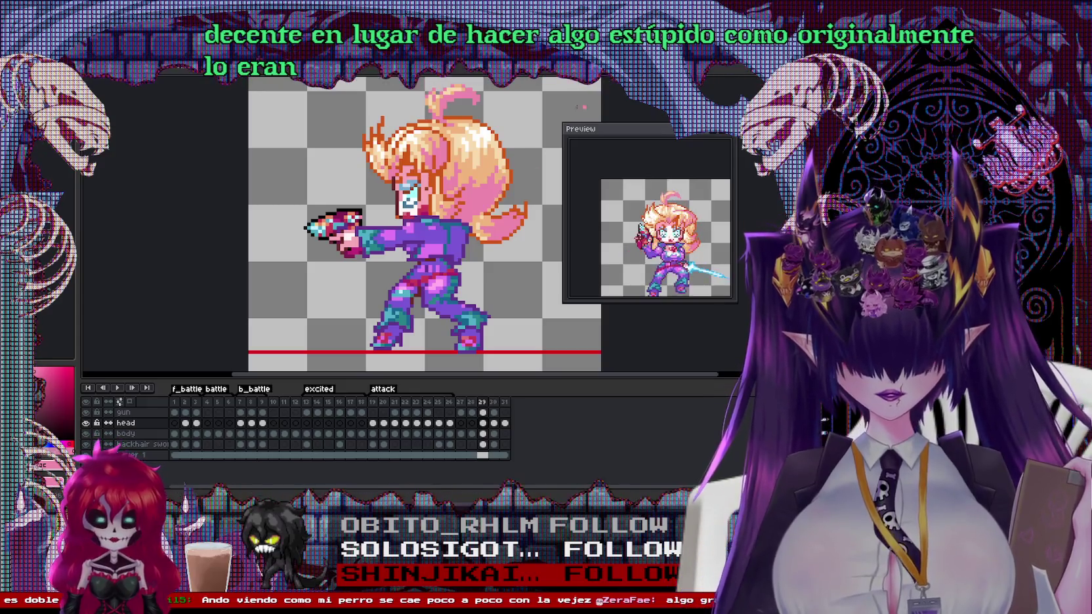
drag(496, 176, 505, 204)
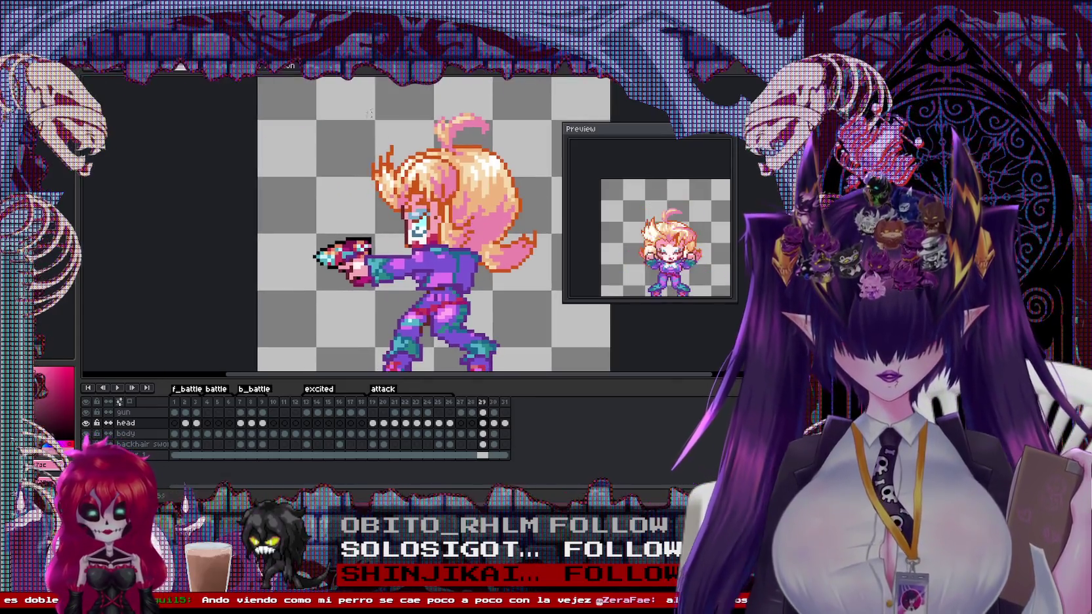
drag(543, 271, 542, 275)
key(Left)
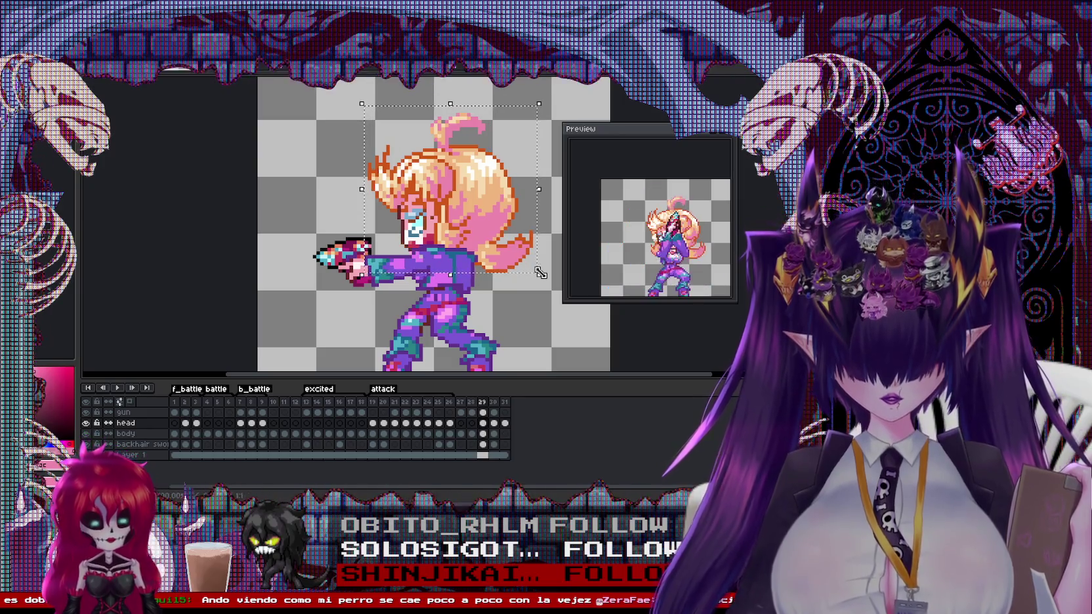
scroll(427, 272, up, 2)
ctrl+click(416, 240)
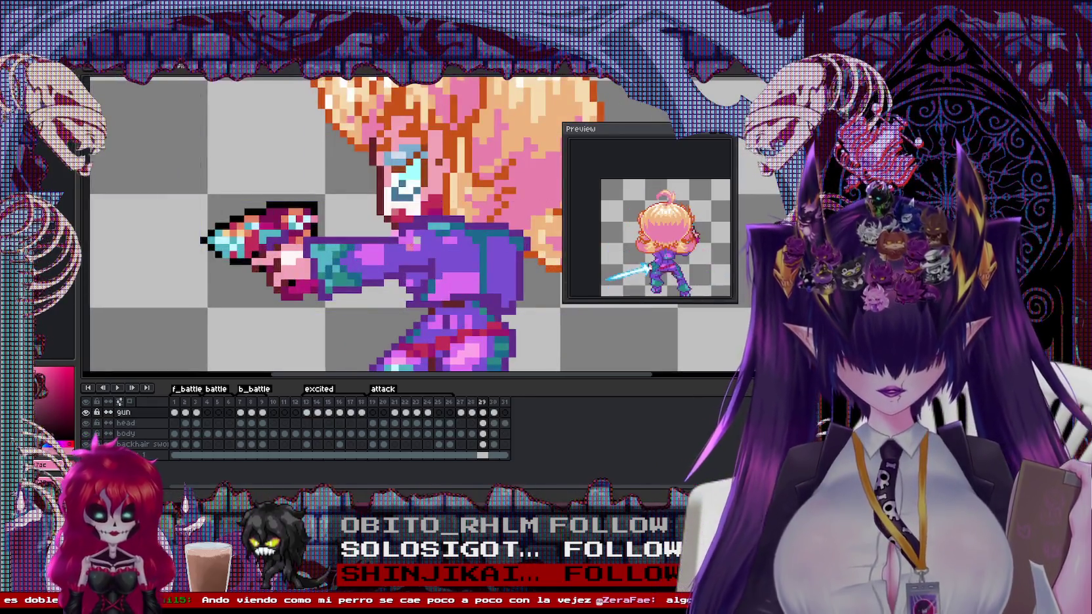
scroll(413, 239, down, 1)
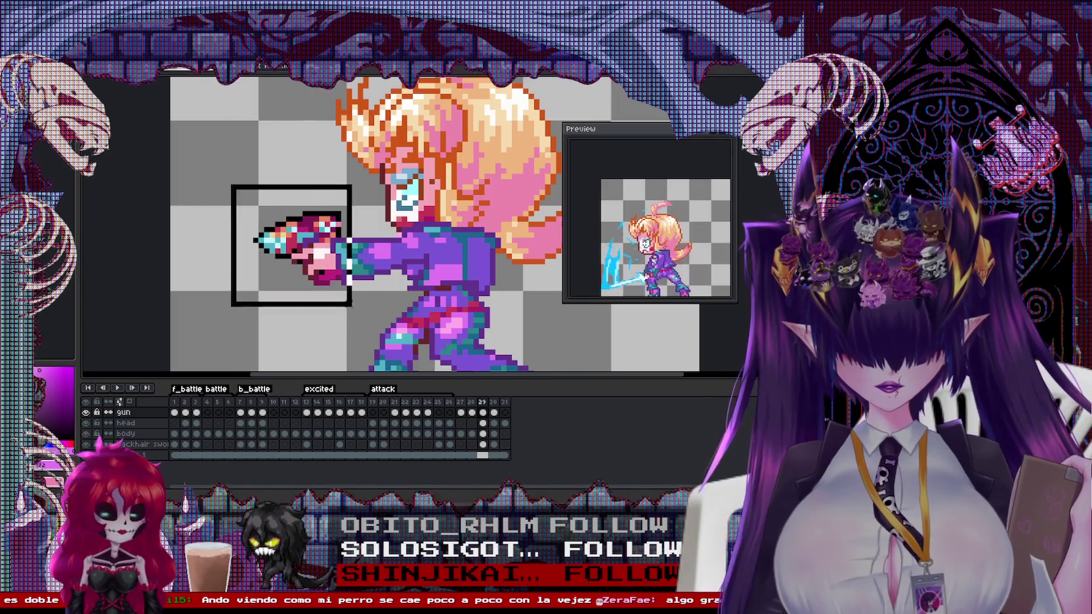
scroll(489, 324, down, 1)
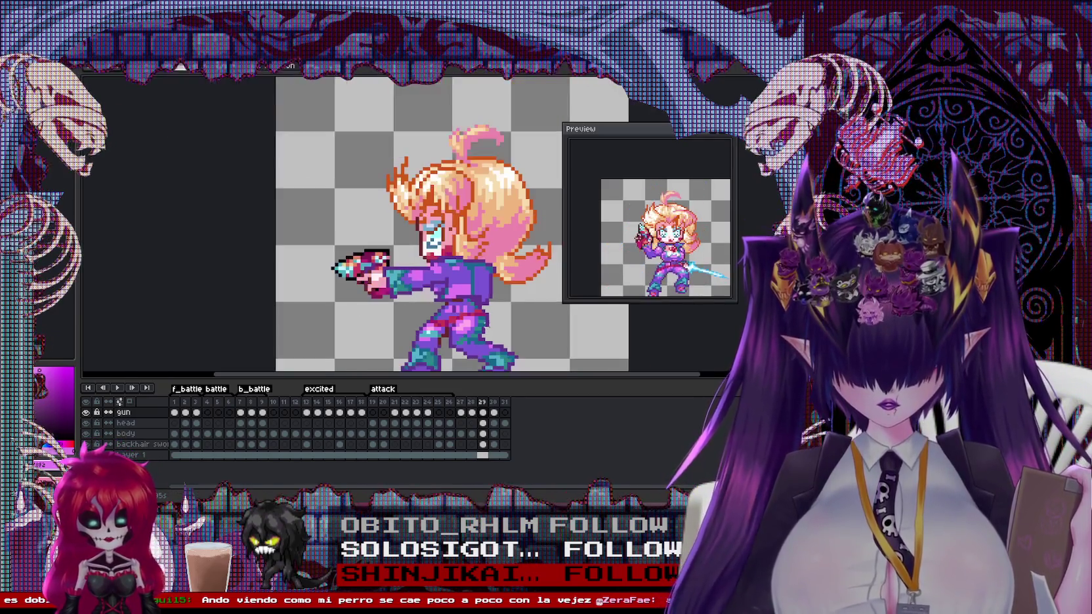
Select the gun in the girl's hand on frame 30 and compare neighbouring frames
click(495, 402)
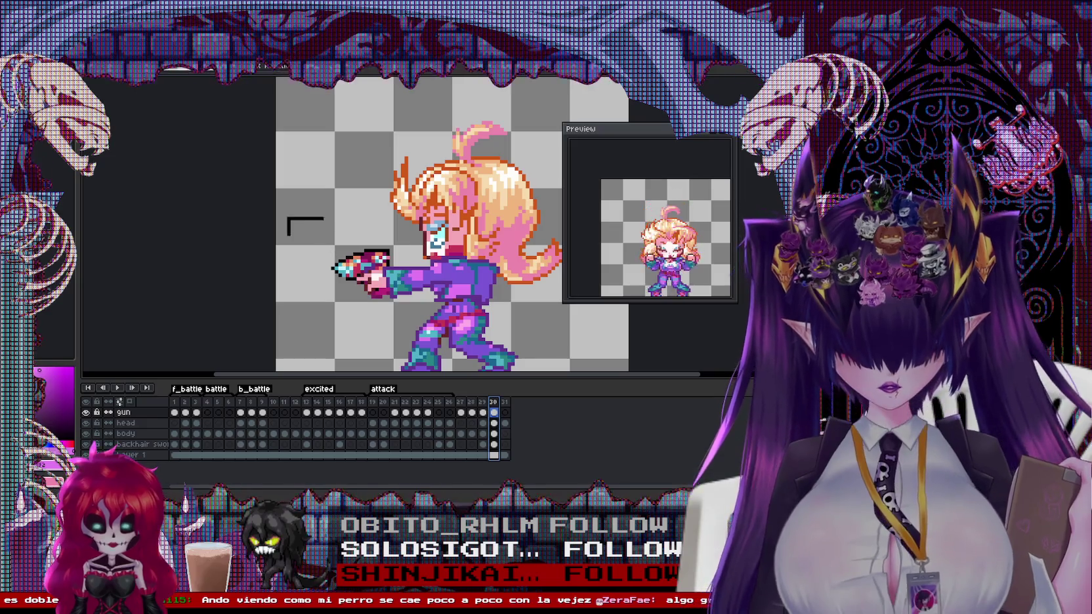
mouse_move(411, 307)
mouse_down()
mouse_move(424, 311)
mouse_move(398, 284)
mouse_up()
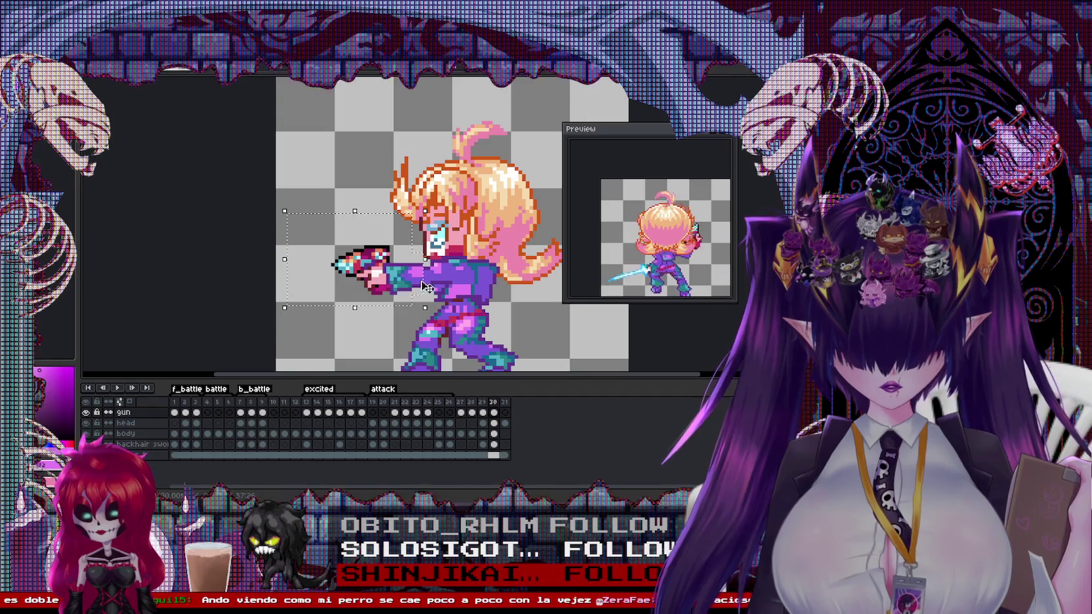
scroll(415, 287, up, 3)
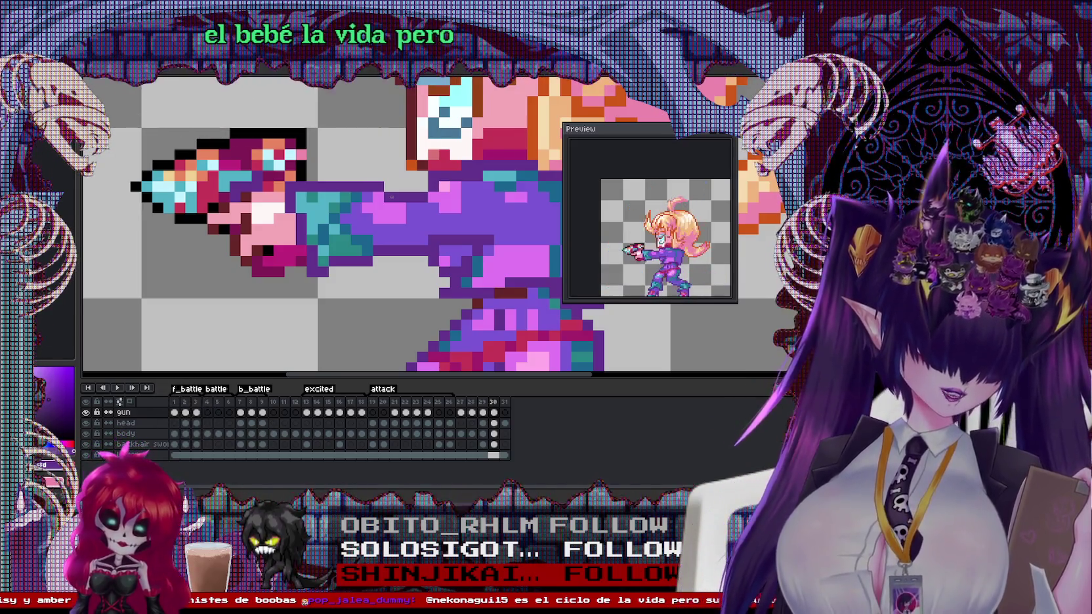
scroll(486, 263, down, 3)
scroll(485, 263, down, 2)
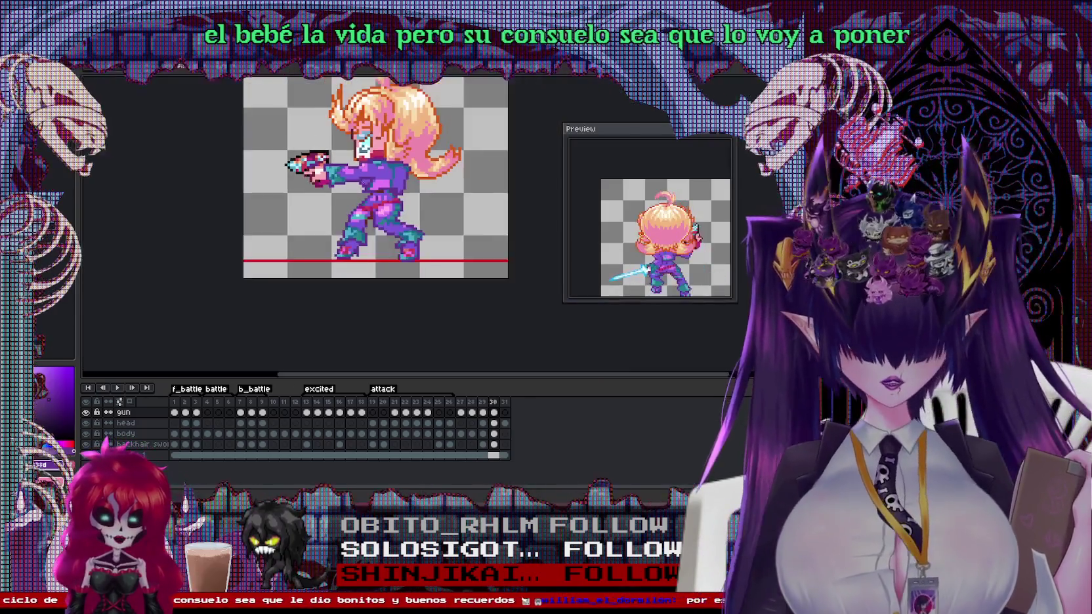
key(Right)
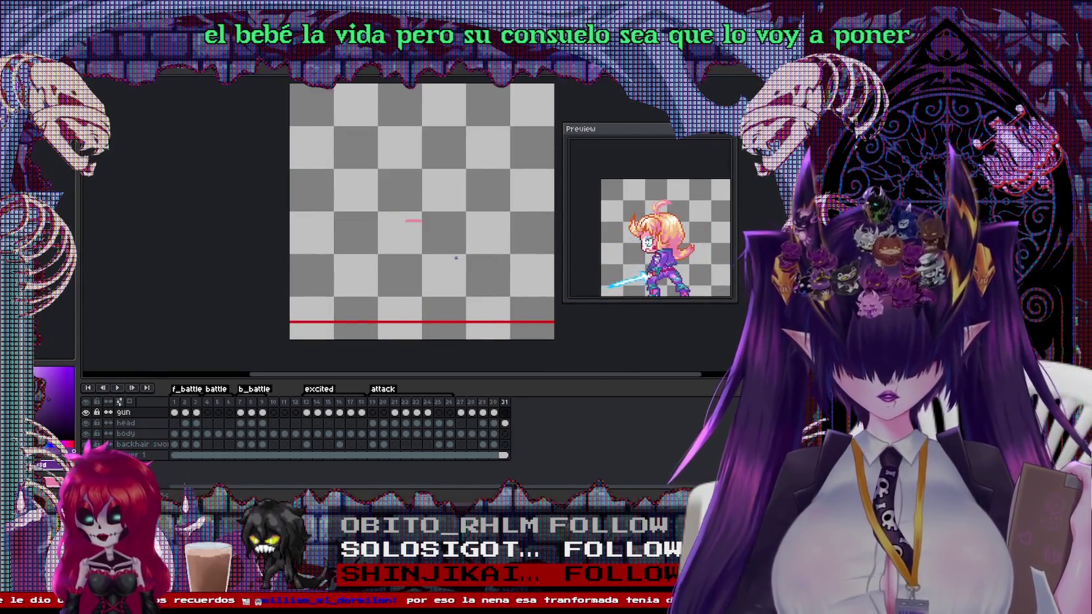
key(Left)
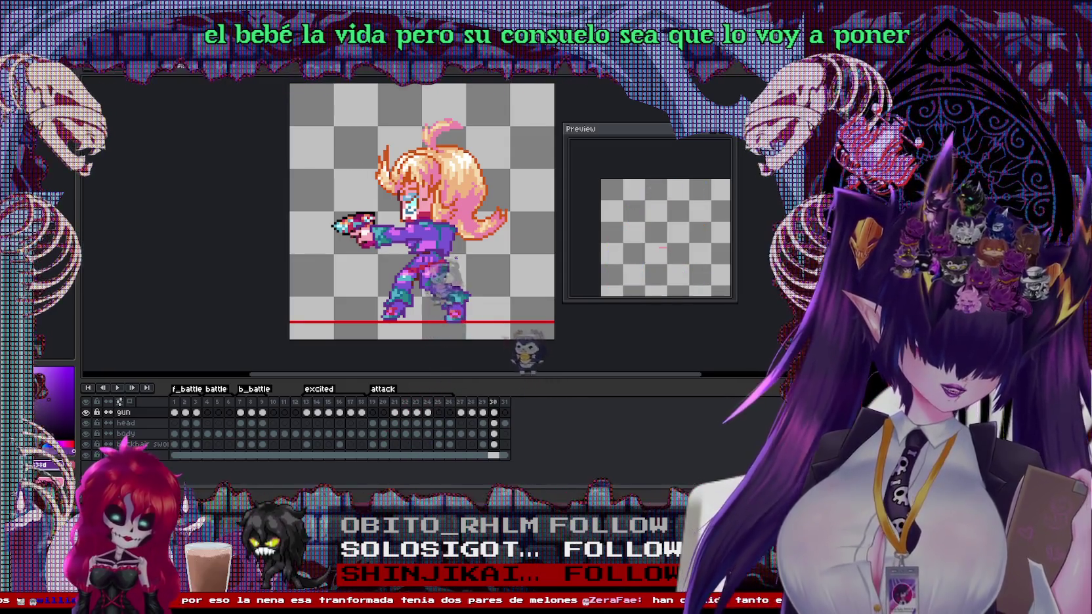
Delete the stray pink mark from frame 31's head cel, then return to frame 29
key(Right)
scroll(432, 233, up, 1)
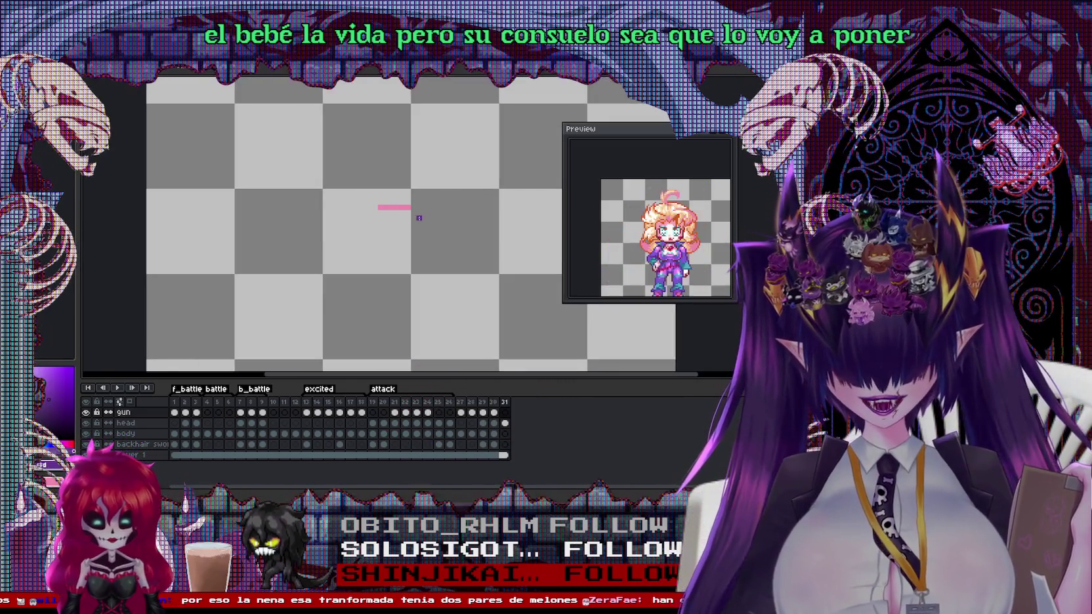
click(505, 423)
key(Delete)
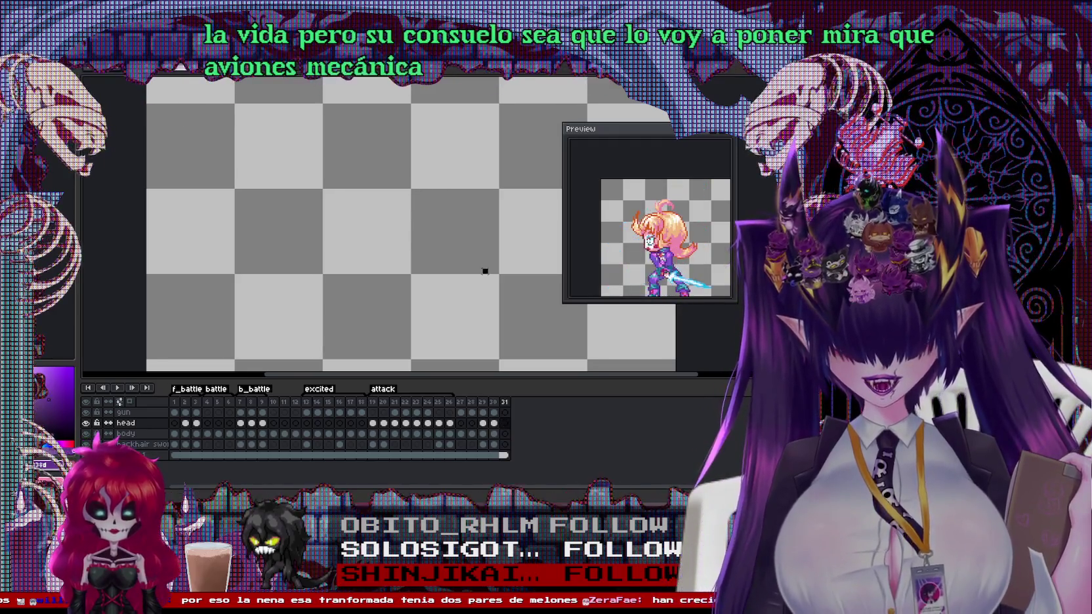
click(483, 402)
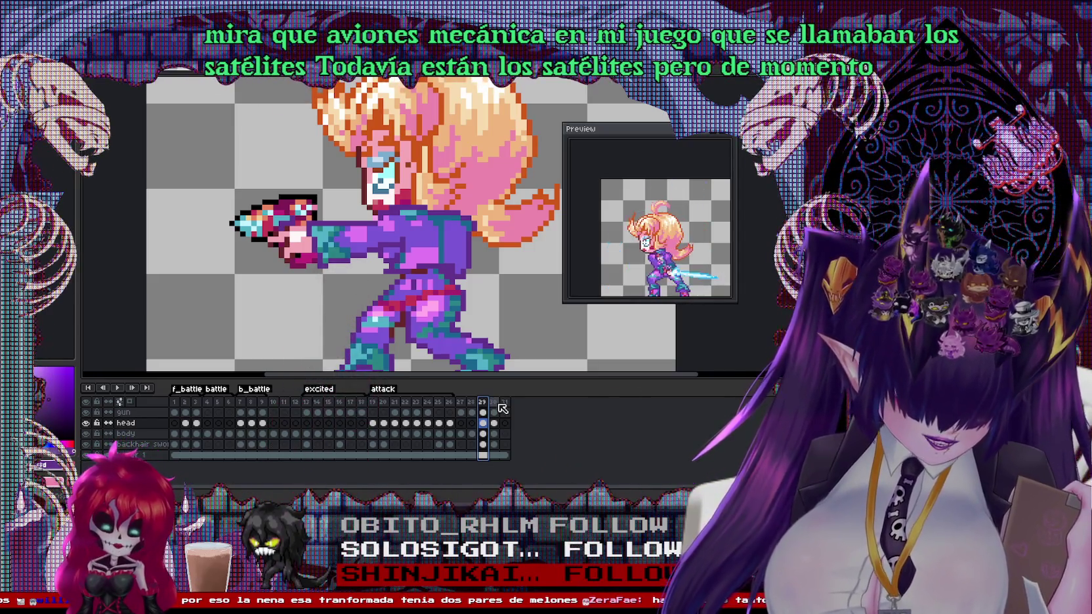
Zoom out and compare the girl's poses on frames 29 and 30
key(minus)
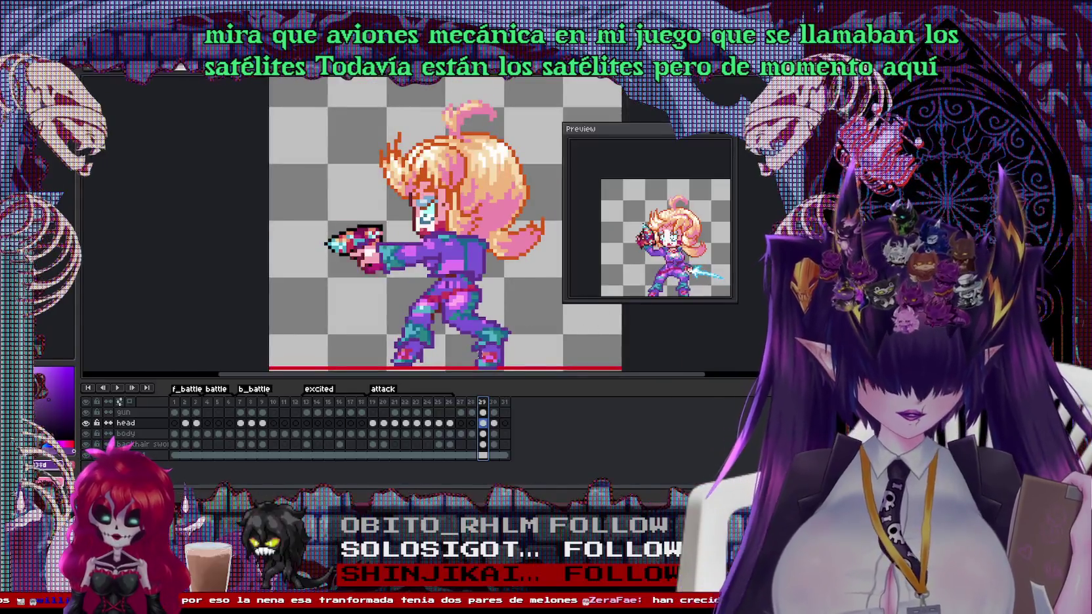
click(494, 403)
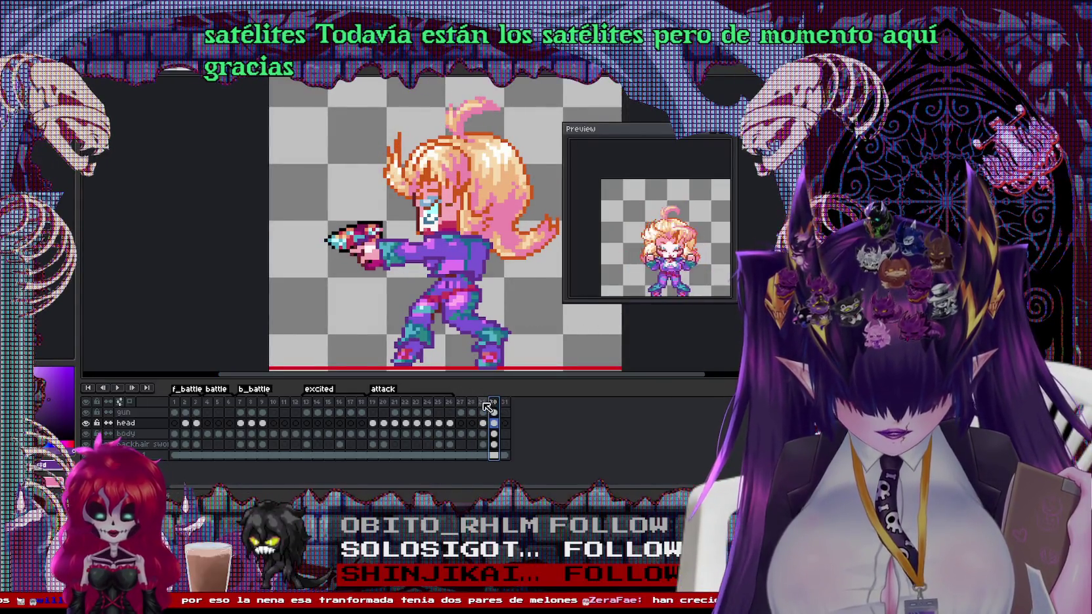
click(482, 402)
click(494, 402)
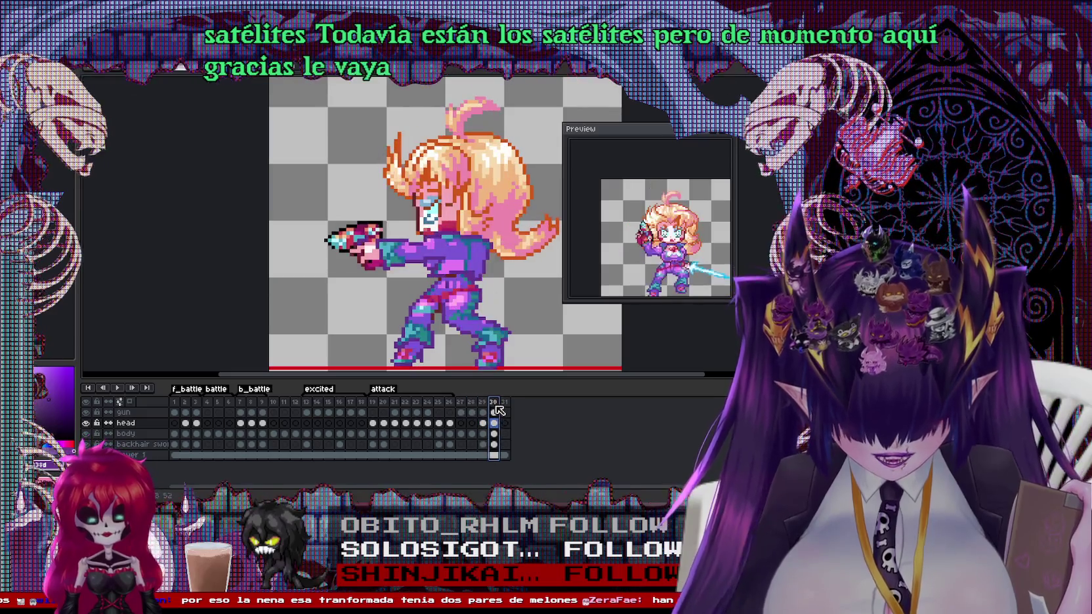
scroll(433, 229, up, 2)
scroll(433, 230, up, 2)
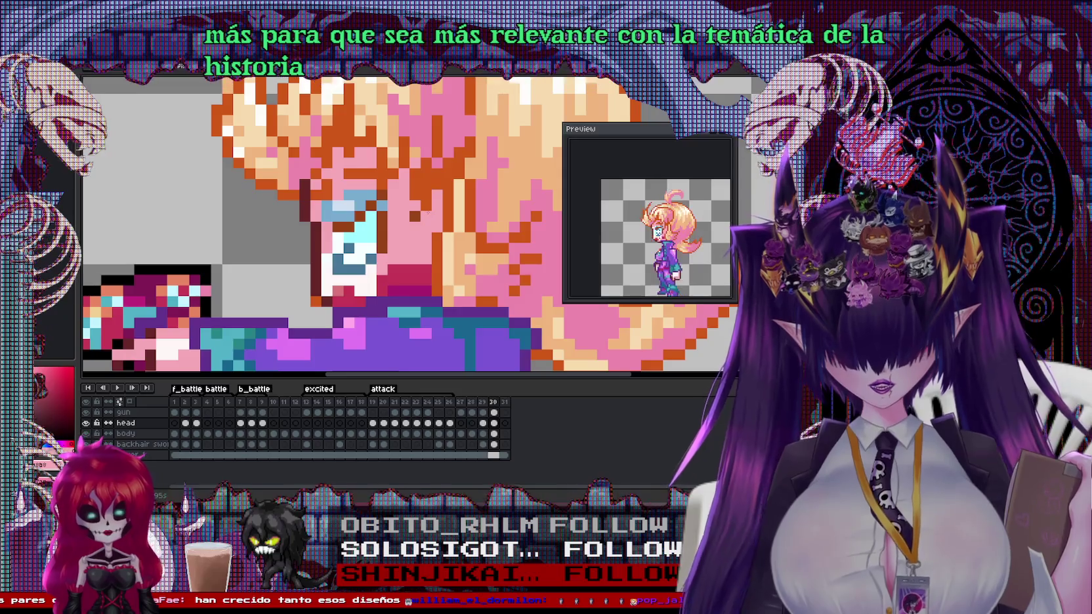
scroll(407, 227, down, 3)
scroll(407, 226, up, 3)
scroll(407, 226, down, 3)
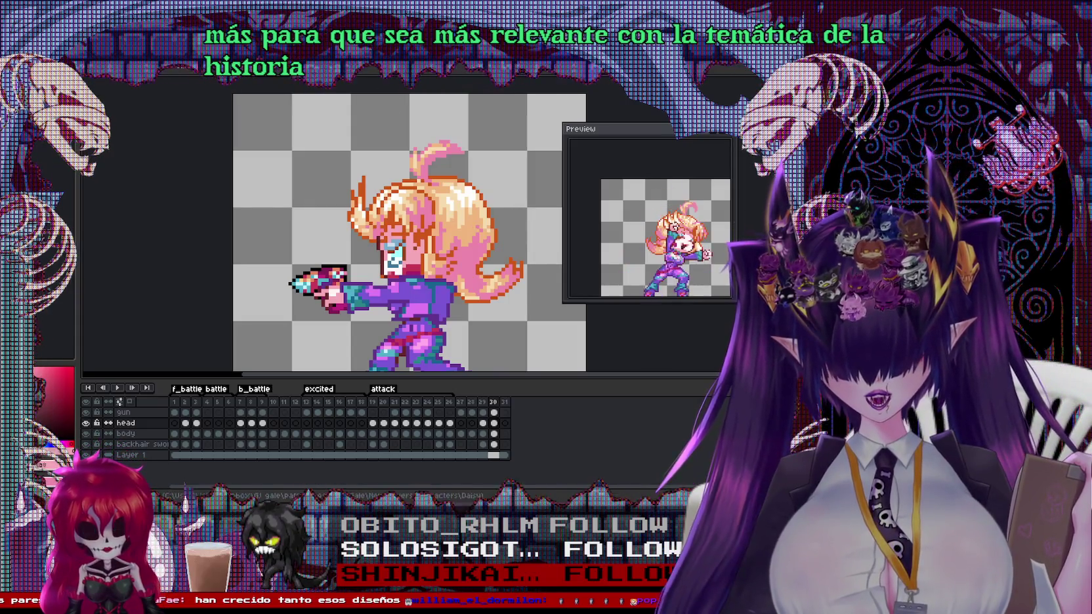
key(ctrl+Tab)
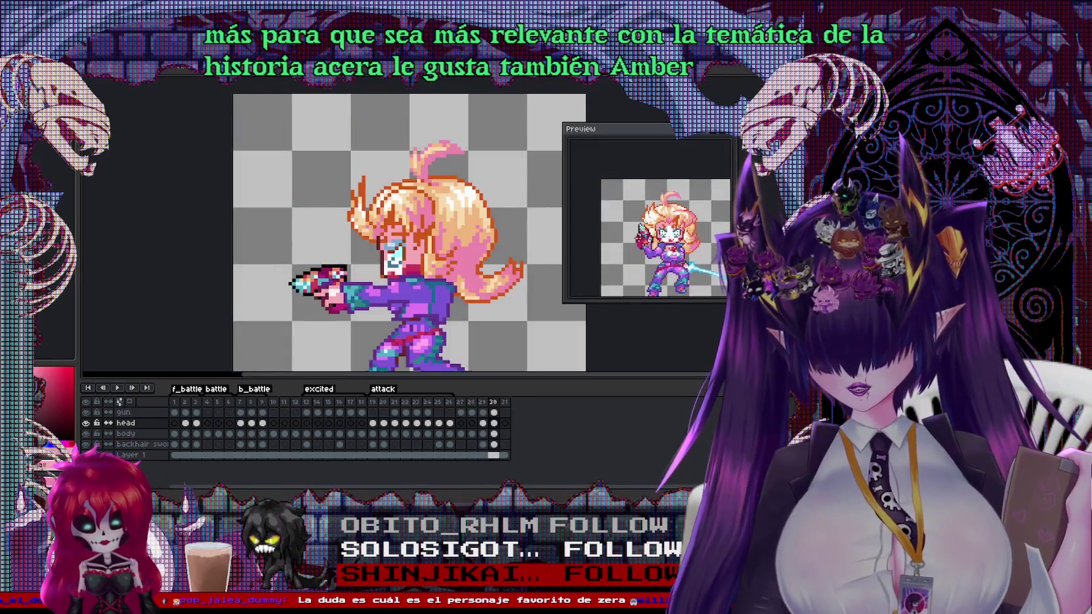
Delete the empty frame 31 so the attack ends at frame 30, then switch to the sprite sheet
click(485, 402)
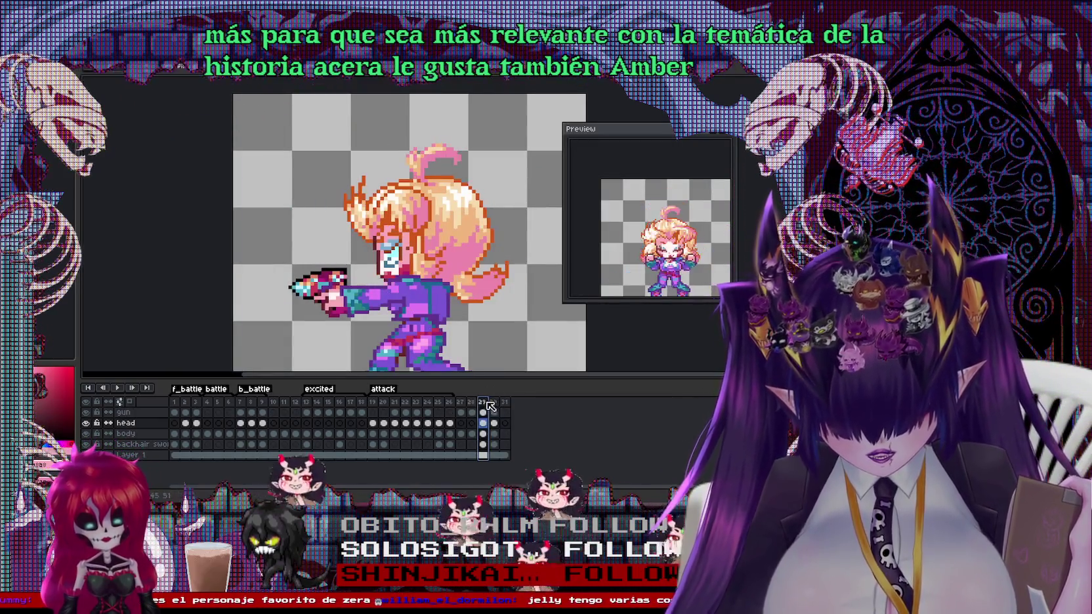
click(493, 402)
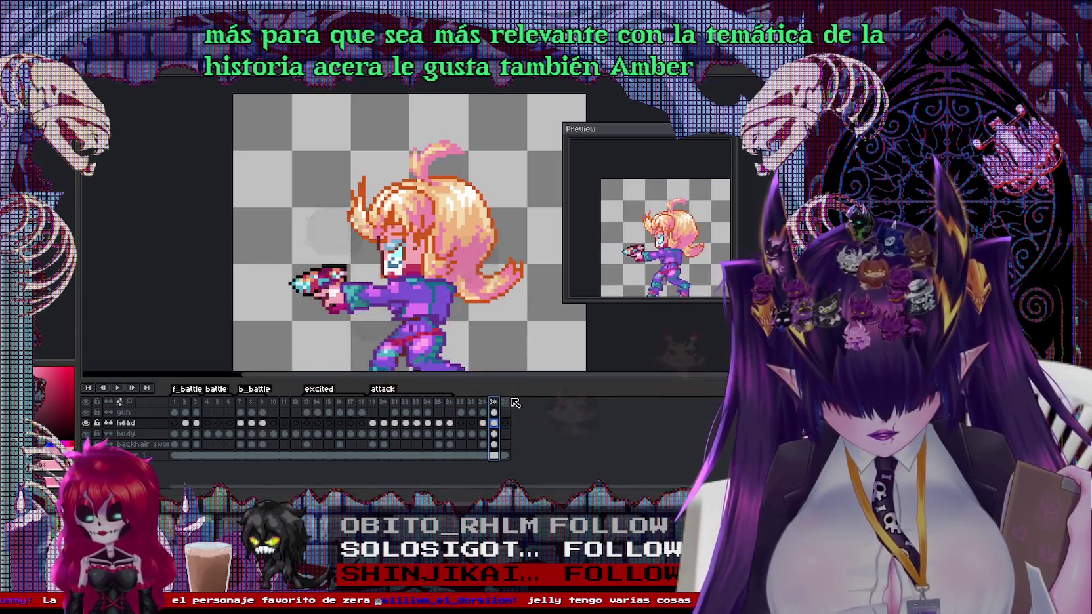
click(504, 402)
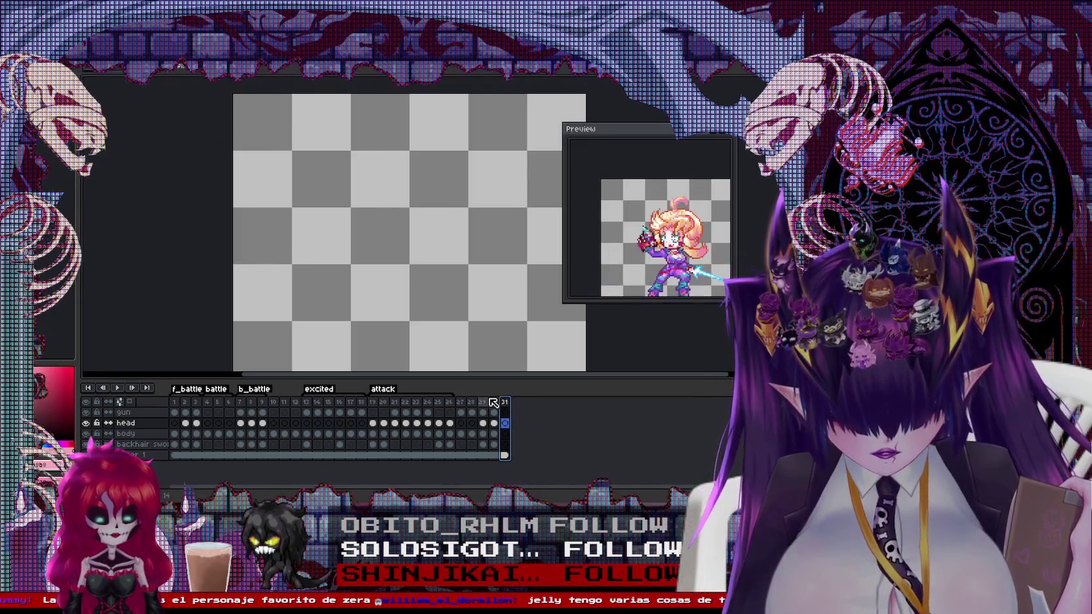
click(483, 402)
scroll(438, 255, down, 1)
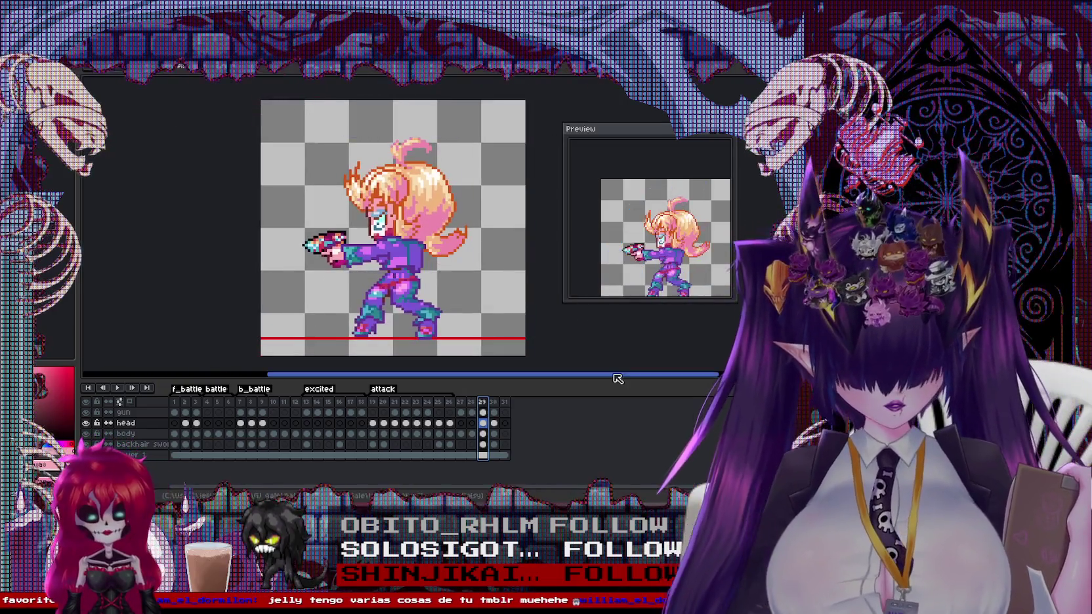
click(504, 401)
key(alt+c)
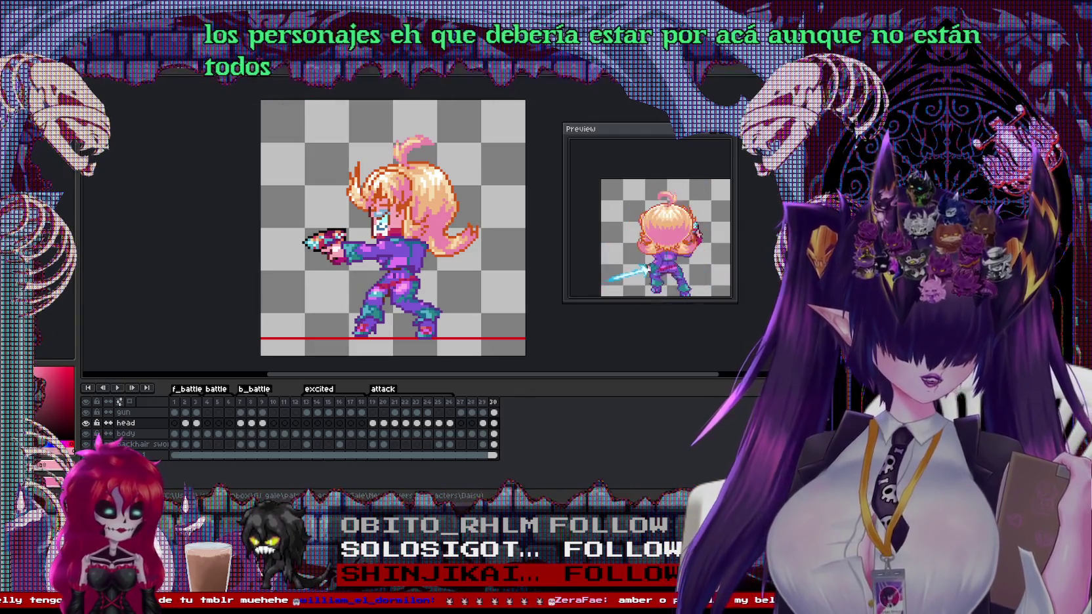
key(ctrl+Tab)
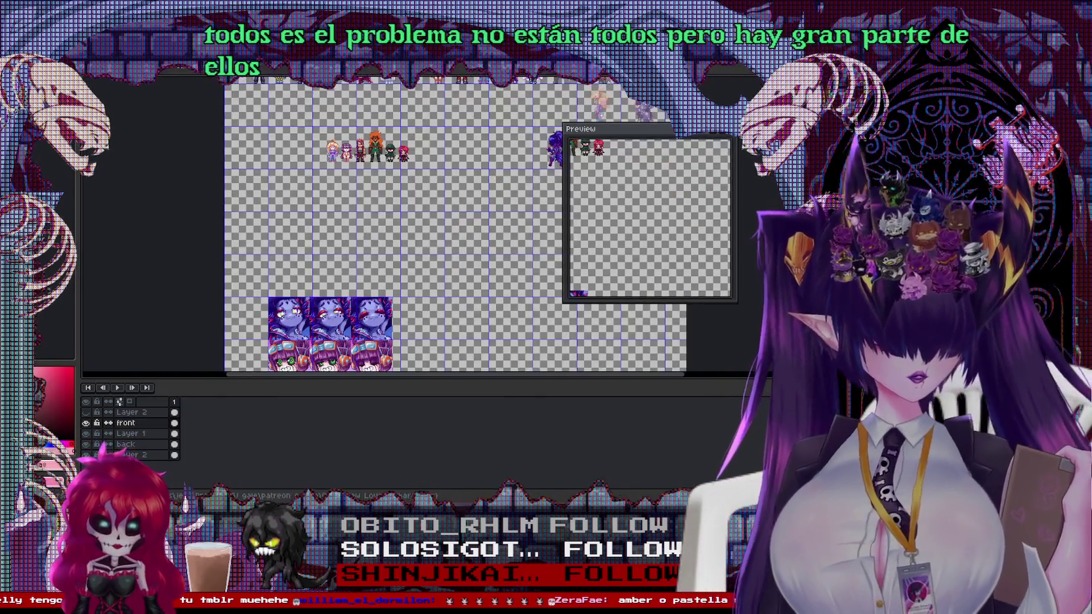
scroll(367, 152, up, 3)
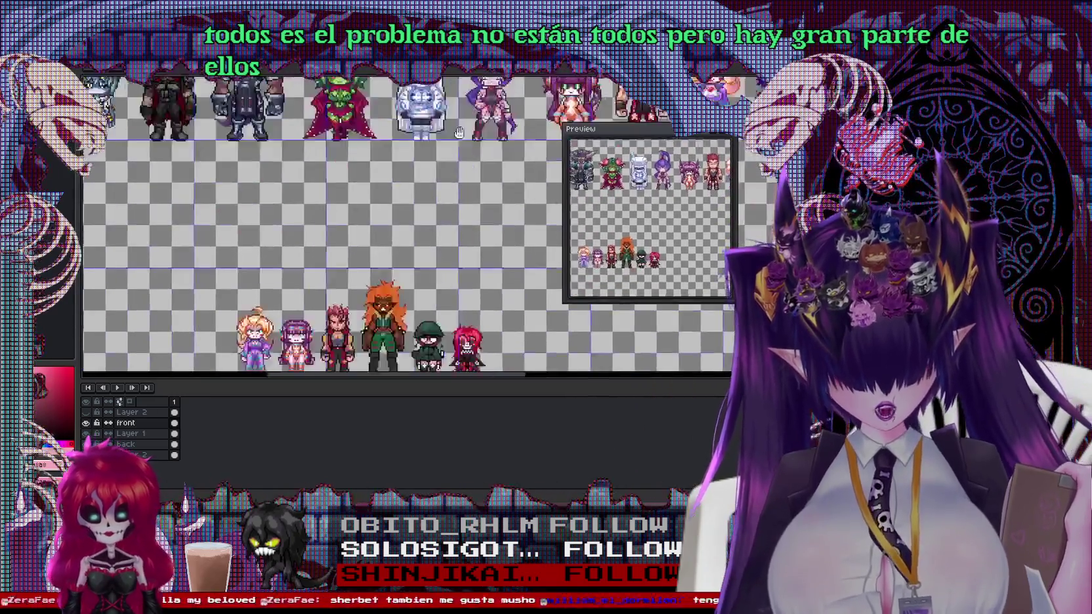
scroll(407, 223, up, 1)
scroll(406, 223, up, 1)
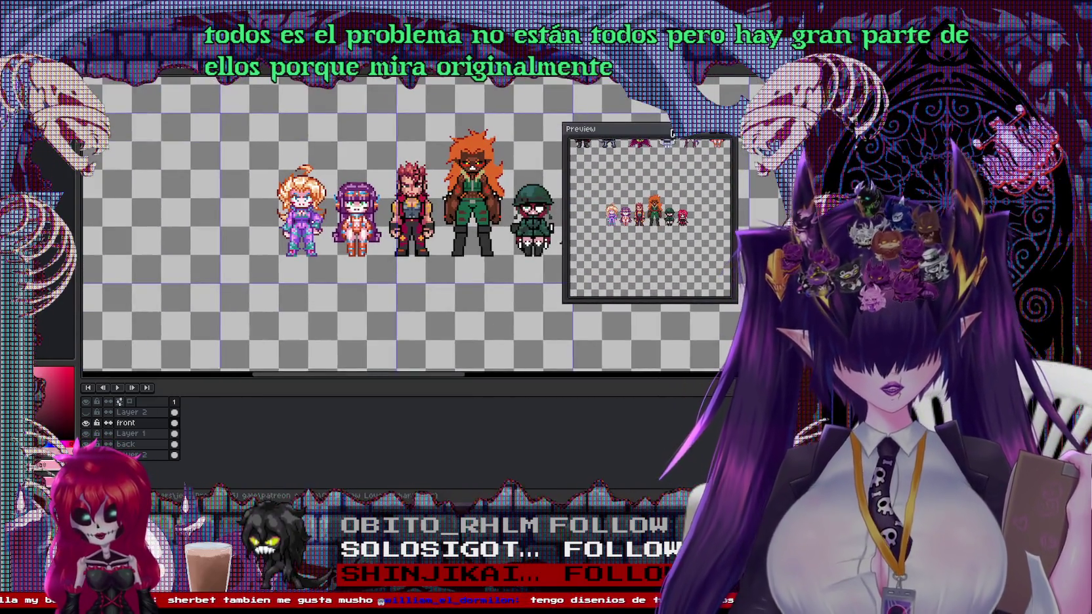
scroll(590, 131, up, 1)
scroll(591, 131, up, 1)
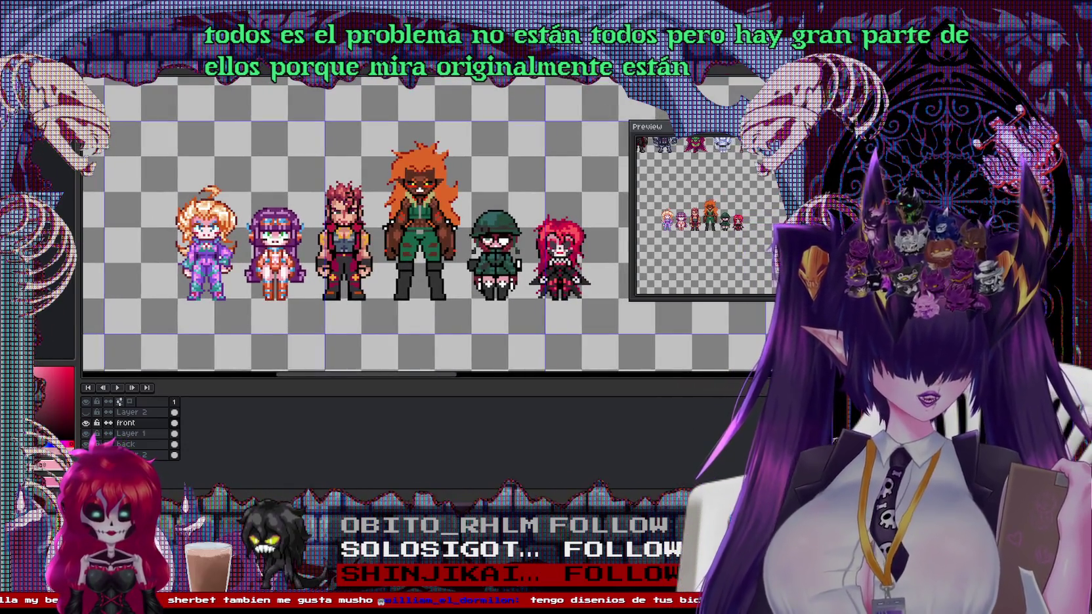
scroll(420, 223, up, 1)
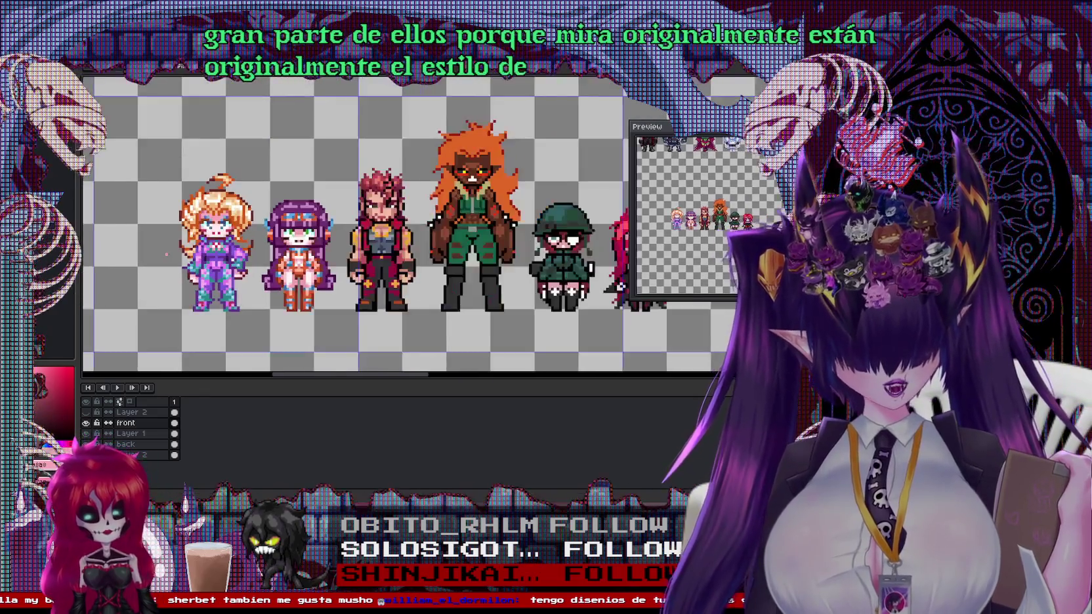
scroll(419, 223, down, 1)
mouse_move(224, 192)
mouse_down()
mouse_move(353, 243)
mouse_move(231, 142)
mouse_move(427, 219)
mouse_move(377, 261)
mouse_up()
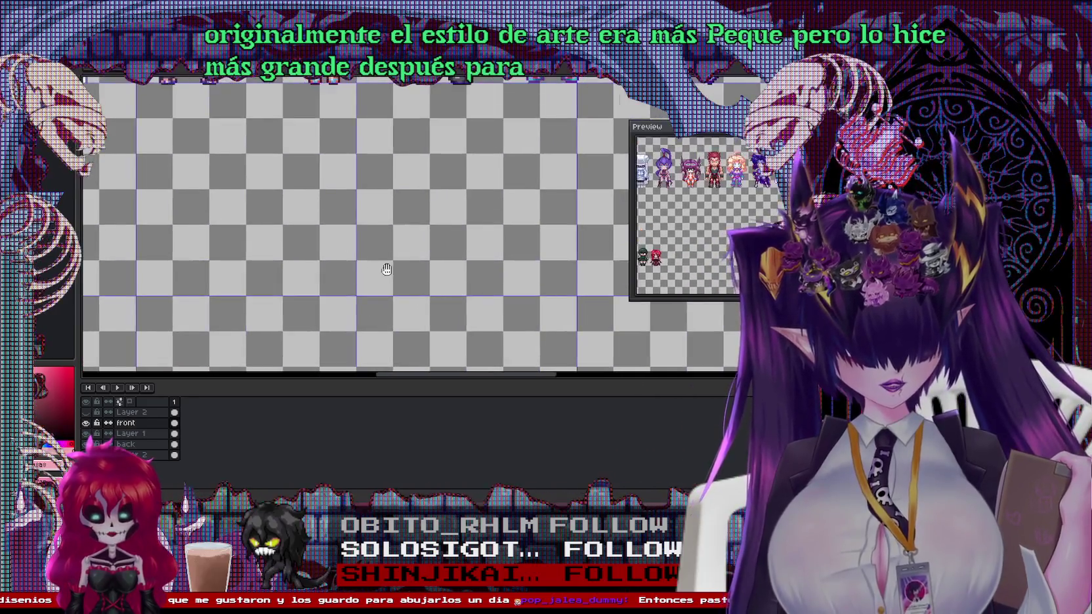
scroll(450, 330, up, 1)
drag(475, 249, 519, 204)
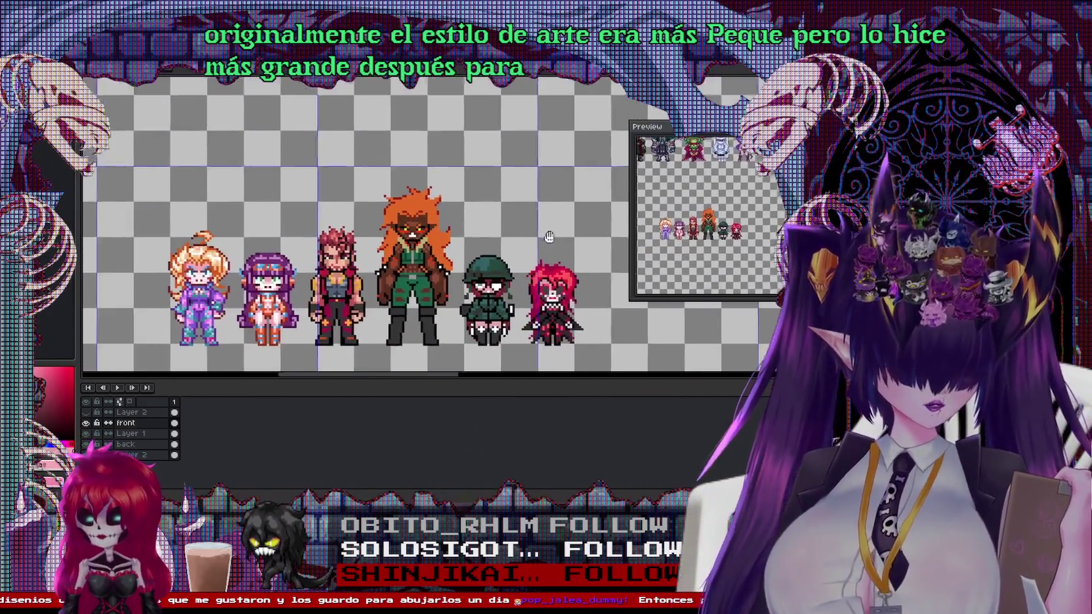
scroll(264, 223, up, 1)
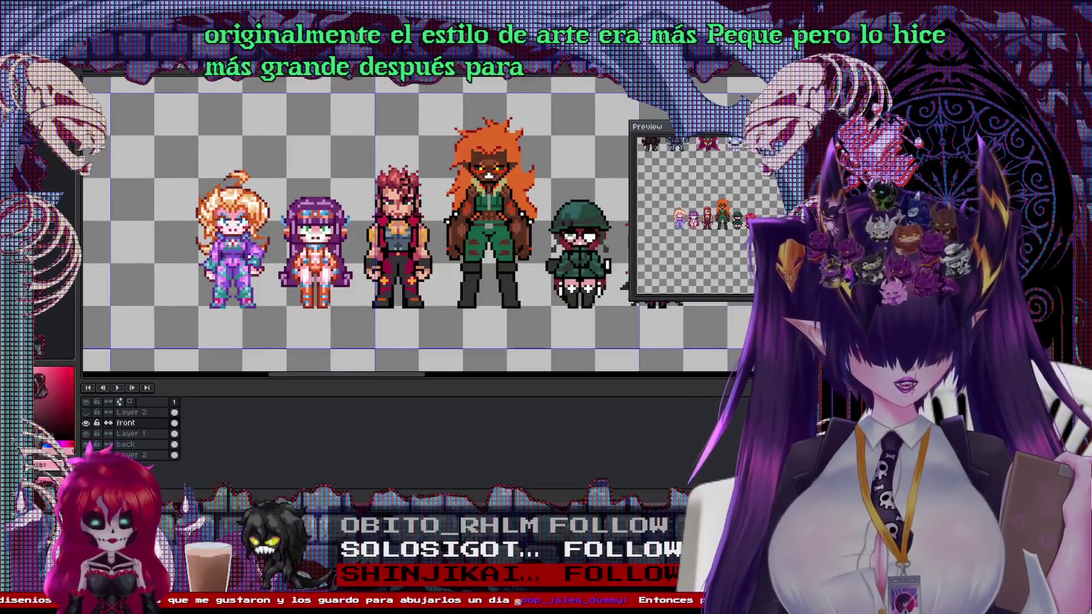
drag(303, 233, 192, 233)
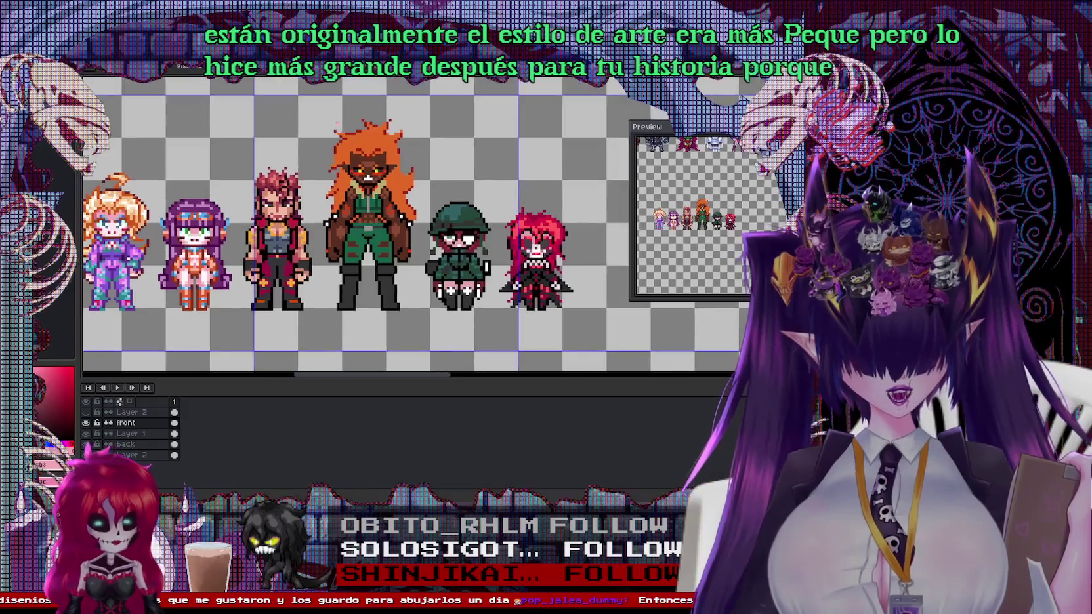
drag(305, 228, 269, 228)
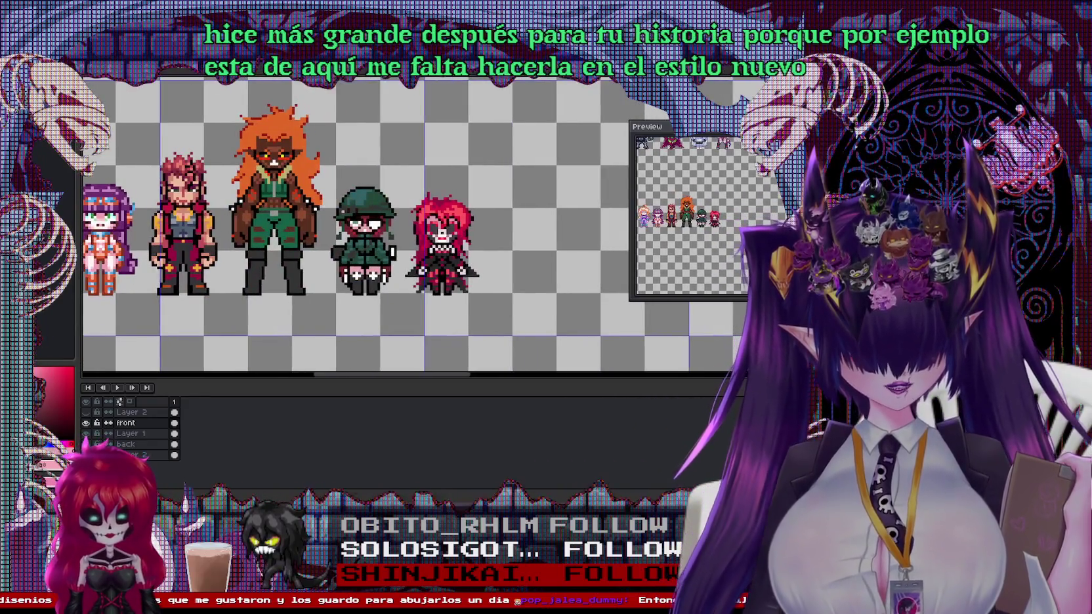
scroll(365, 199, down, 1)
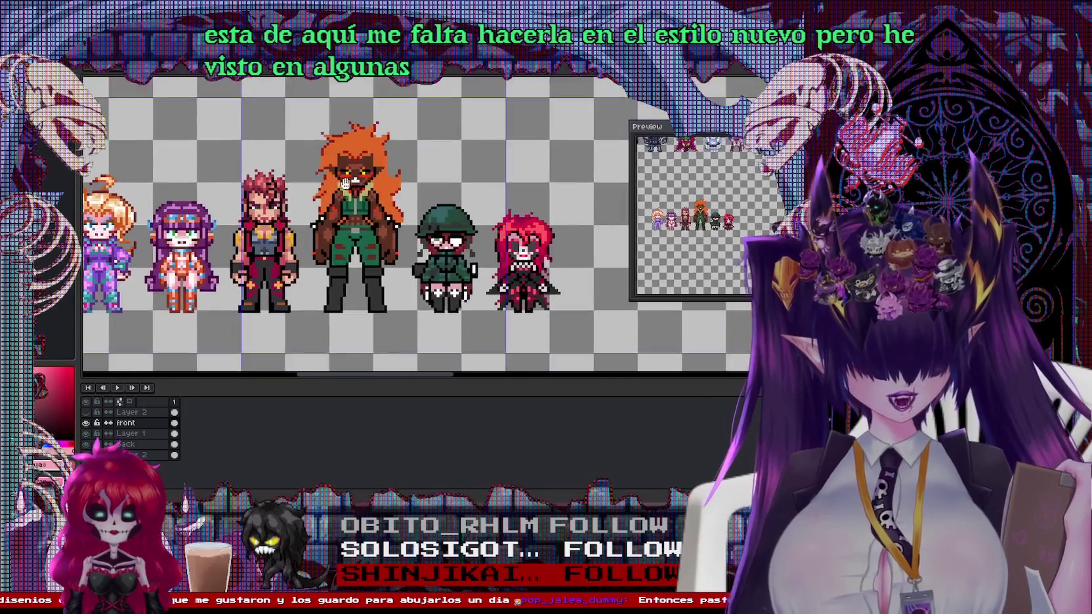
scroll(457, 244, down, 1)
mouse_move(457, 245)
mouse_down()
mouse_move(385, 281)
mouse_move(433, 272)
mouse_up()
scroll(386, 280, up, 1)
scroll(321, 231, up, 1)
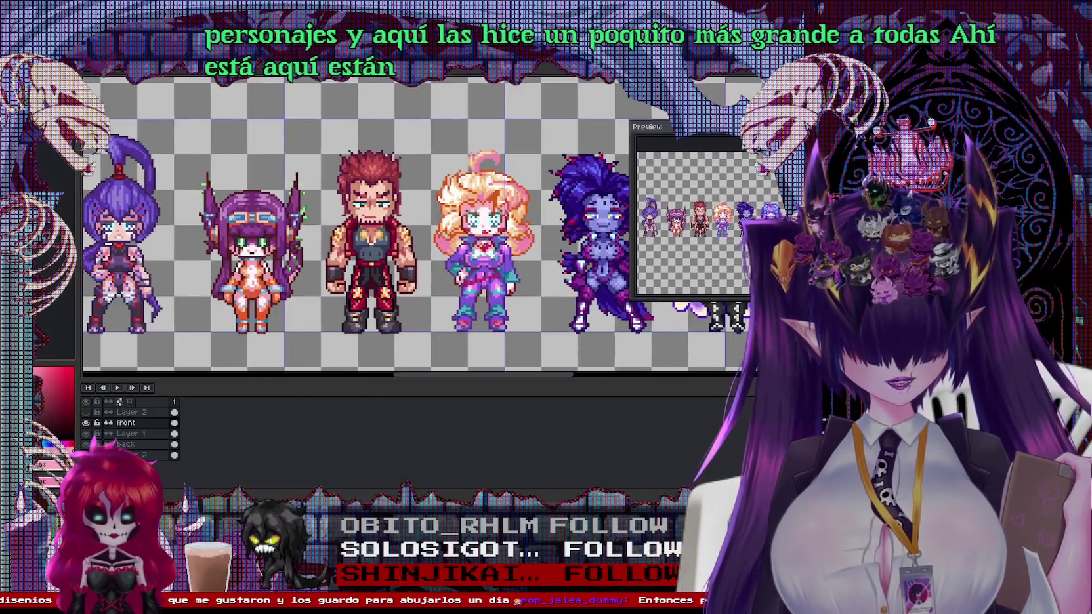
drag(590, 249, 410, 249)
drag(498, 249, 413, 249)
drag(565, 250, 351, 249)
scroll(351, 249, down, 1)
scroll(400, 223, up, 1)
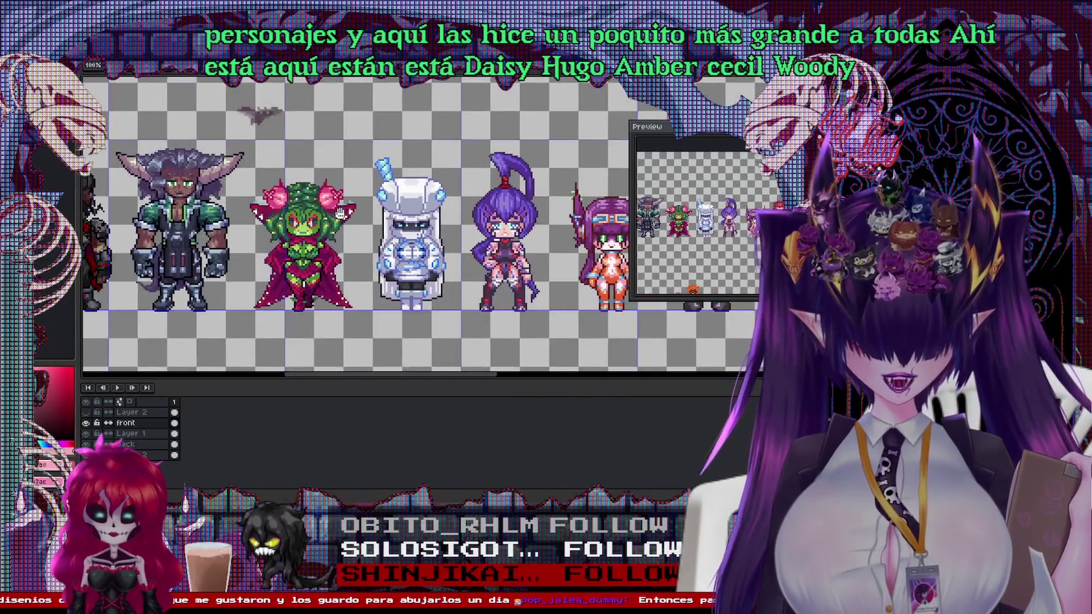
drag(441, 209, 733, 209)
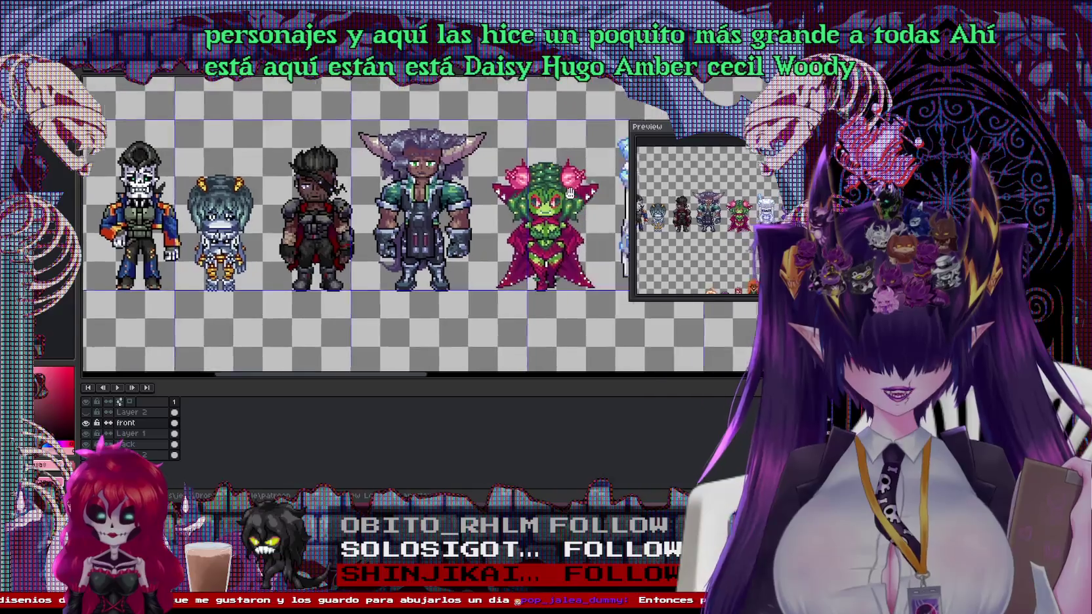
drag(606, 214, 314, 200)
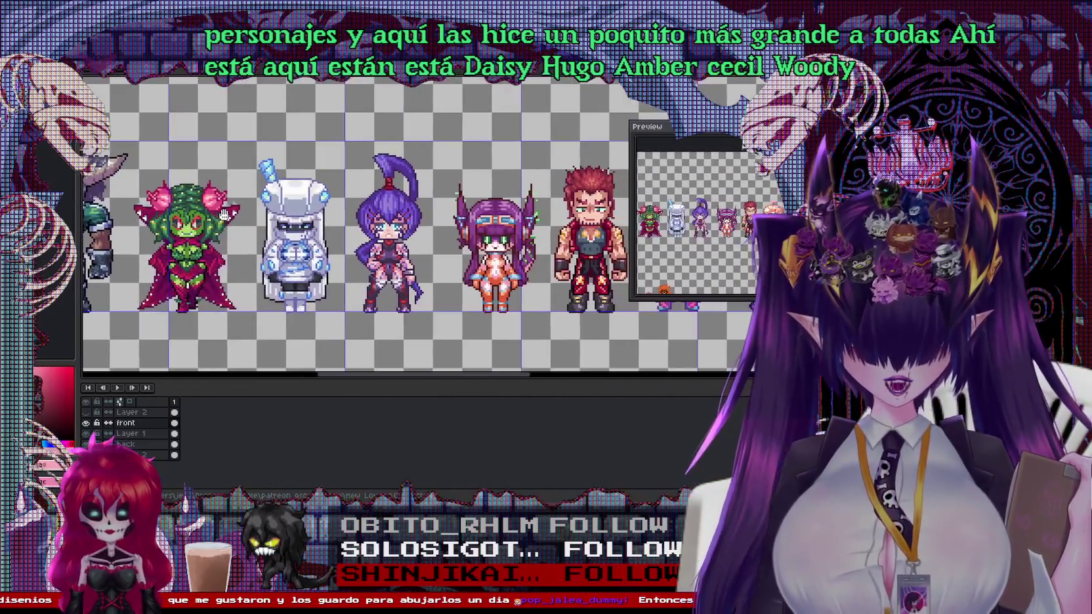
mouse_move(223, 215)
mouse_down()
mouse_move(420, 215)
mouse_move(244, 211)
mouse_up()
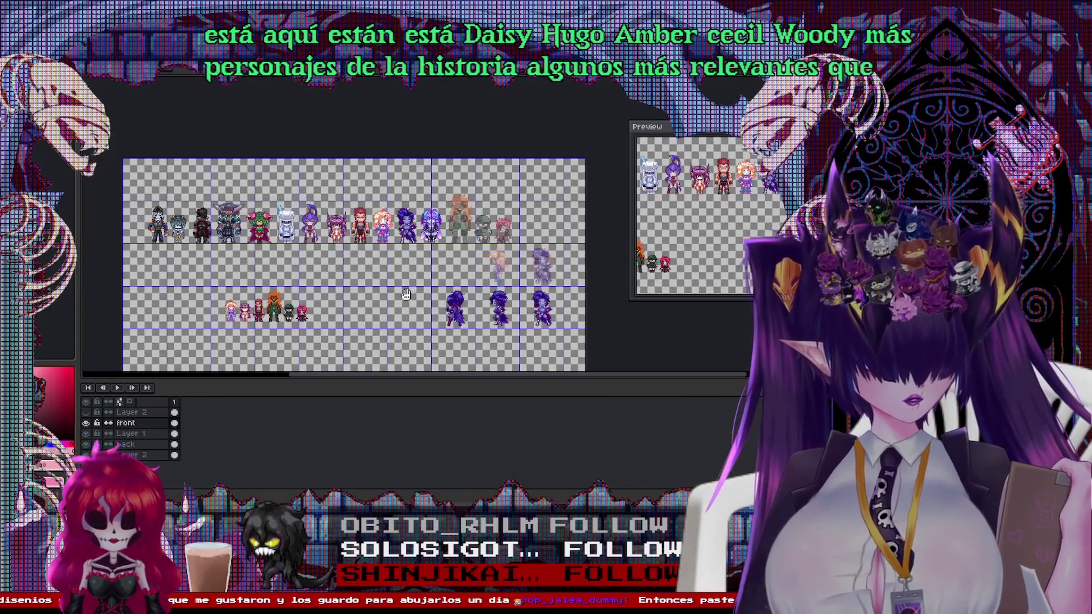
scroll(407, 293, up, 1)
drag(394, 286, 278, 336)
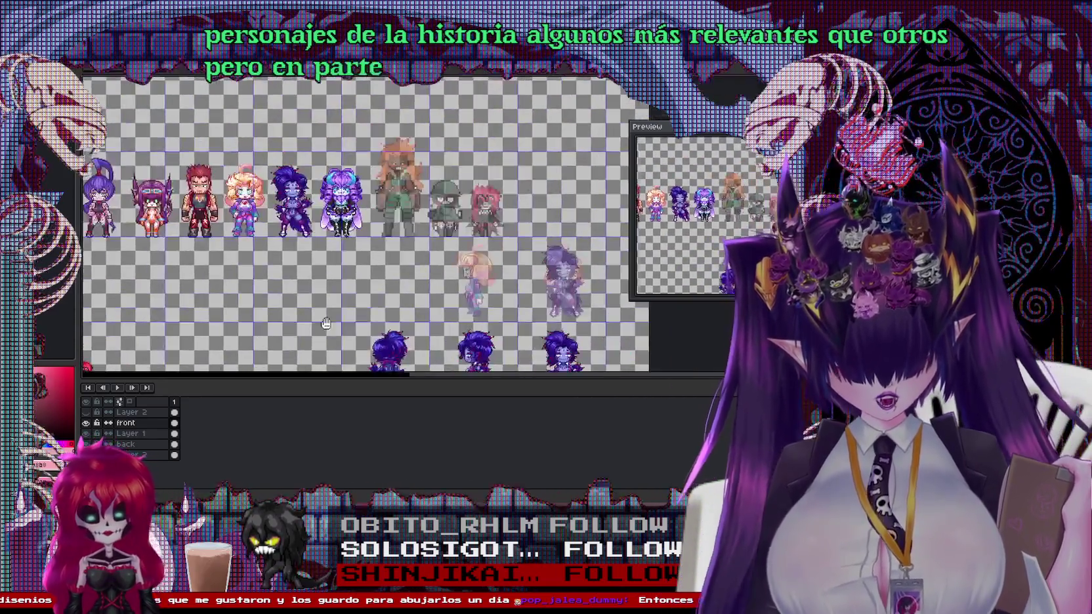
scroll(279, 337, up, 1)
drag(722, 282, 505, 282)
scroll(505, 282, down, 1)
mouse_move(630, 210)
mouse_down()
mouse_move(240, 224)
mouse_move(525, 223)
mouse_up()
scroll(207, 219, up, 1)
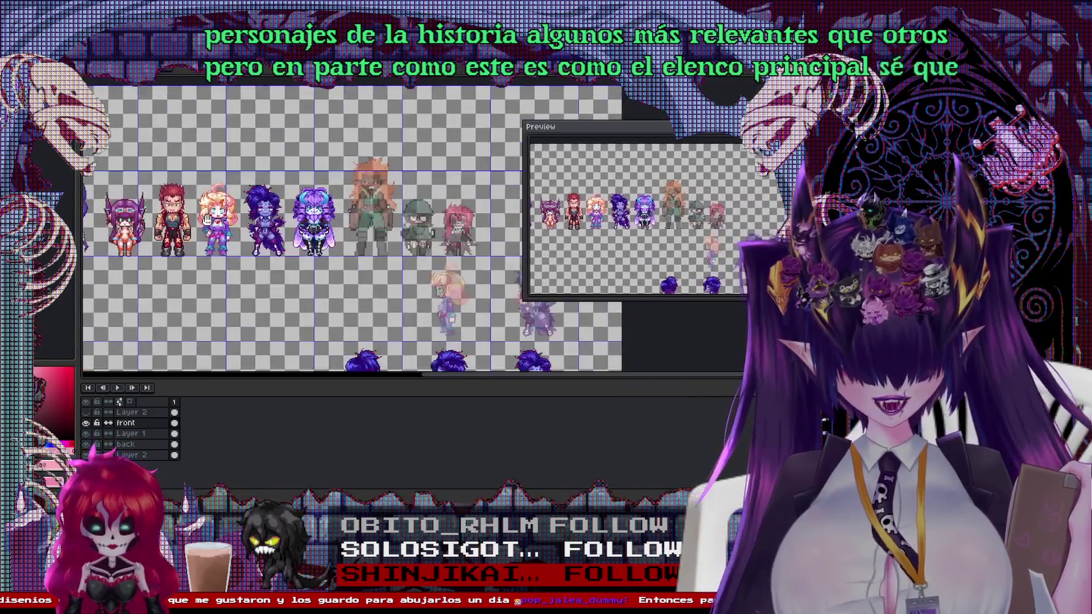
drag(207, 219, 180, 223)
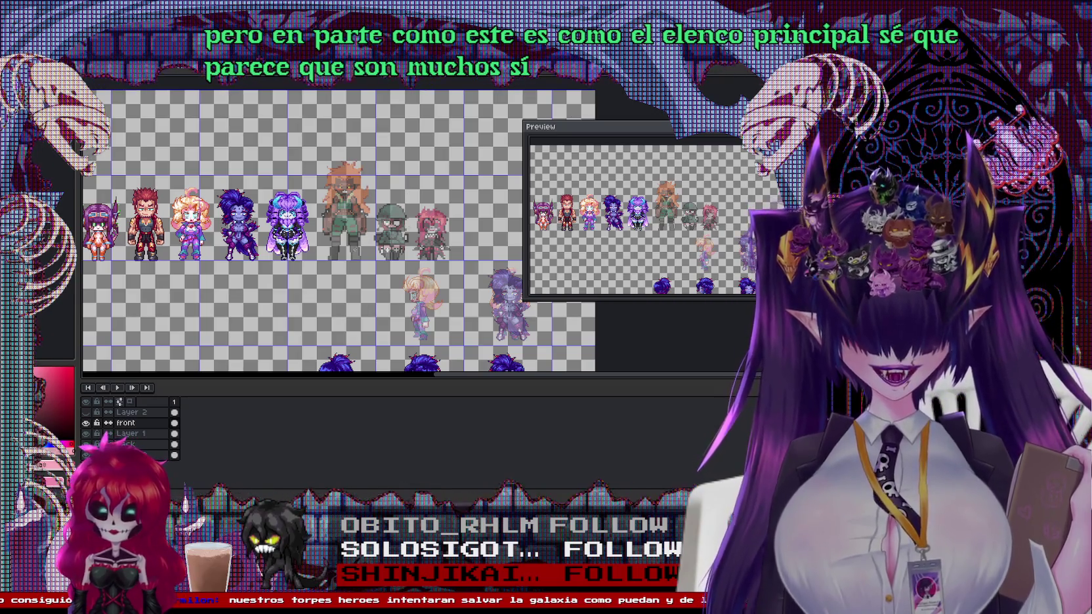
scroll(418, 223, down, 2)
scroll(418, 223, up, 3)
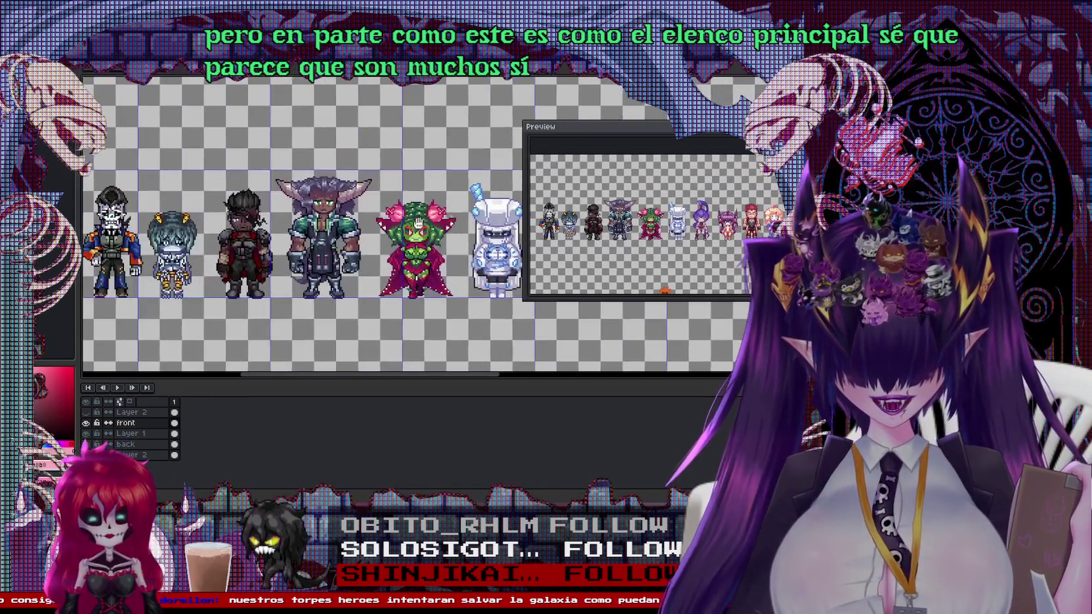
drag(418, 223, 338, 224)
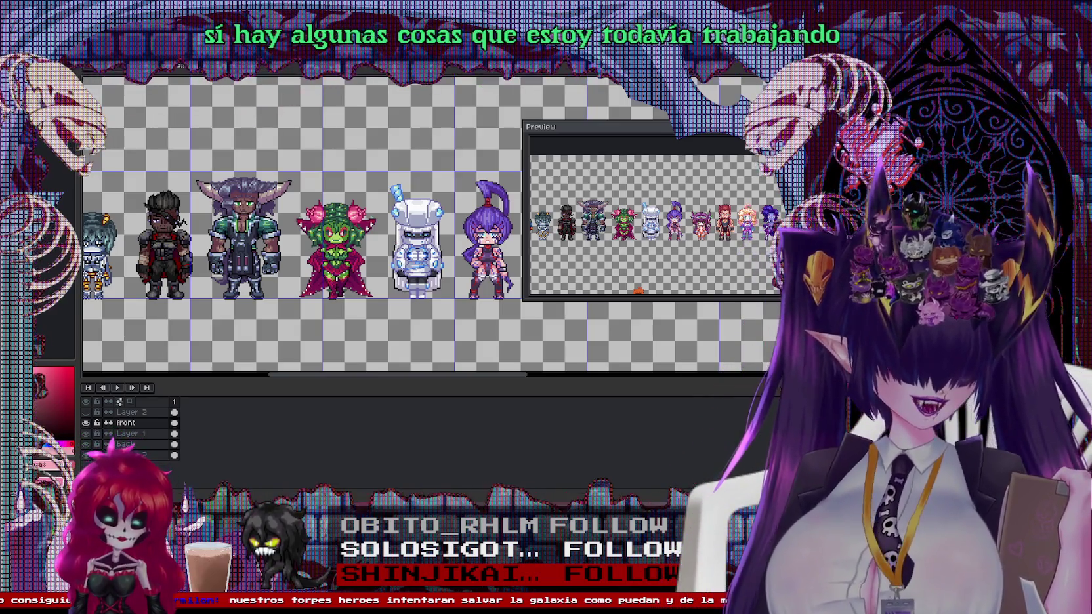
scroll(426, 223, down, 1)
drag(426, 223, 295, 223)
scroll(420, 236, up, 1)
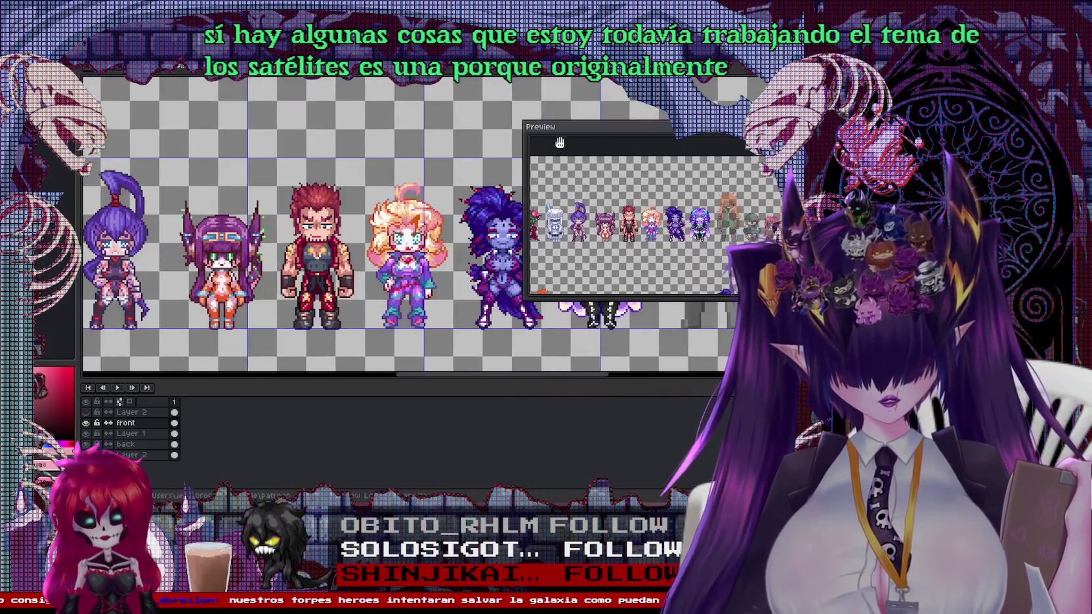
drag(531, 143, 615, 144)
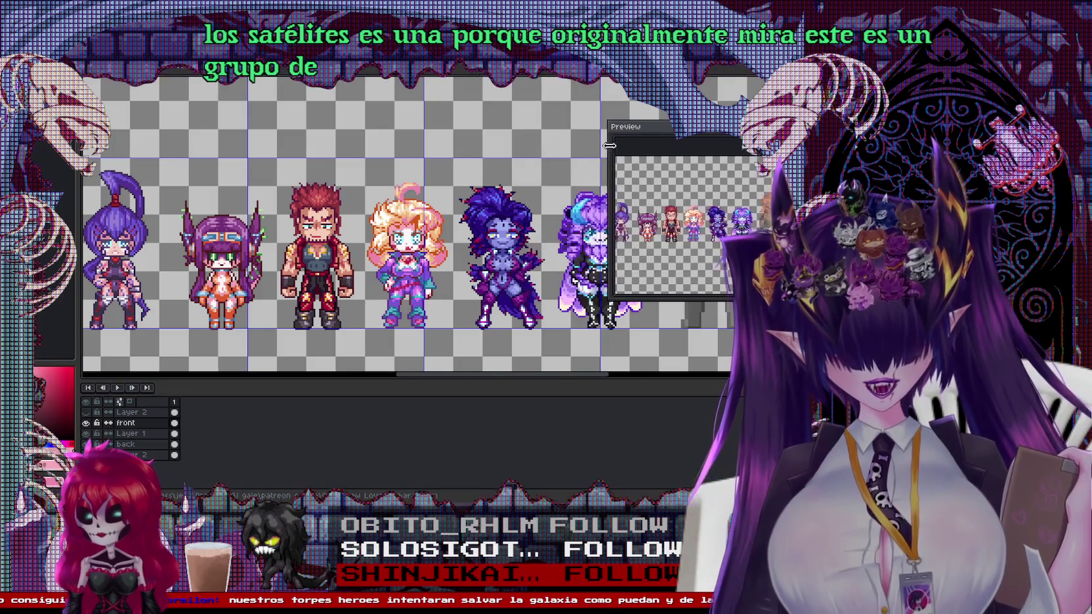
drag(426, 223, 384, 217)
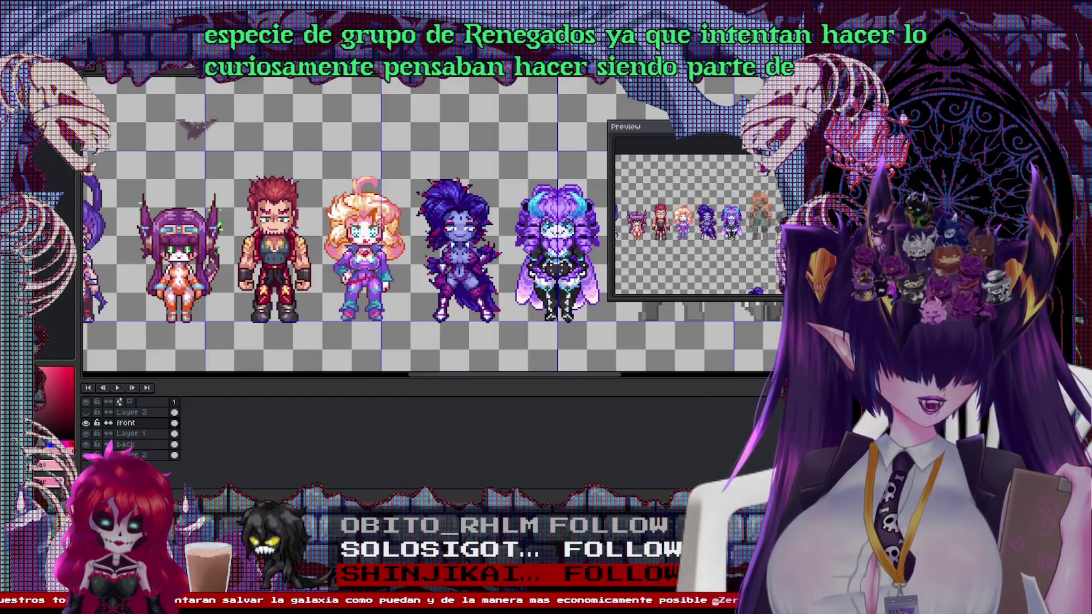
scroll(255, 280, down, 1)
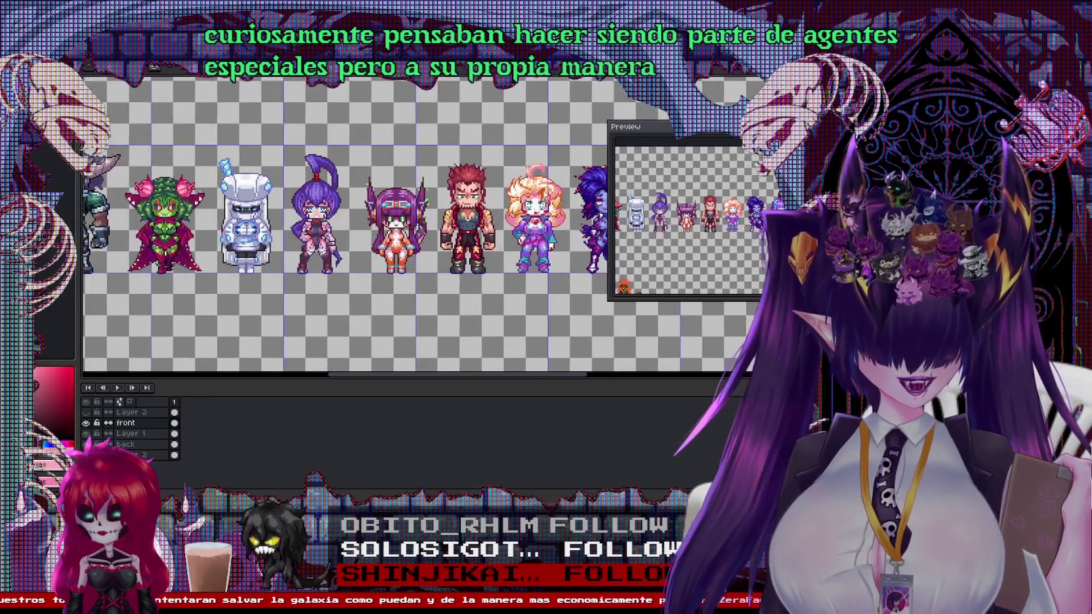
drag(254, 281, 285, 301)
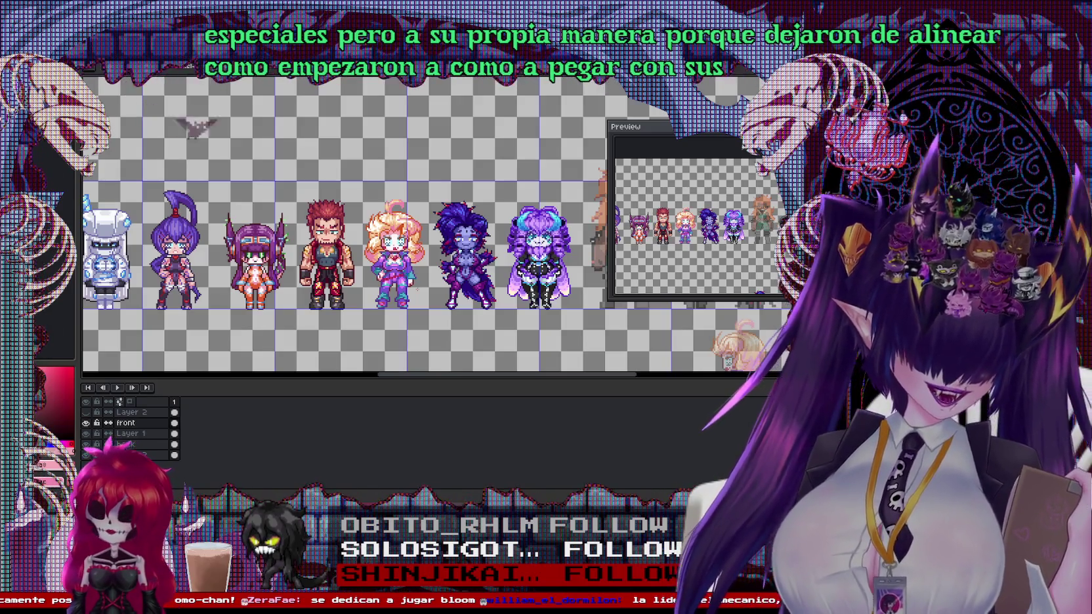
drag(665, 199, 645, 197)
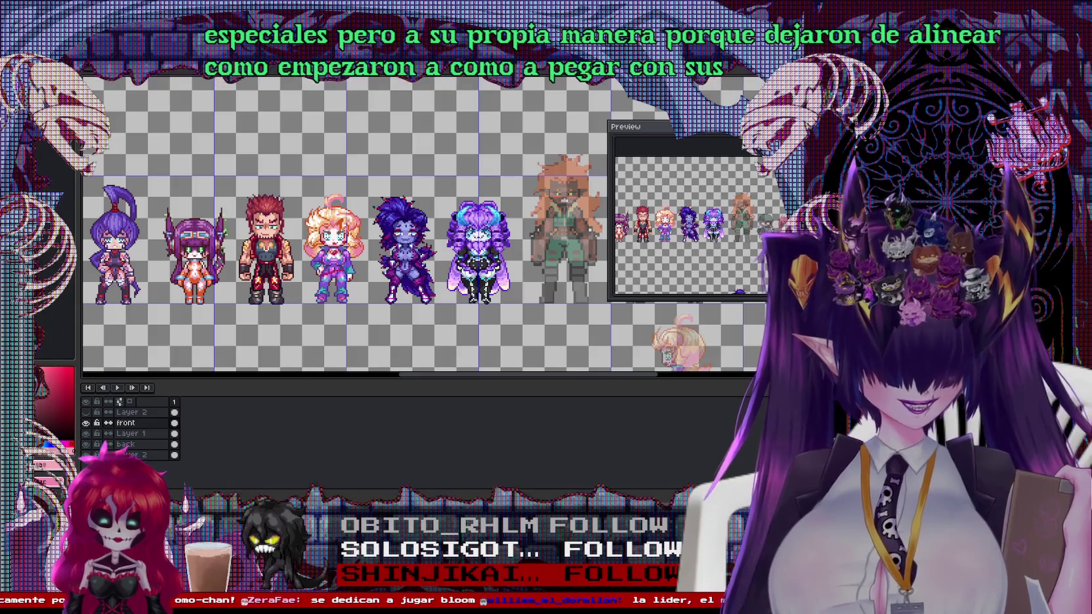
scroll(476, 244, up, 1)
scroll(475, 244, up, 1)
scroll(476, 244, up, 2)
scroll(476, 244, down, 2)
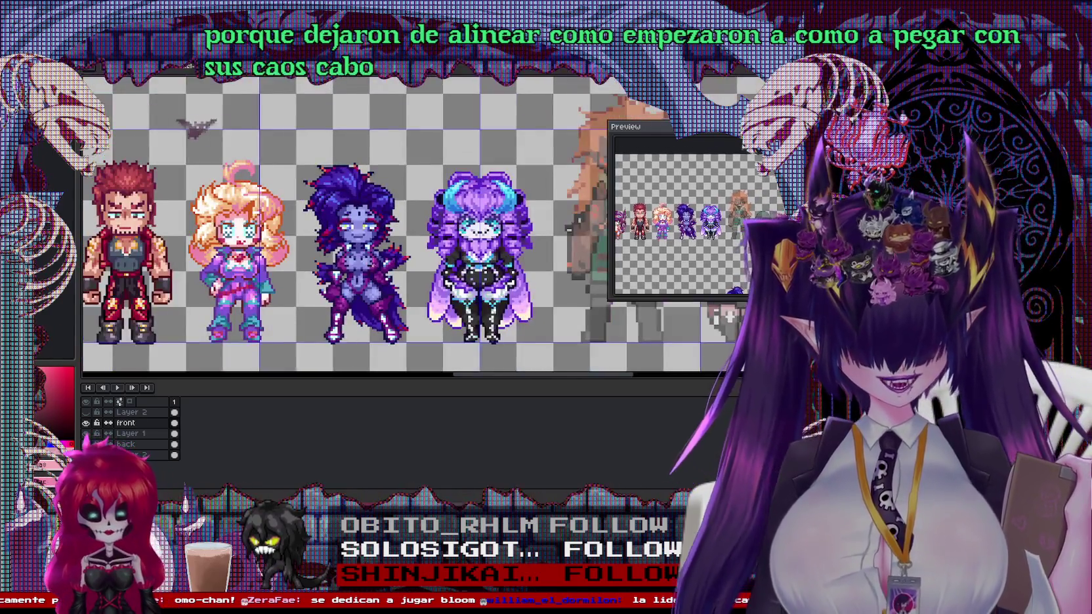
scroll(420, 227, left, 3)
scroll(420, 226, left, 3)
scroll(420, 226, right, 1)
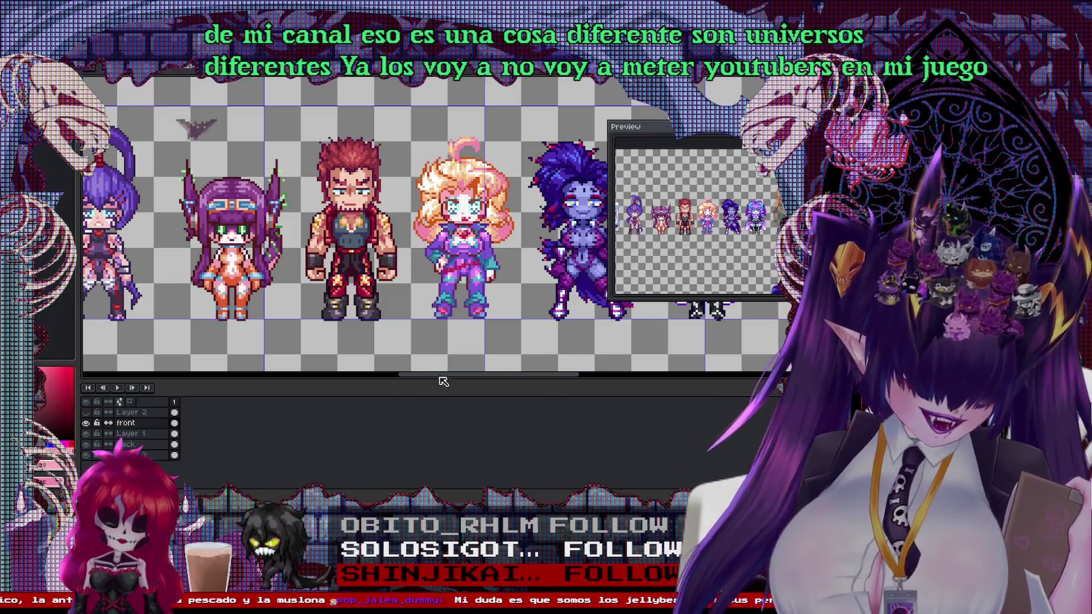
scroll(607, 360, down, 2)
Zoom in on the plant character in the sprite sheet, then Alt+Tab to Godot's script editor
scroll(420, 226, down, 3)
scroll(420, 226, up, 1)
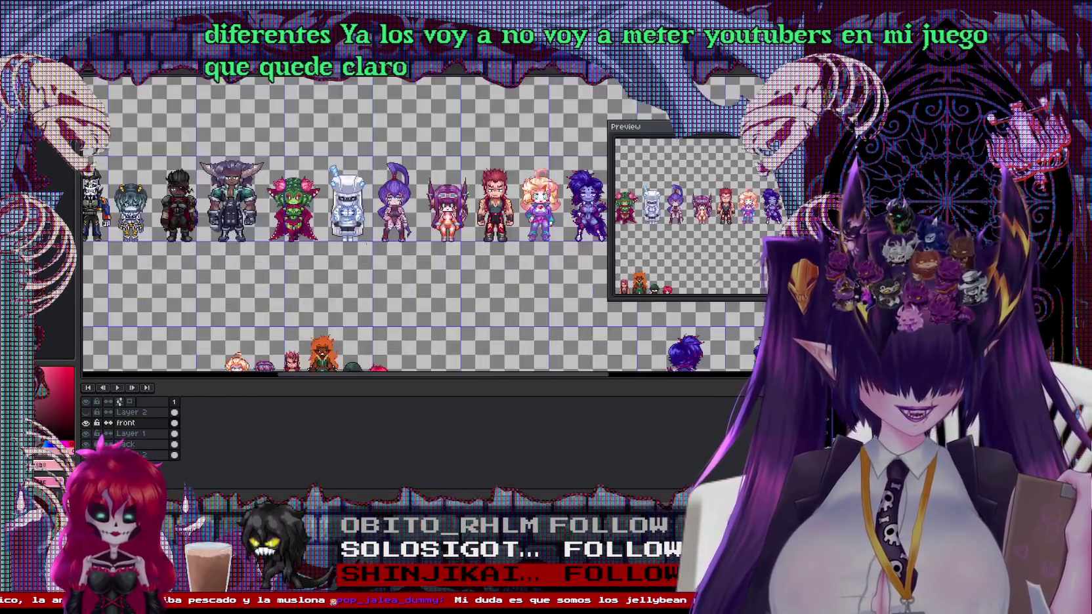
scroll(420, 226, up, 1)
scroll(420, 226, up, 1)
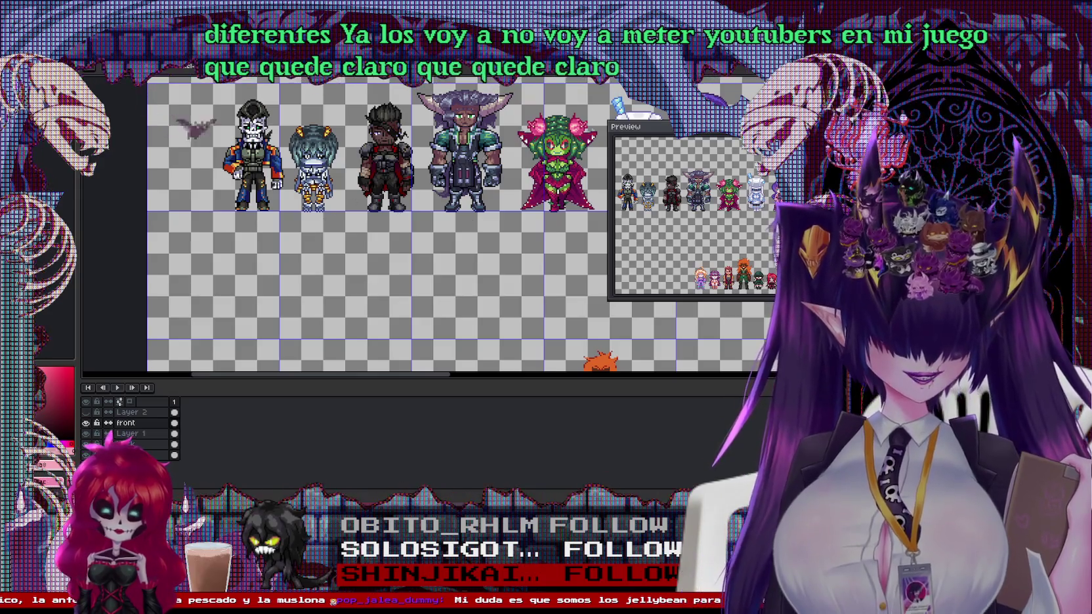
drag(420, 226, 291, 283)
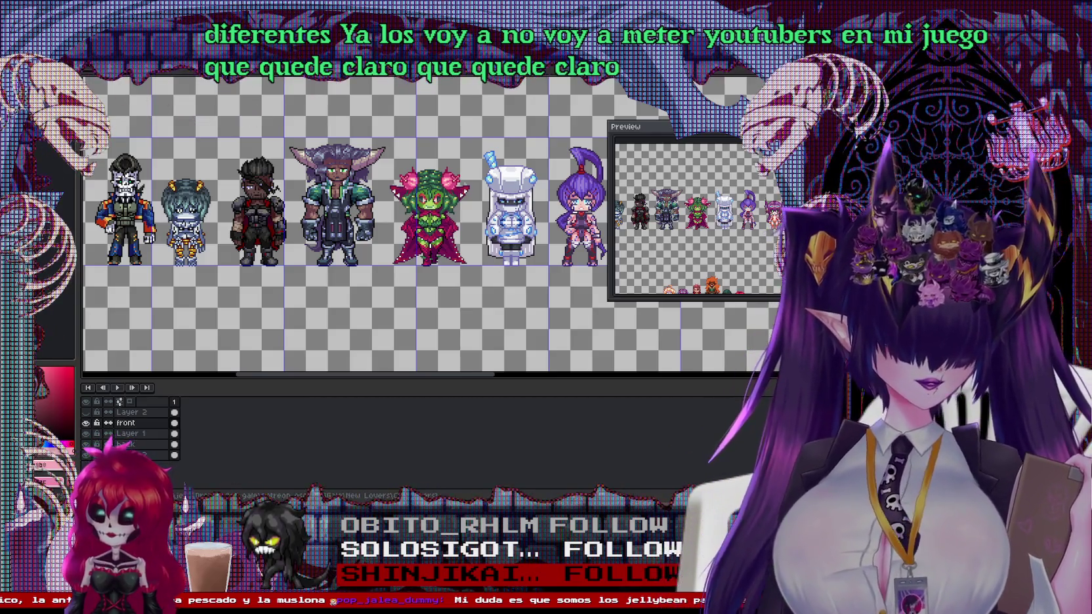
scroll(420, 226, up, 1)
scroll(420, 226, up, 1)
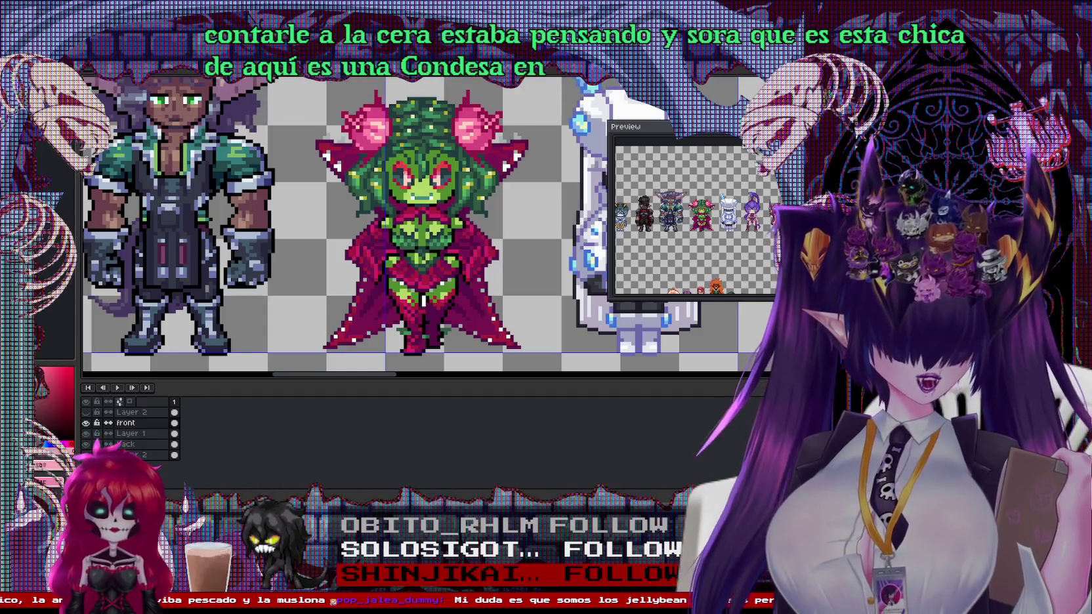
scroll(401, 171, down, 1)
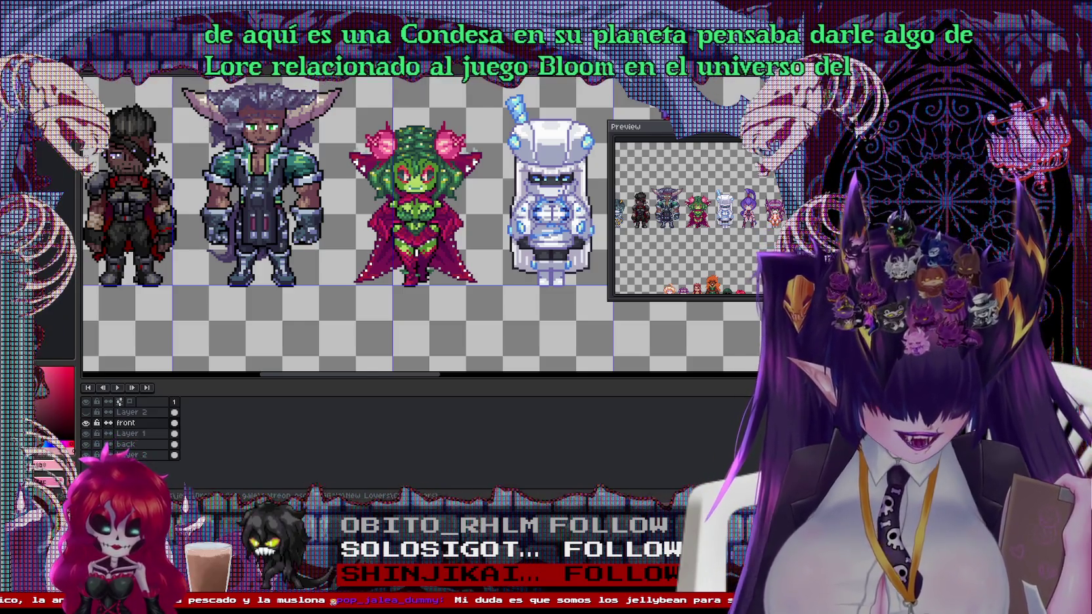
key(alt+Tab)
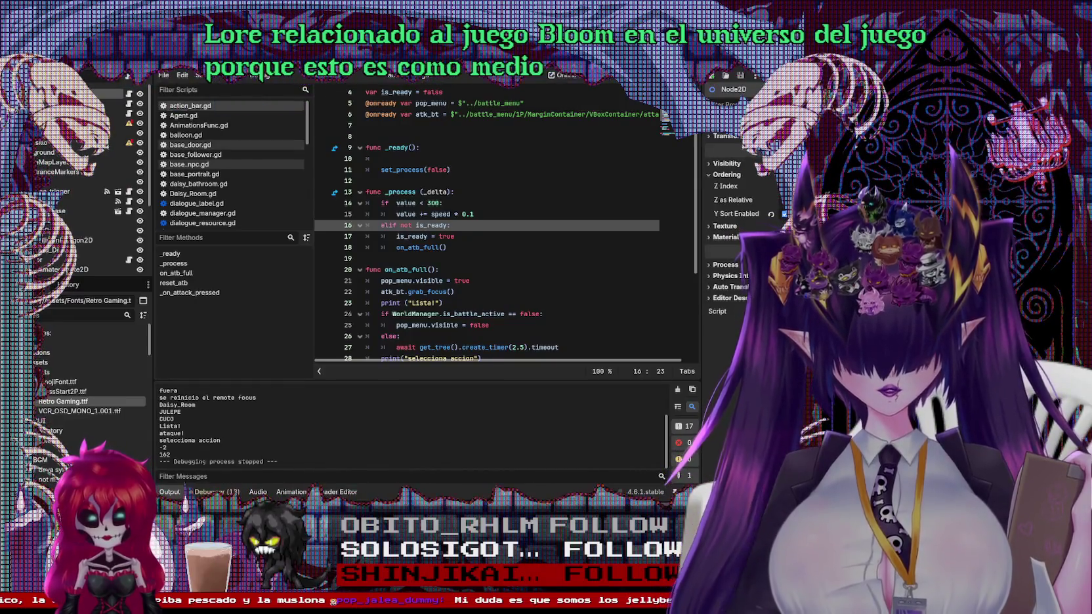
Run the game, start a new game and walk the girl to the poster to trigger dialogue
key(F5)
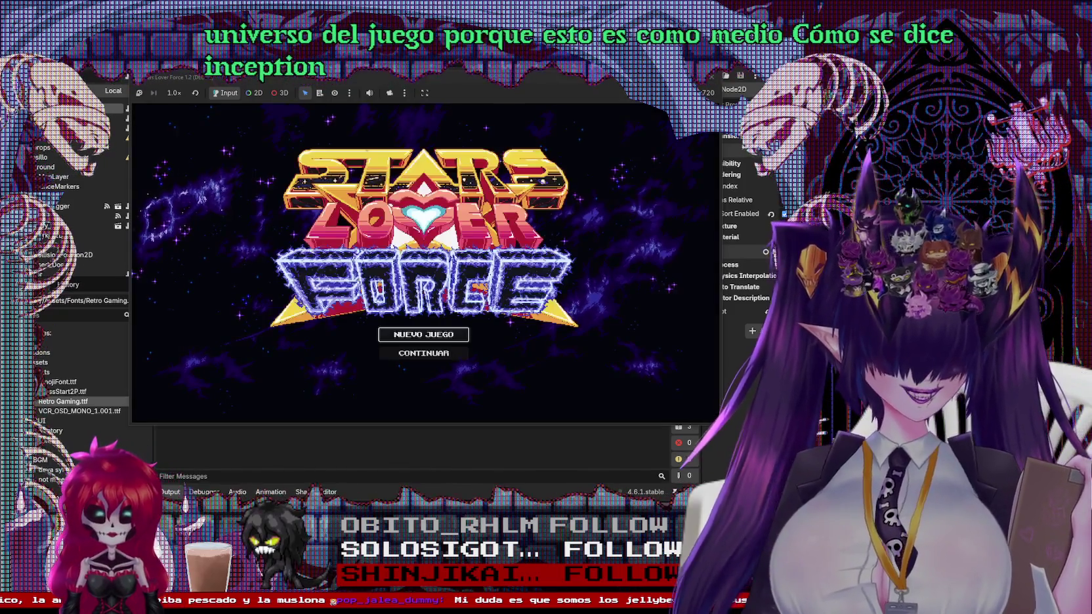
key(Return)
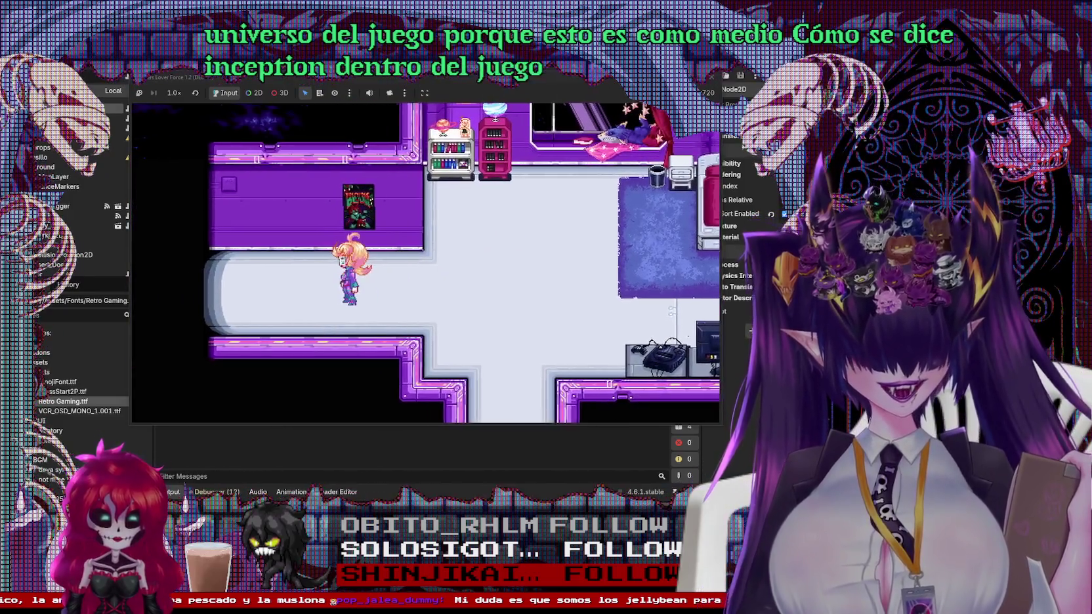
key(Up)
key(Right)
key(Return)
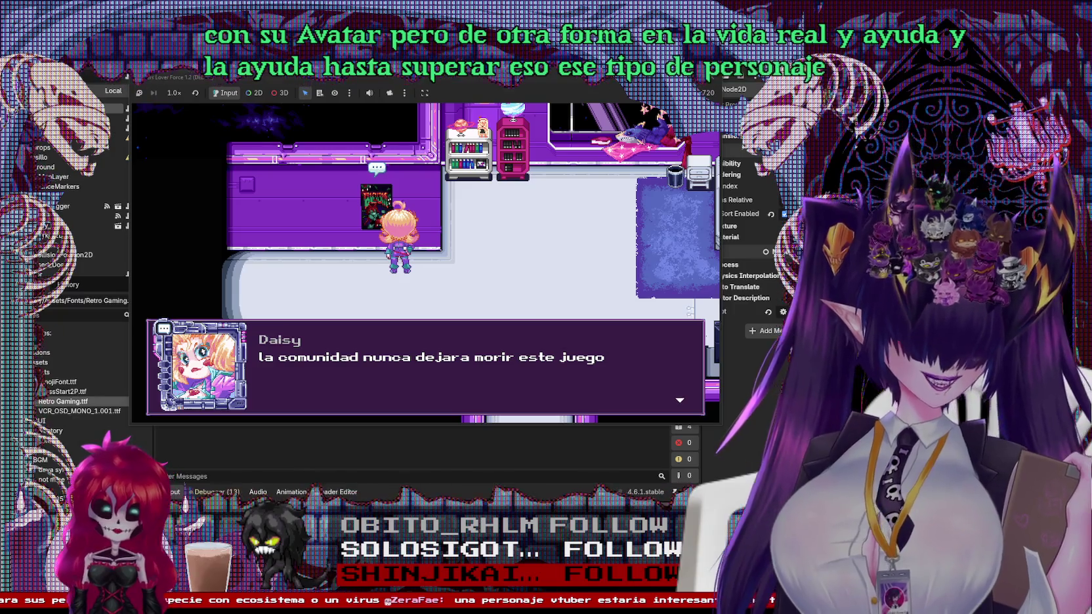
Advance the Daisy–Ixora dialogue, then stop the running game
key(Return)
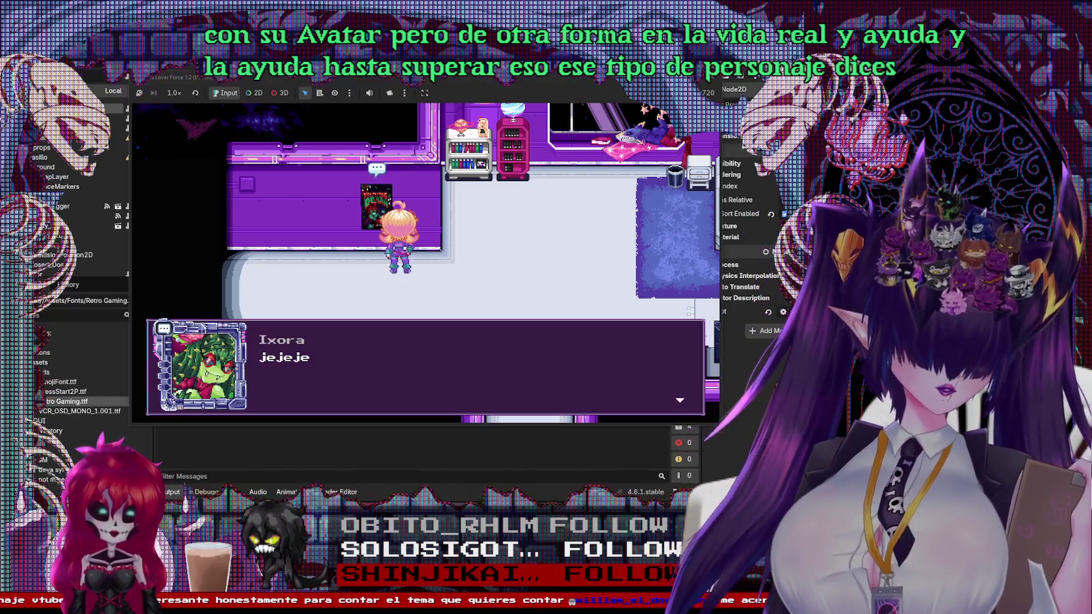
key(Return)
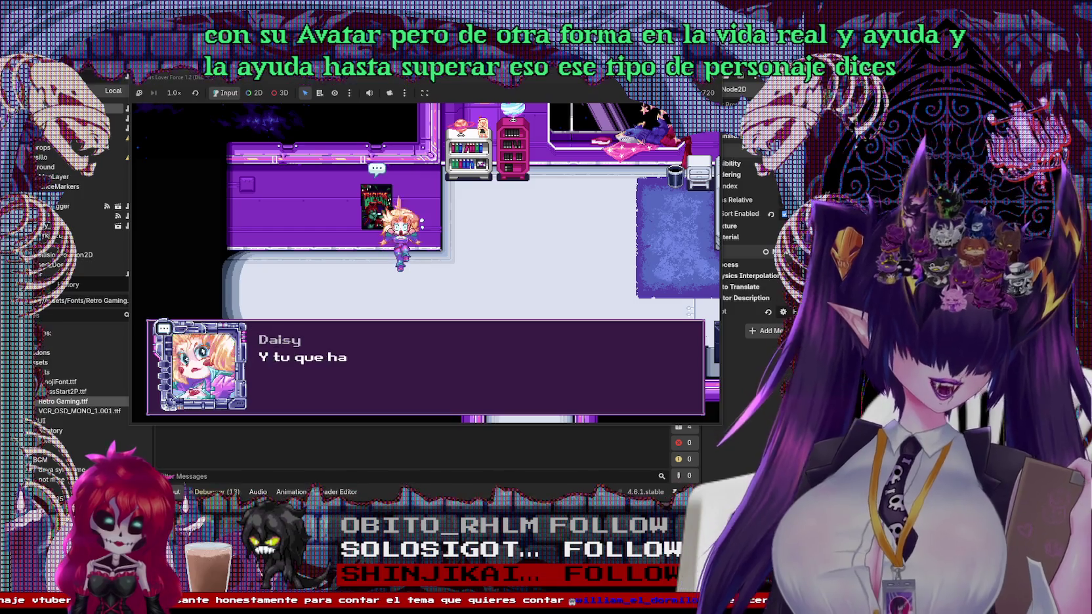
key(Return)
key(Return)
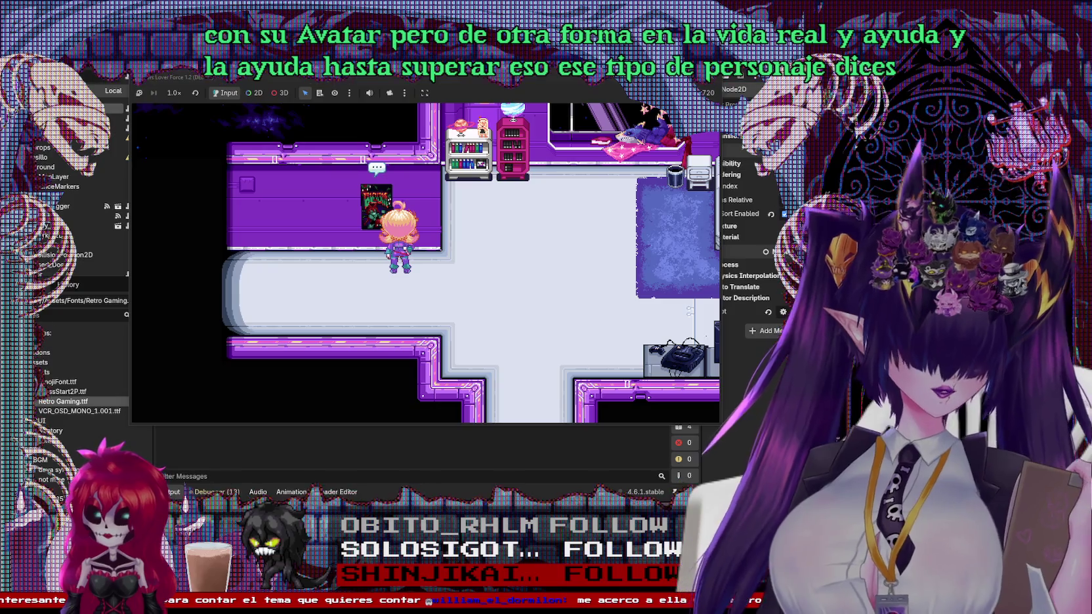
click(713, 81)
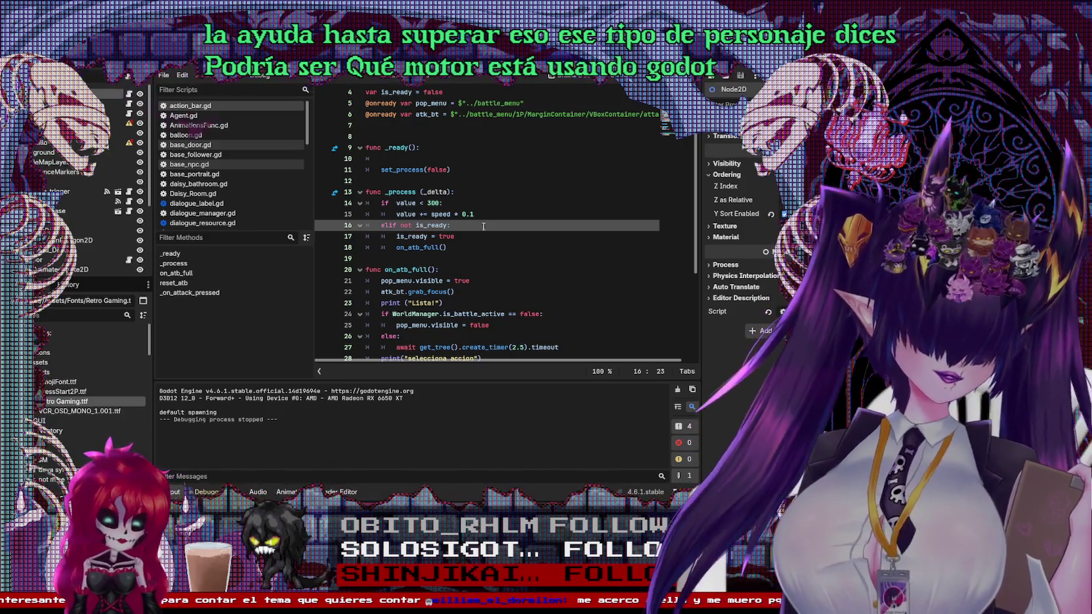
Scroll through the ATB bar script
scroll(482, 226, down, 3)
scroll(515, 261, down, 2)
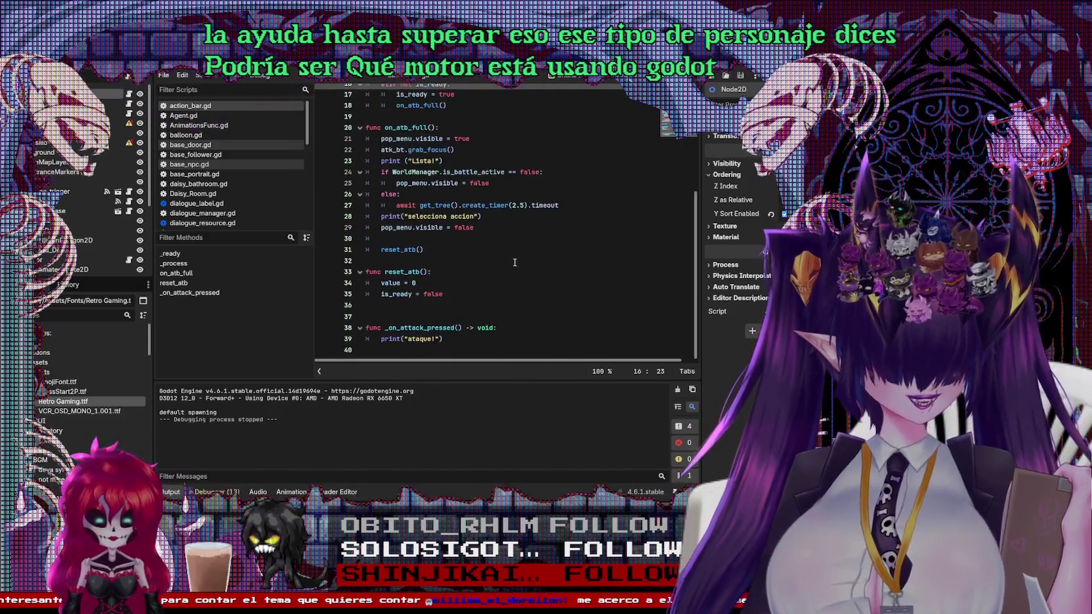
scroll(516, 261, up, 2)
scroll(491, 223, up, 1)
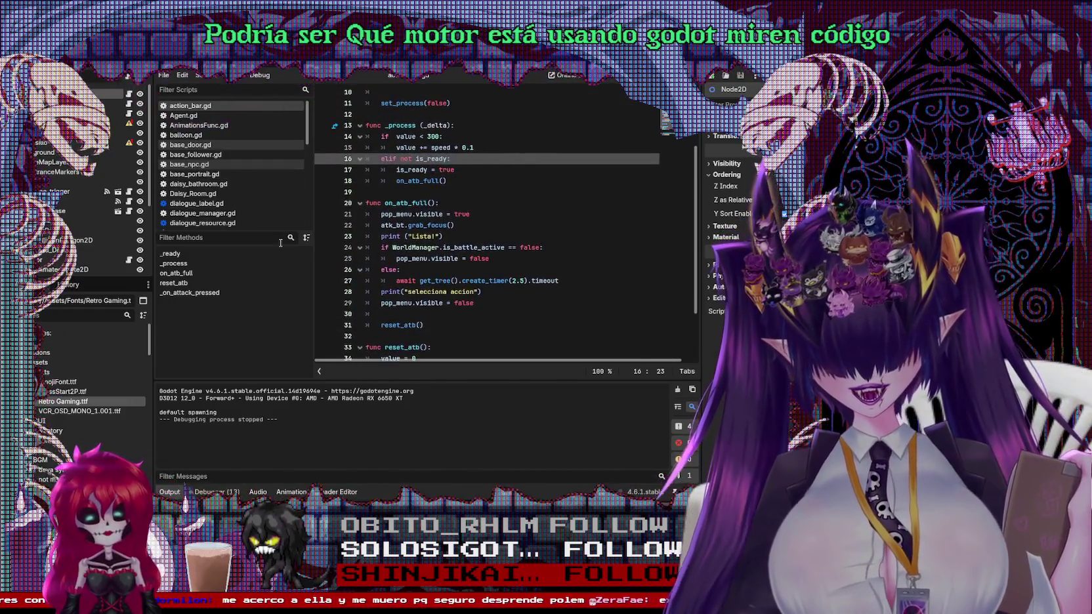
Open dialogue_label.gd and read through its code
click(197, 203)
scroll(464, 208, down, 10)
scroll(462, 213, down, 10)
scroll(460, 220, down, 10)
scroll(457, 226, down, 10)
scroll(458, 226, down, 7)
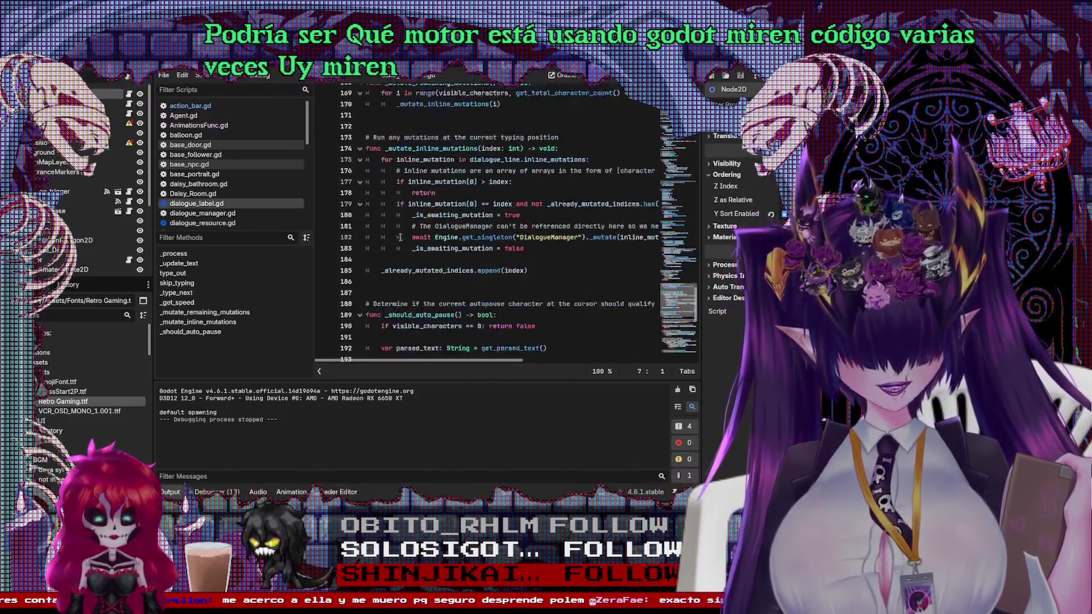
scroll(458, 226, down, 6)
scroll(203, 131, down, 2)
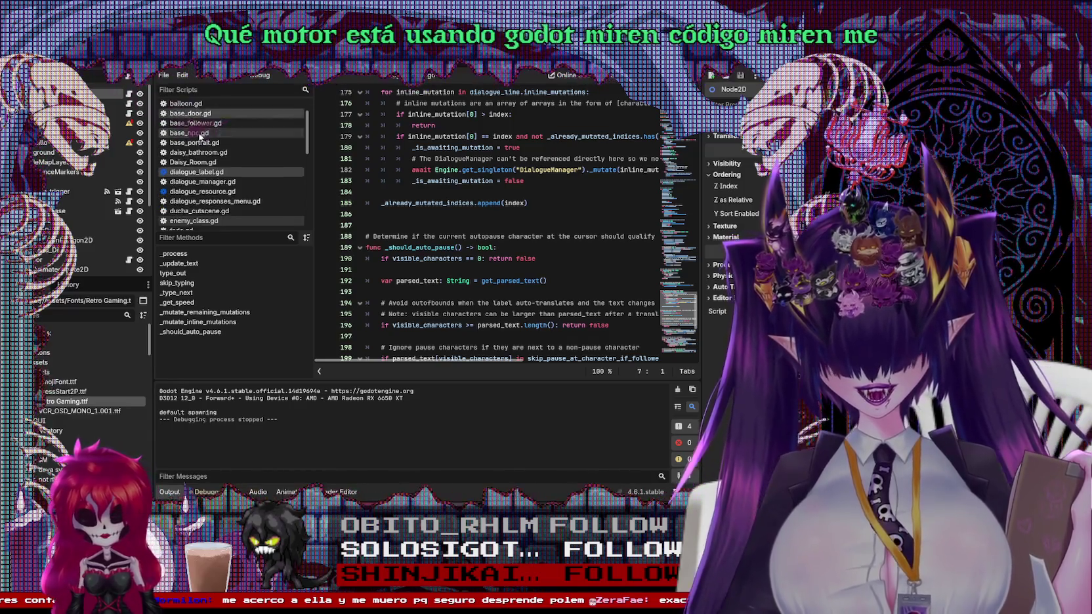
scroll(217, 164, down, 2)
scroll(236, 210, down, 2)
scroll(237, 211, down, 2)
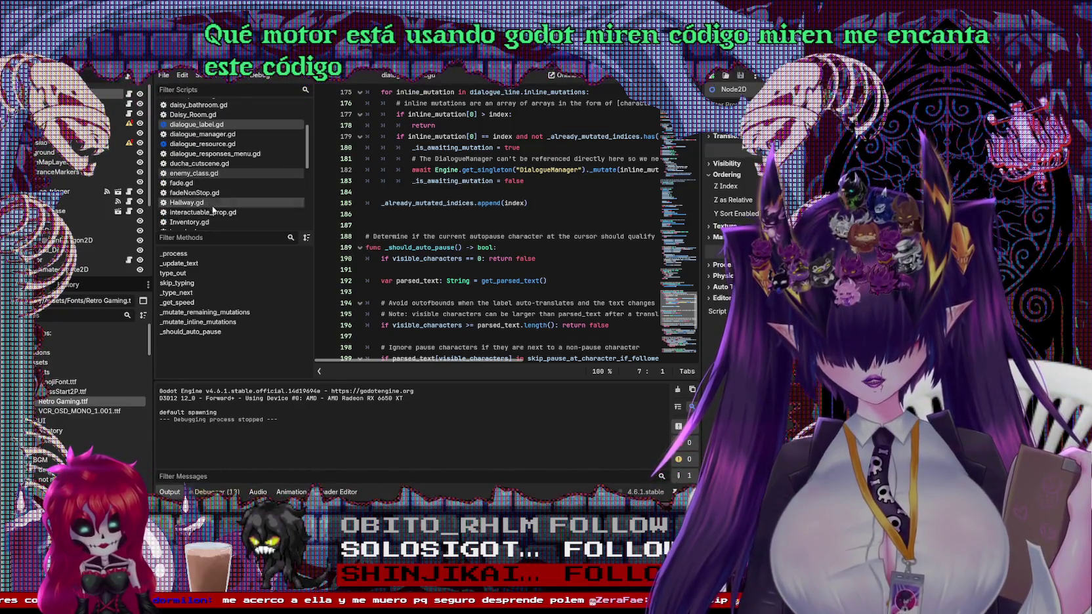
scroll(236, 207, down, 2)
scroll(236, 200, down, 1)
scroll(233, 197, up, 8)
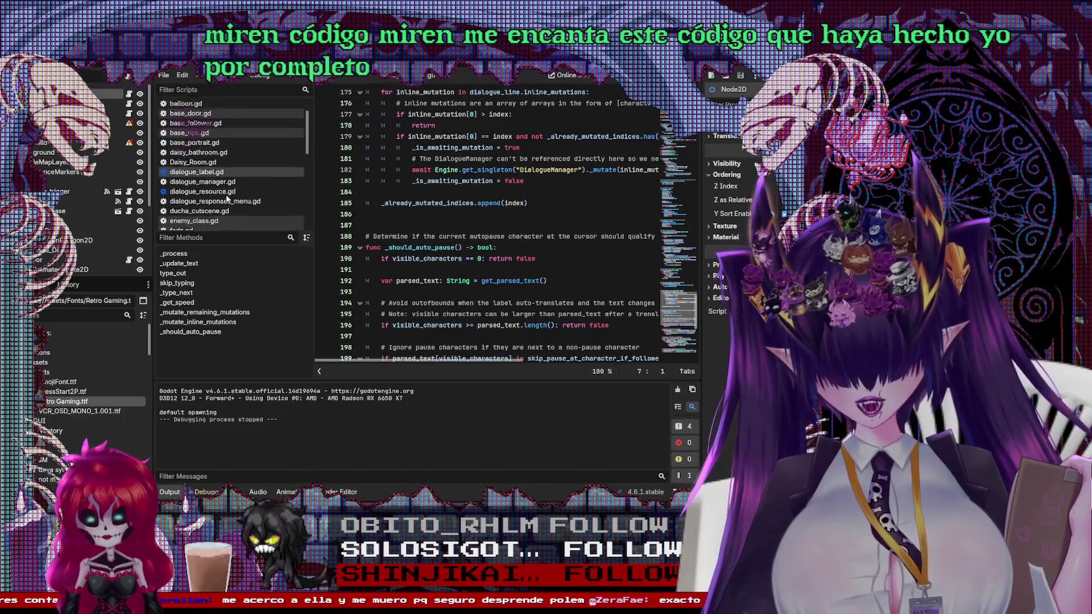
scroll(223, 187, up, 3)
scroll(215, 180, down, 3)
scroll(215, 187, down, 2)
scroll(216, 193, down, 2)
scroll(215, 201, down, 2)
scroll(215, 203, down, 2)
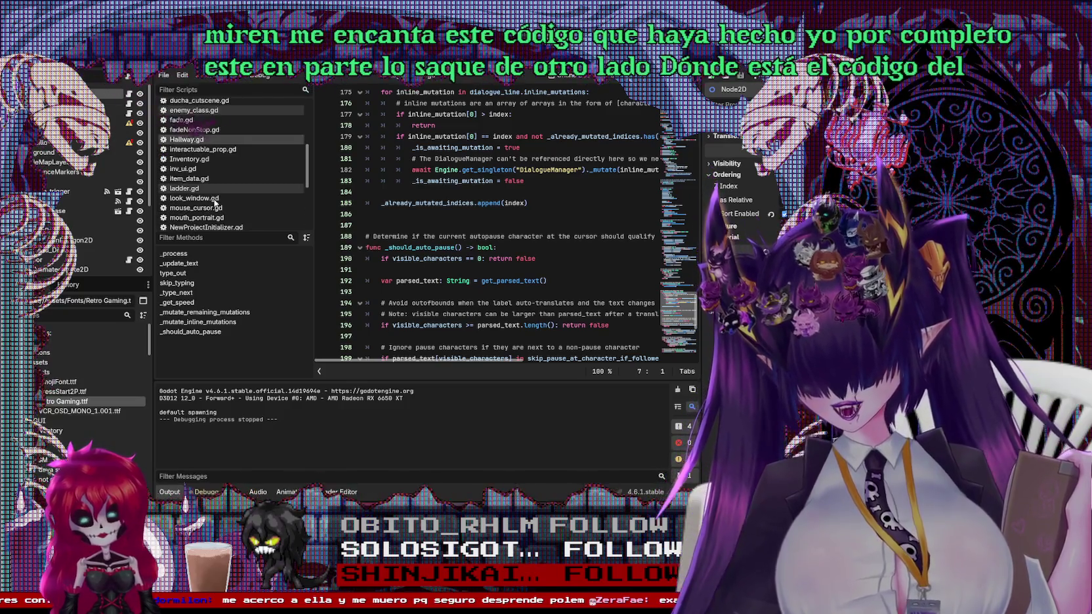
scroll(211, 204, down, 2)
Open Player.gd and read through its code
click(206, 204)
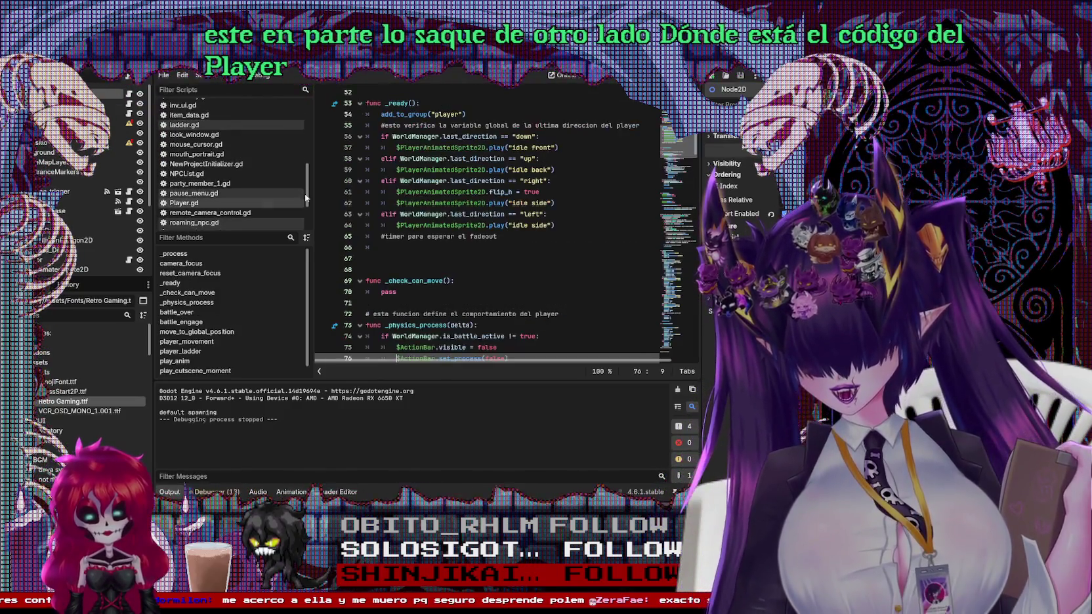
scroll(477, 147, up, 5)
scroll(477, 147, up, 5)
scroll(476, 147, up, 5)
scroll(476, 147, down, 4)
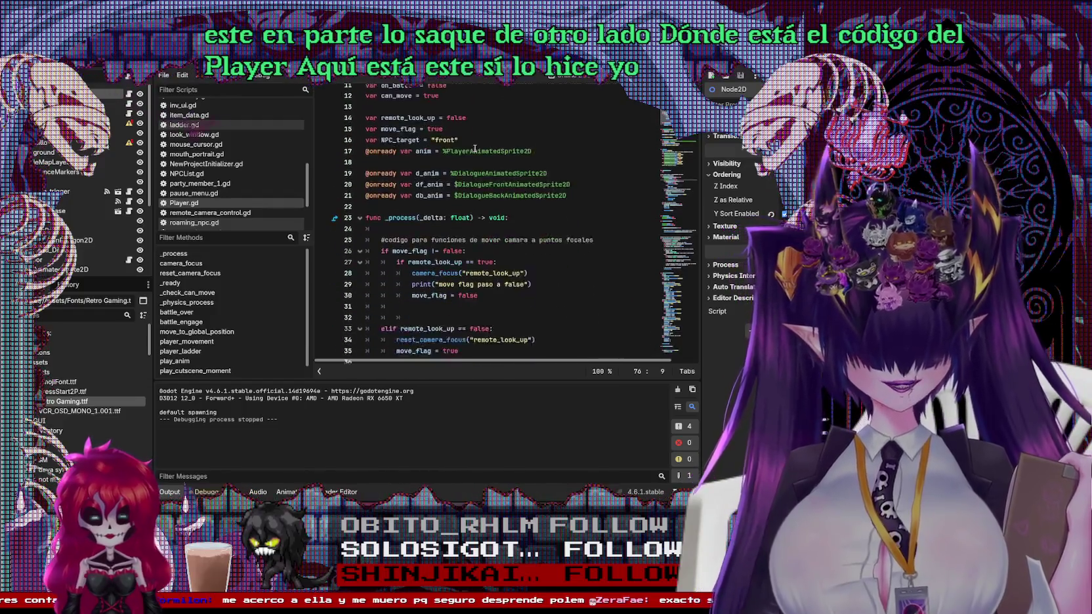
scroll(469, 152, down, 4)
scroll(459, 157, down, 4)
scroll(451, 162, down, 4)
scroll(448, 165, down, 6)
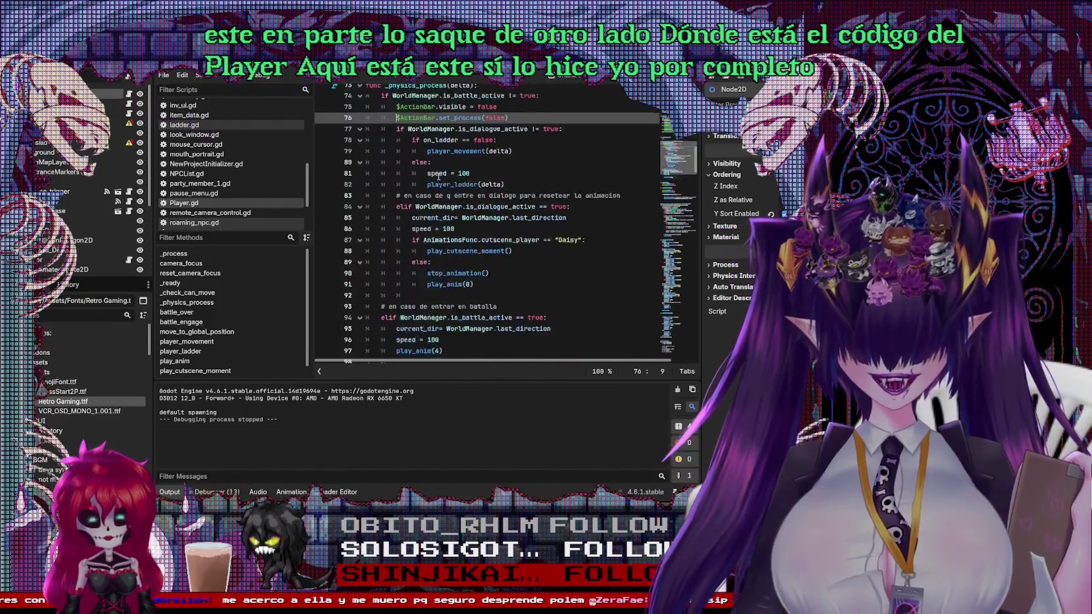
scroll(447, 173, down, 6)
scroll(446, 181, down, 6)
scroll(445, 190, down, 4)
scroll(445, 198, down, 6)
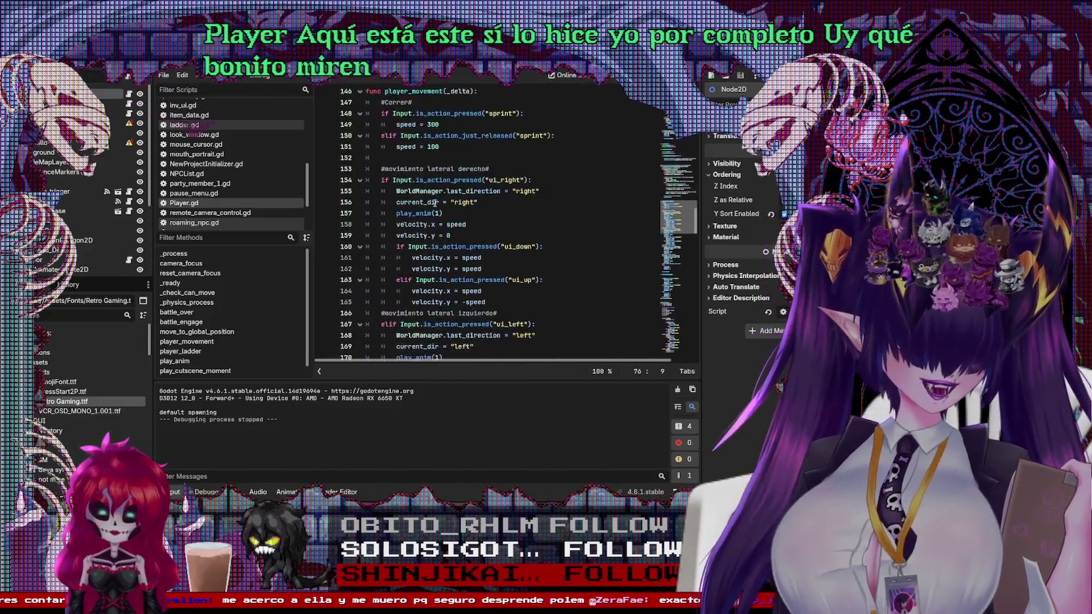
scroll(443, 193, down, 6)
scroll(441, 187, down, 6)
scroll(439, 181, down, 5)
scroll(437, 175, down, 5)
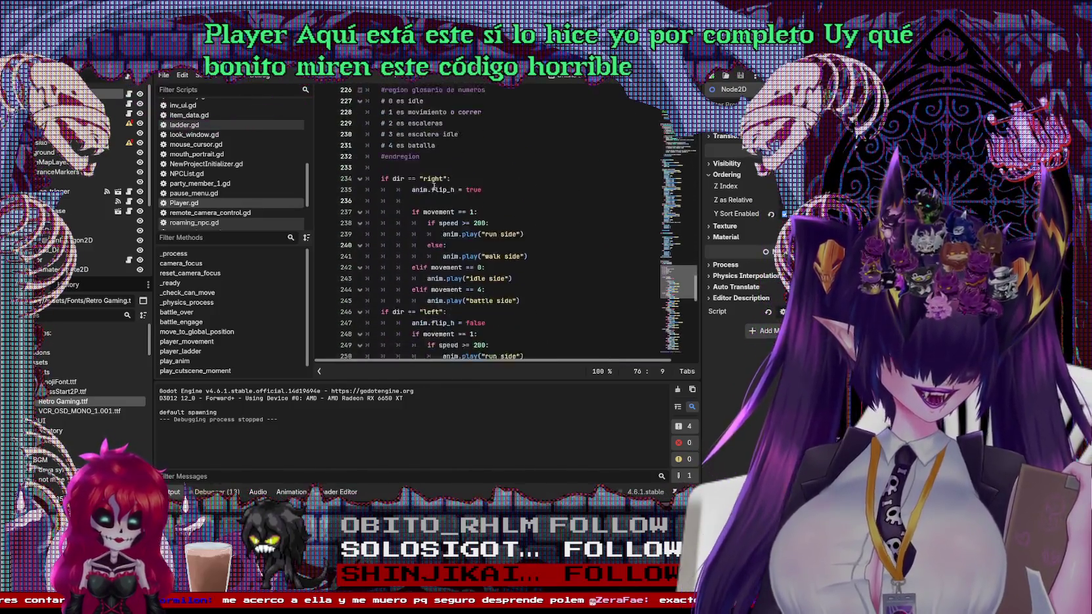
scroll(438, 174, down, 6)
scroll(440, 173, down, 6)
scroll(441, 171, down, 5)
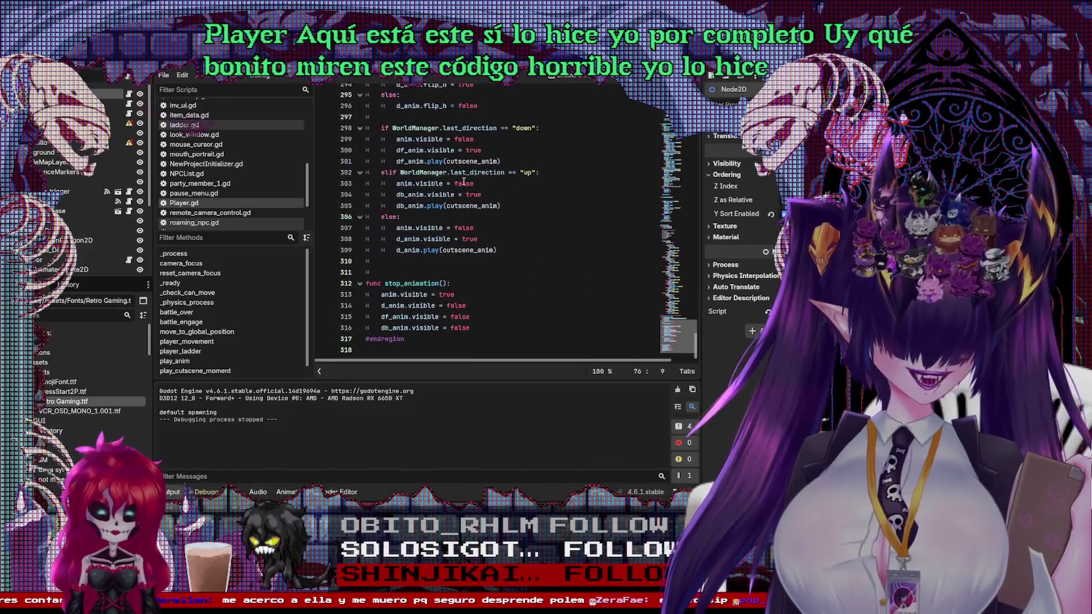
scroll(512, 164, up, 3)
scroll(579, 157, up, 3)
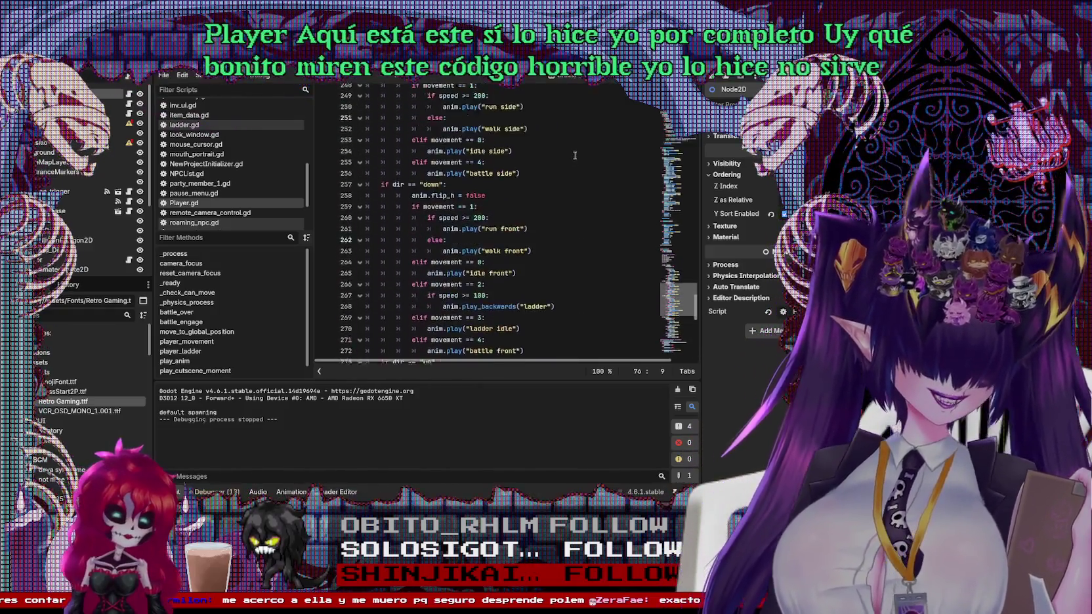
scroll(579, 157, up, 3)
scroll(579, 157, up, 3)
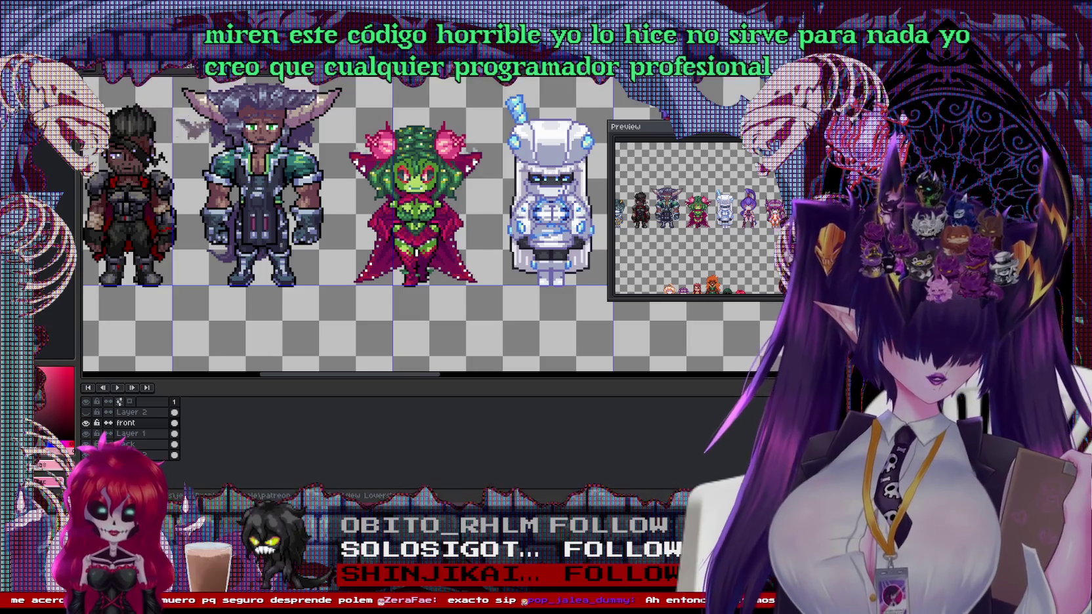
Pan the character sheet to bring more sprites into view
scroll(430, 187, down, 2)
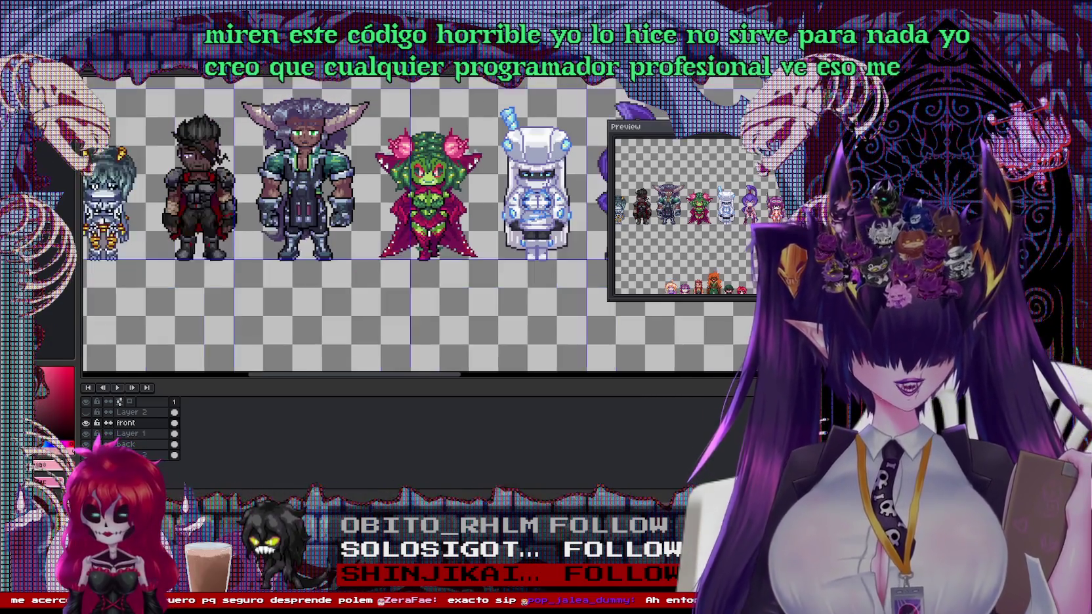
scroll(431, 187, down, 1)
mouse_move(615, 194)
mouse_down()
mouse_move(365, 194)
mouse_move(91, 227)
mouse_up()
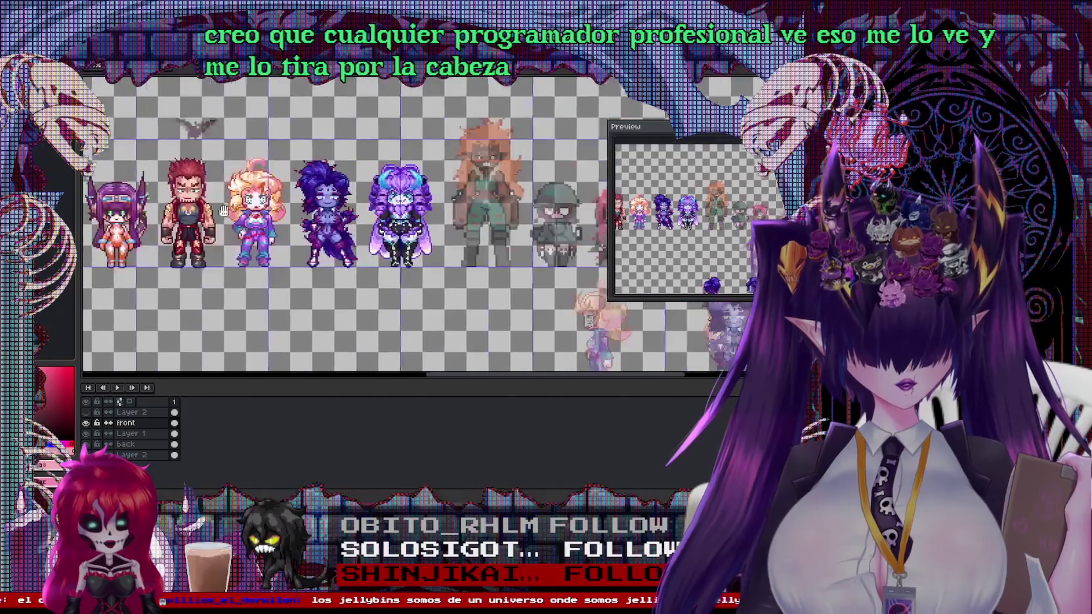
Cycle through the open documents to the character-portrait and food-list mockup
key(ctrl+Tab)
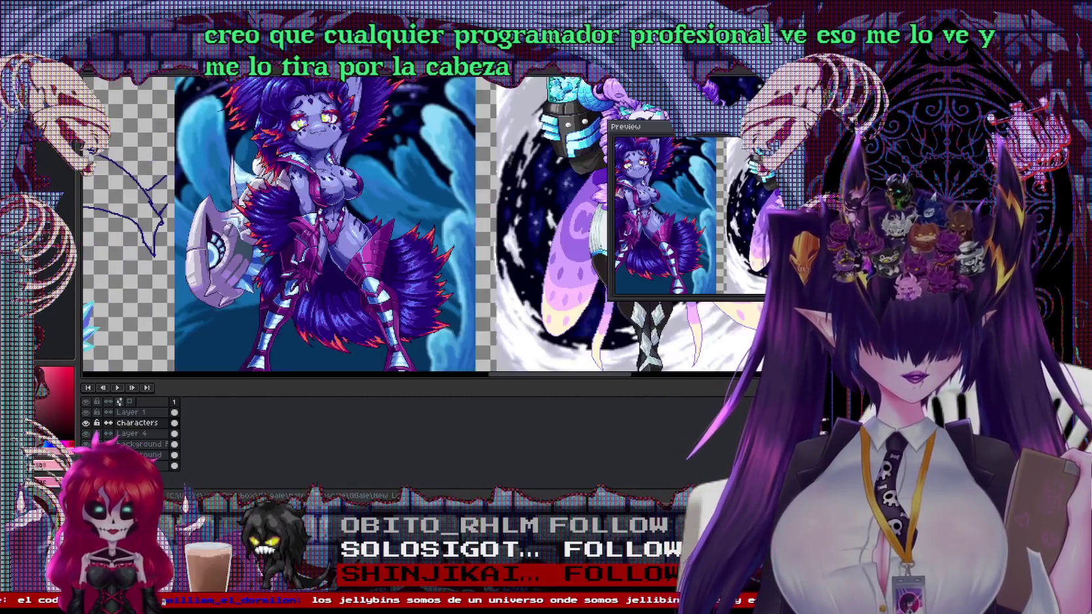
key(ctrl+Tab)
key(ctrl+Tab)
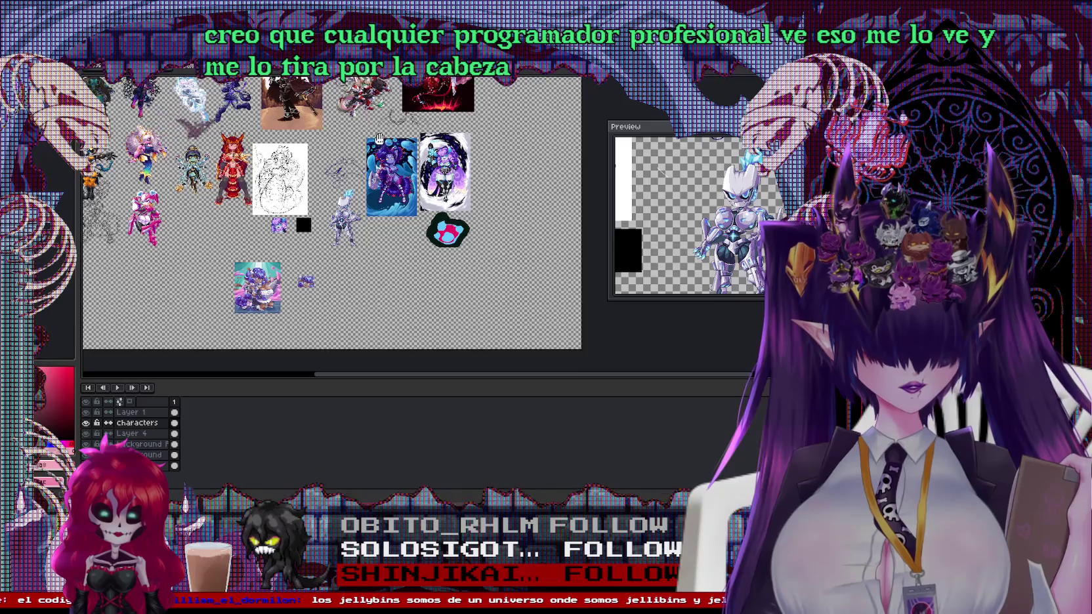
key(ctrl+Tab)
key(ctrl+Tab)
key(ctrl+Tab)
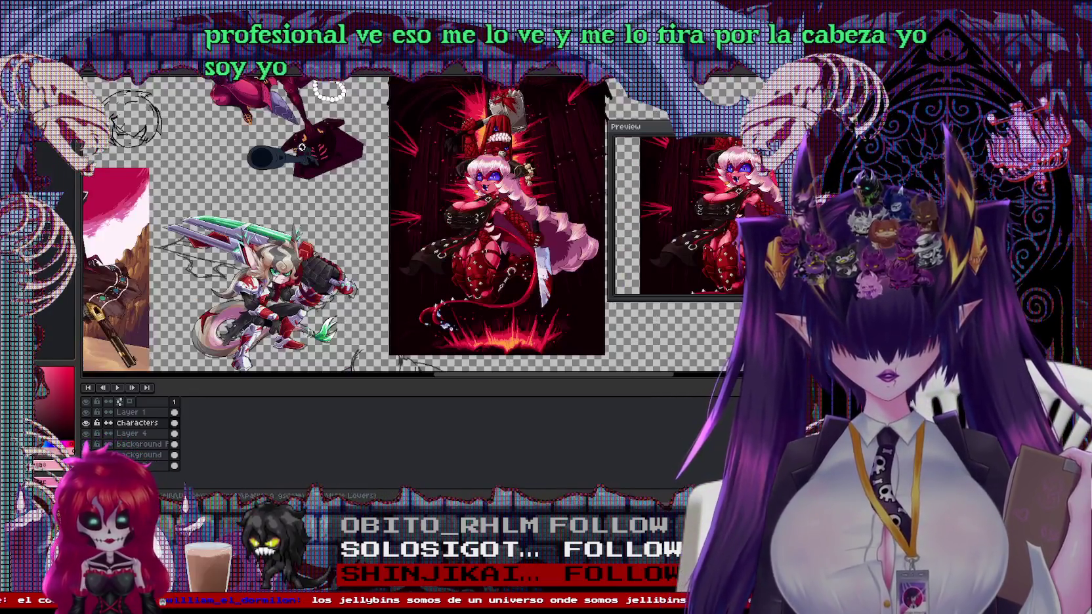
key(ctrl+Tab)
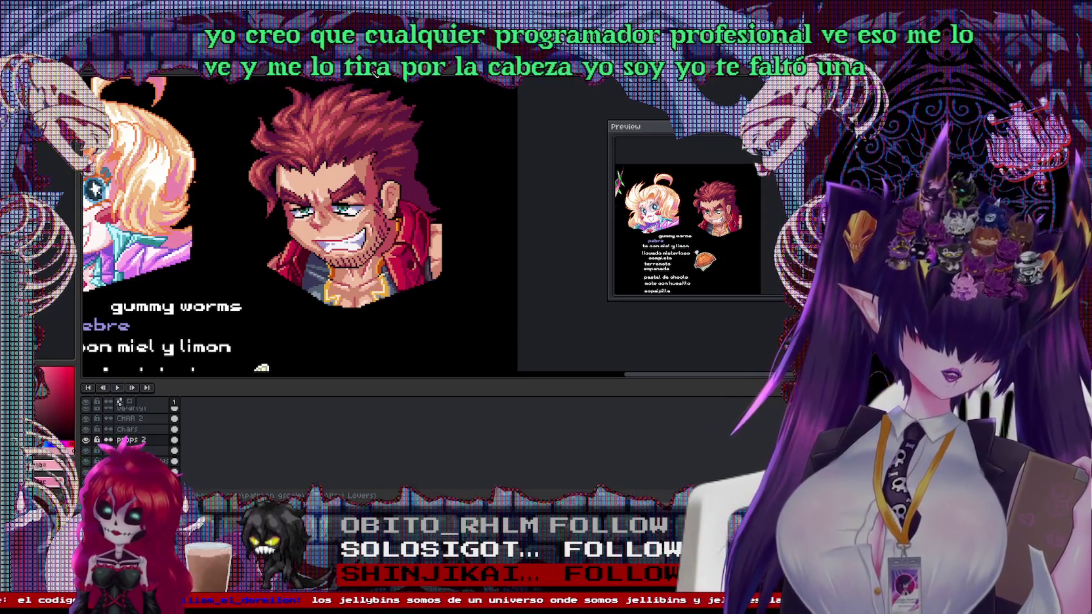
scroll(94, 188, down, 2)
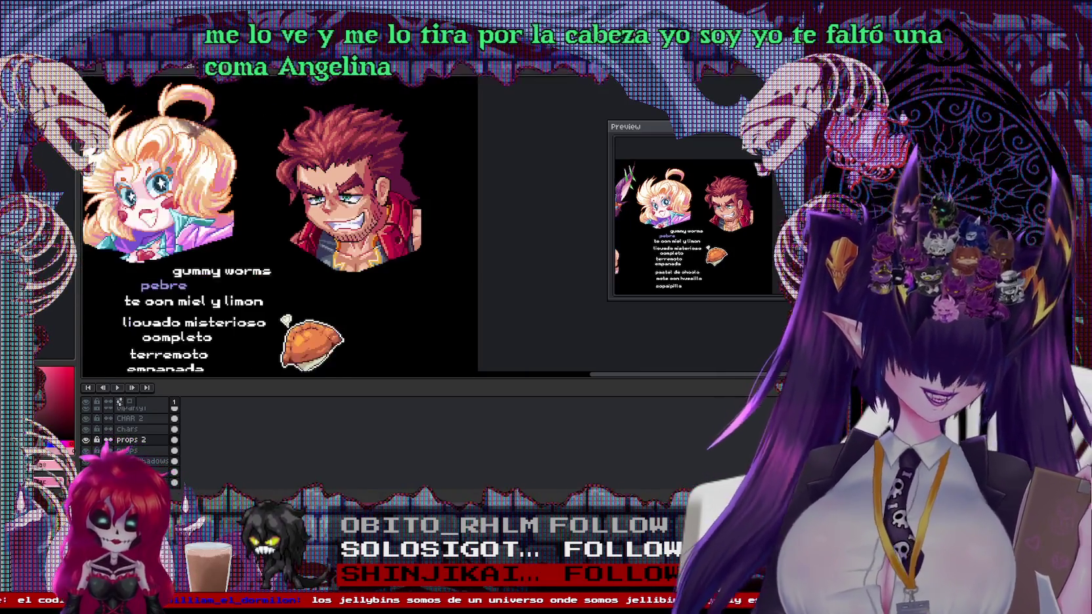
scroll(94, 189, down, 3)
scroll(432, 289, down, 3)
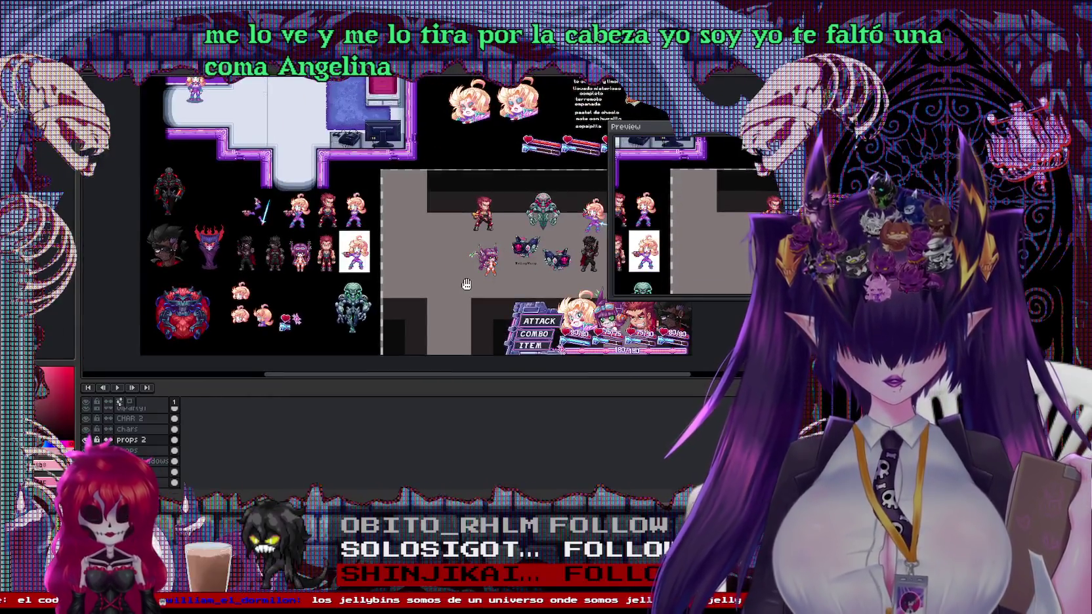
scroll(394, 269, left, 3)
scroll(292, 259, left, 5)
scroll(333, 237, right, 3)
drag(390, 231, 285, 247)
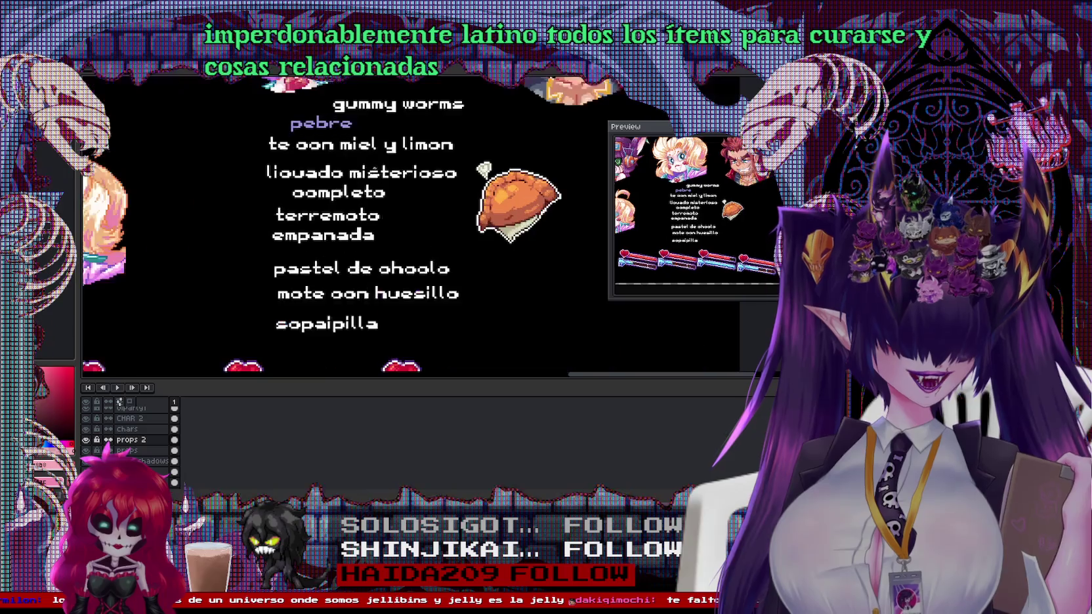
scroll(387, 256, up, 1)
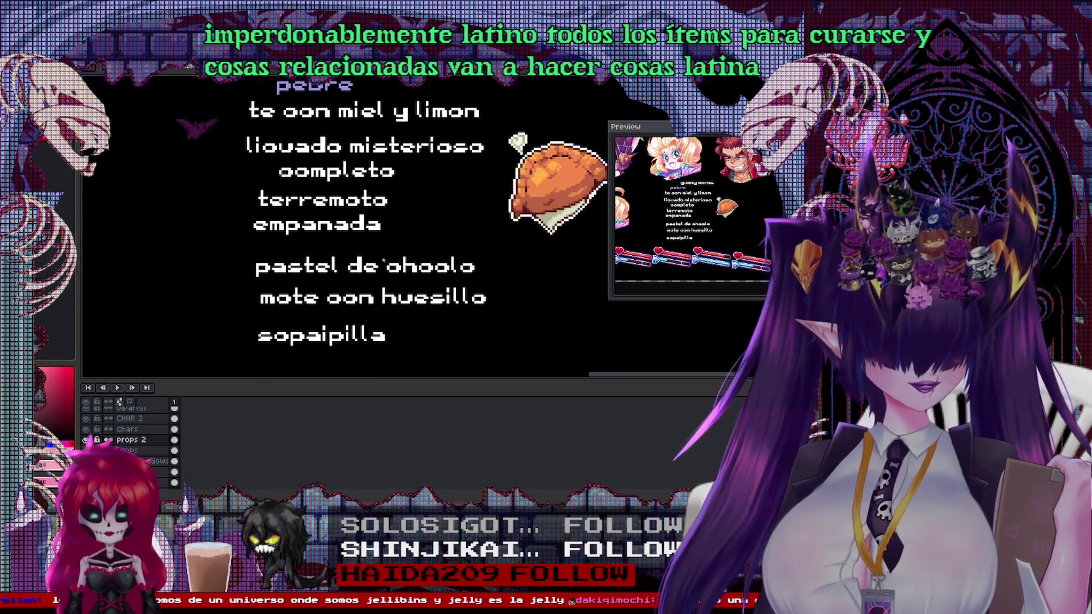
scroll(387, 255, up, 1)
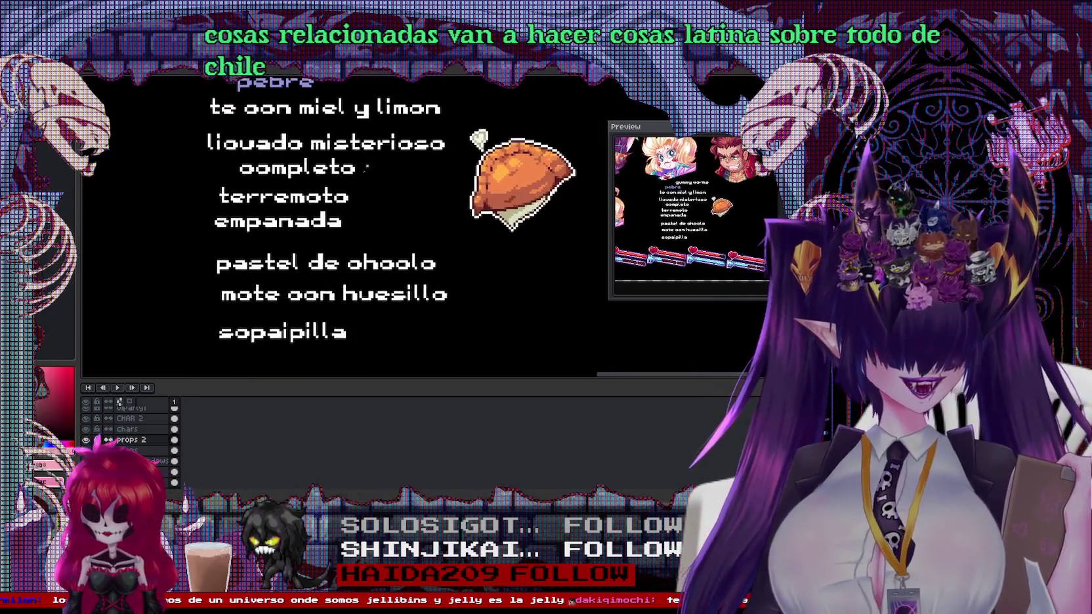
drag(334, 195, 404, 147)
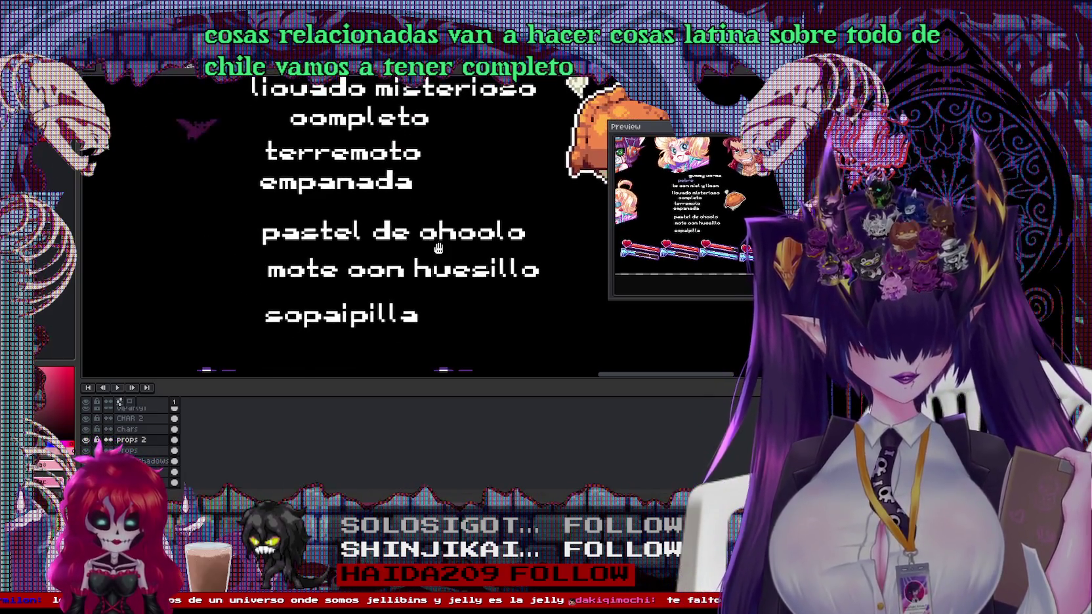
scroll(439, 248, up, 1)
scroll(439, 248, up, 1)
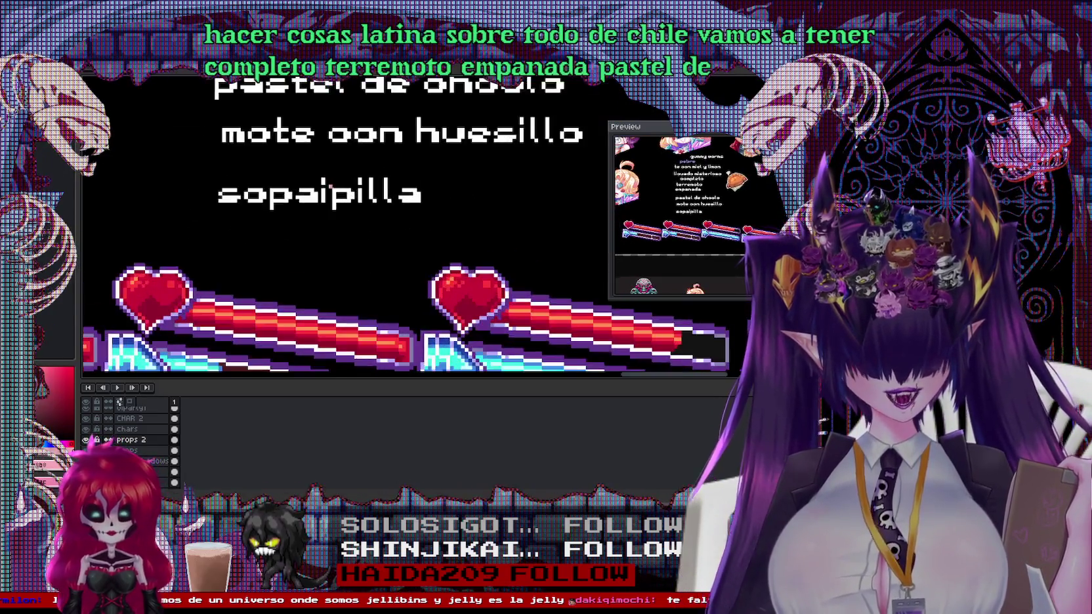
scroll(338, 233, down, 1)
scroll(338, 234, down, 1)
scroll(337, 233, up, 1)
drag(338, 233, 310, 354)
scroll(354, 318, down, 1)
scroll(354, 317, up, 2)
scroll(355, 263, up, 1)
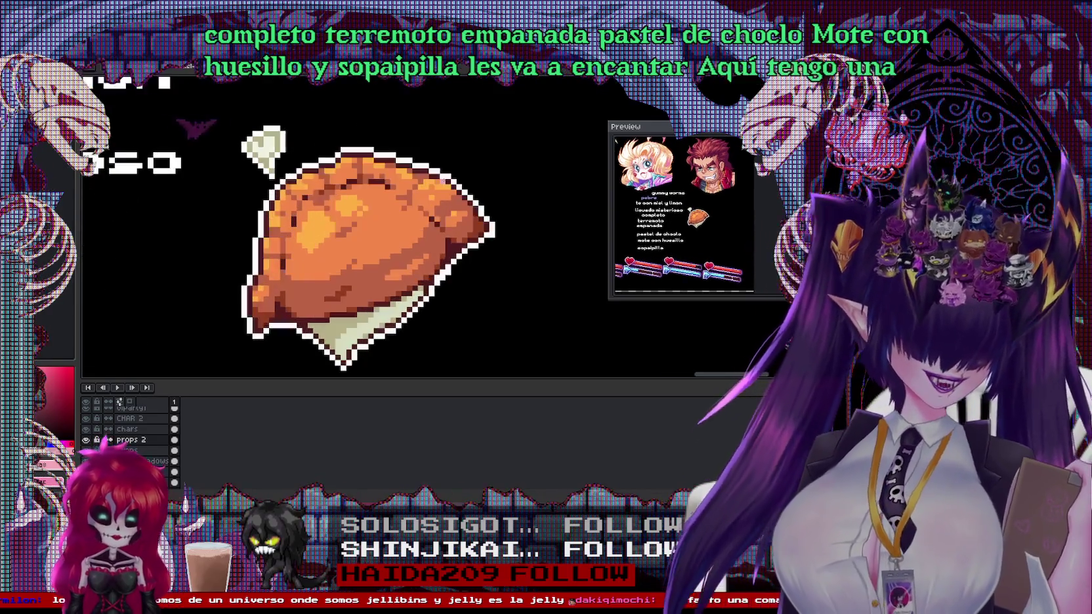
scroll(473, 176, up, 1)
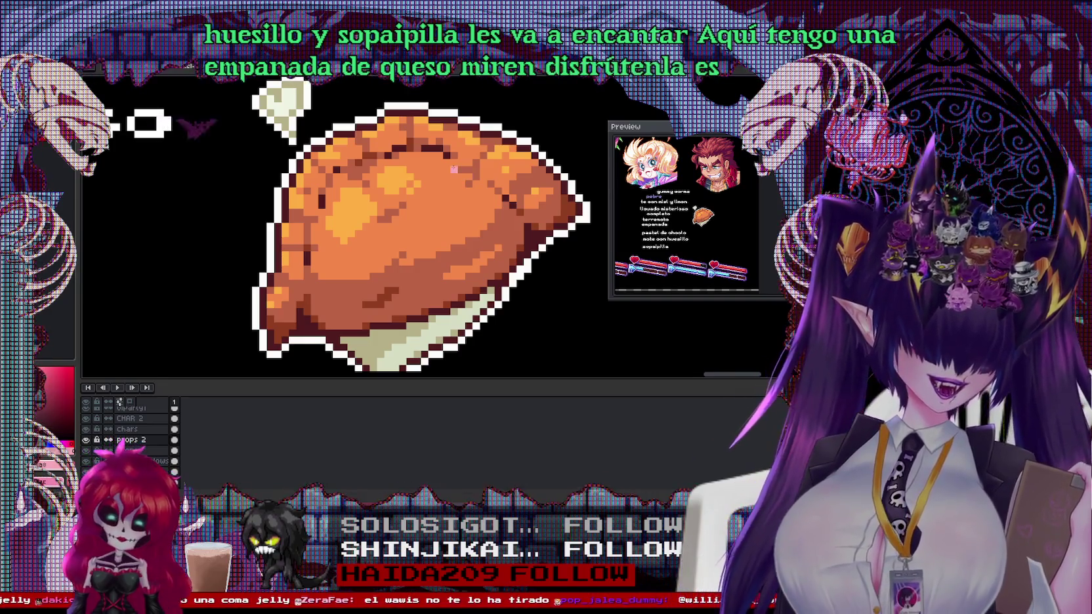
scroll(453, 169, down, 3)
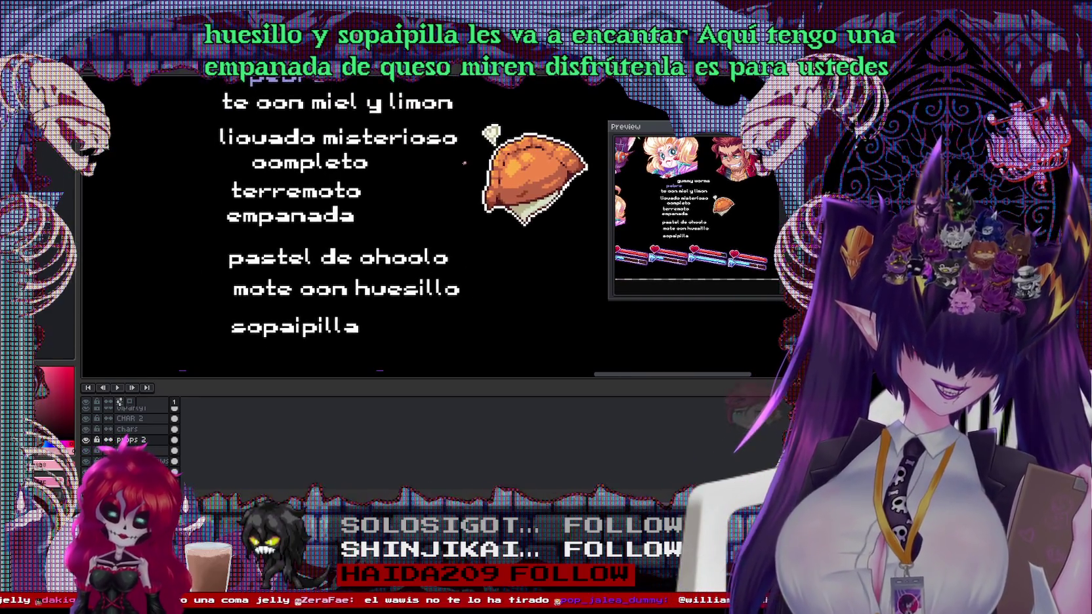
drag(393, 197, 479, 302)
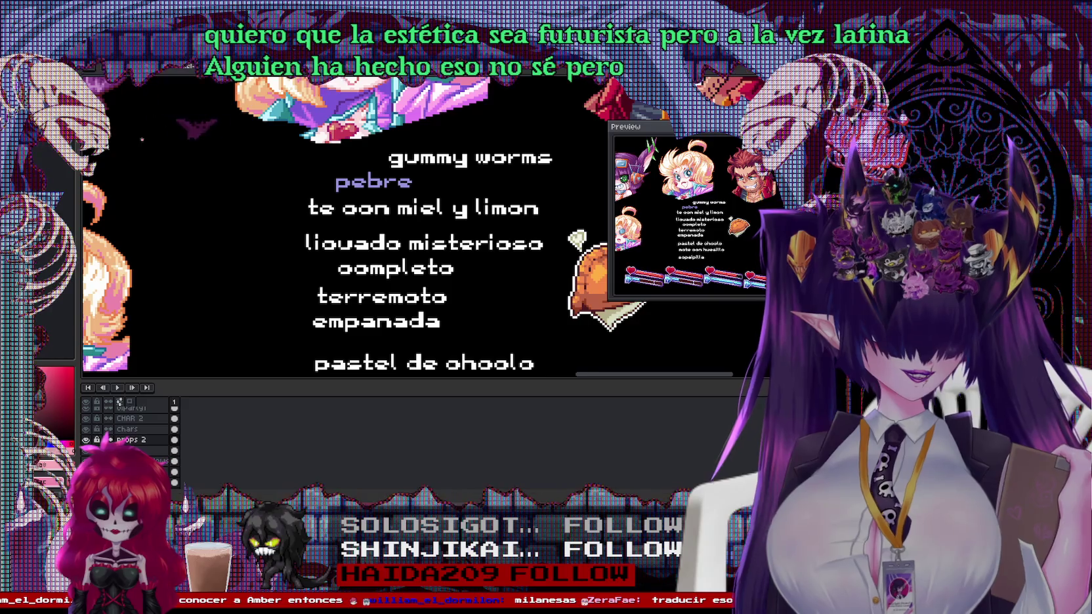
Switch to the blonde girl's animation and step through the attack frames from frame 28
key(ctrl+Tab)
key(ctrl+Tab)
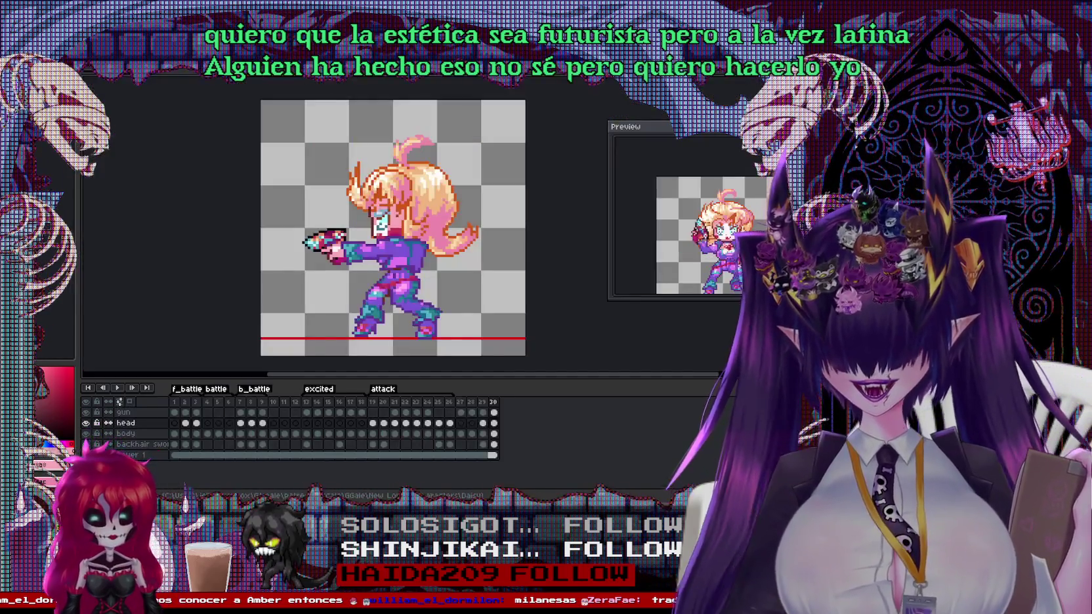
click(472, 402)
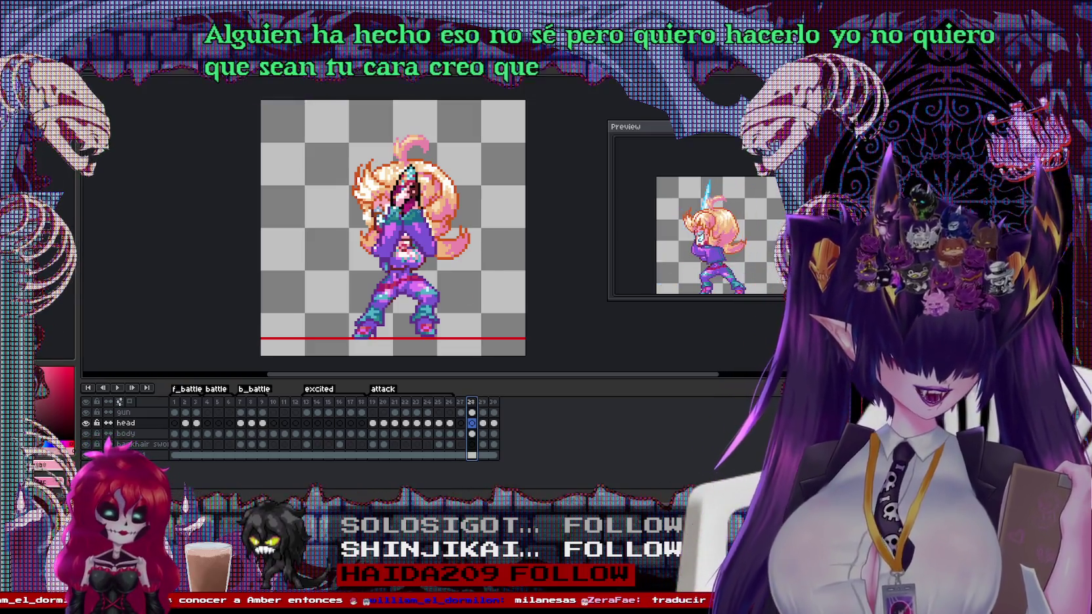
key(Return)
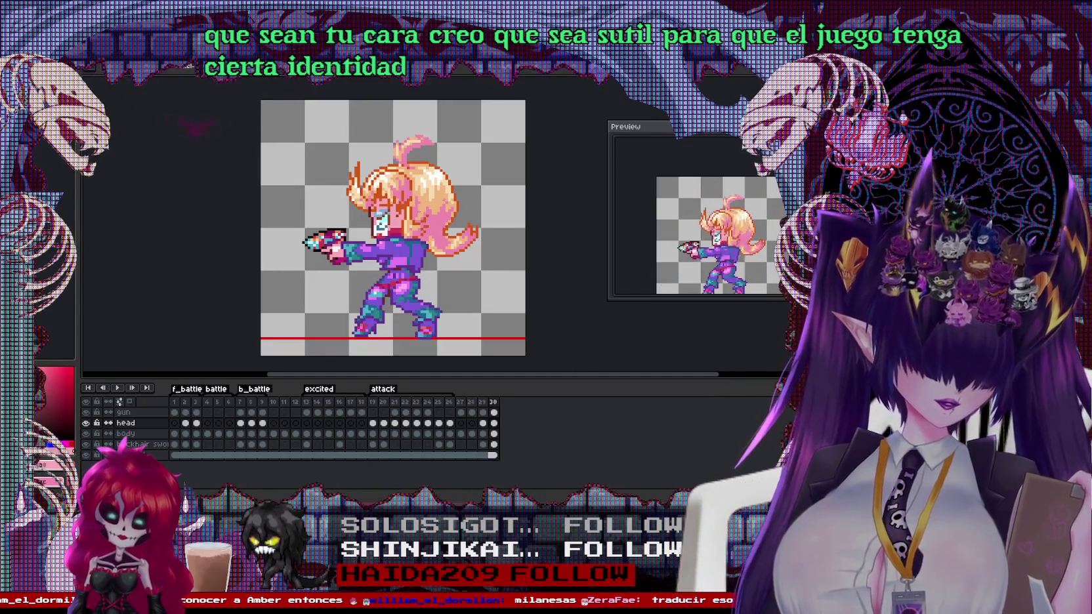
key(Left)
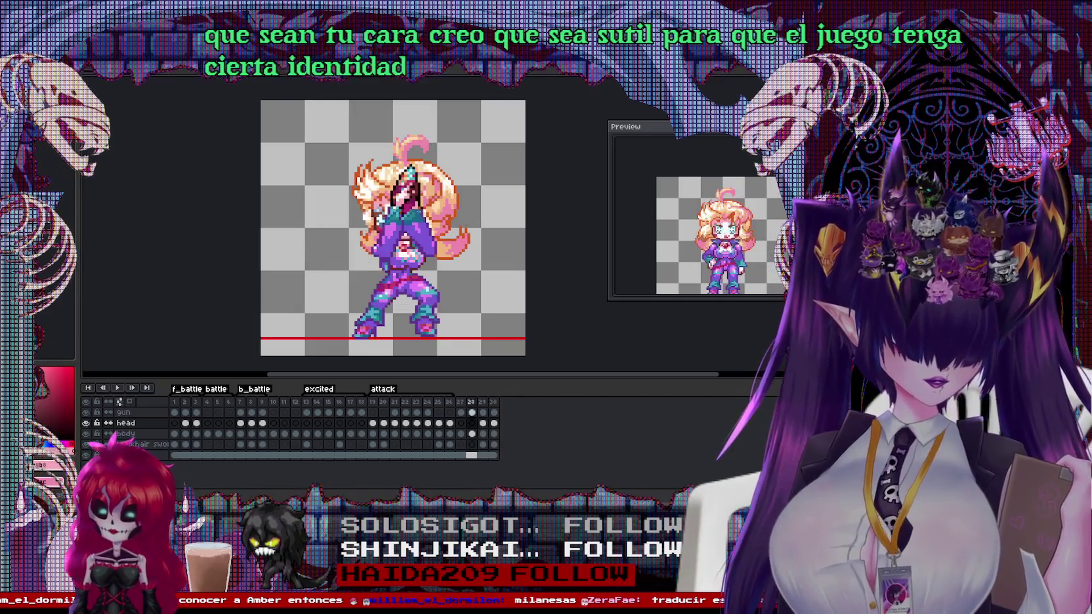
key(Right)
key(Right)
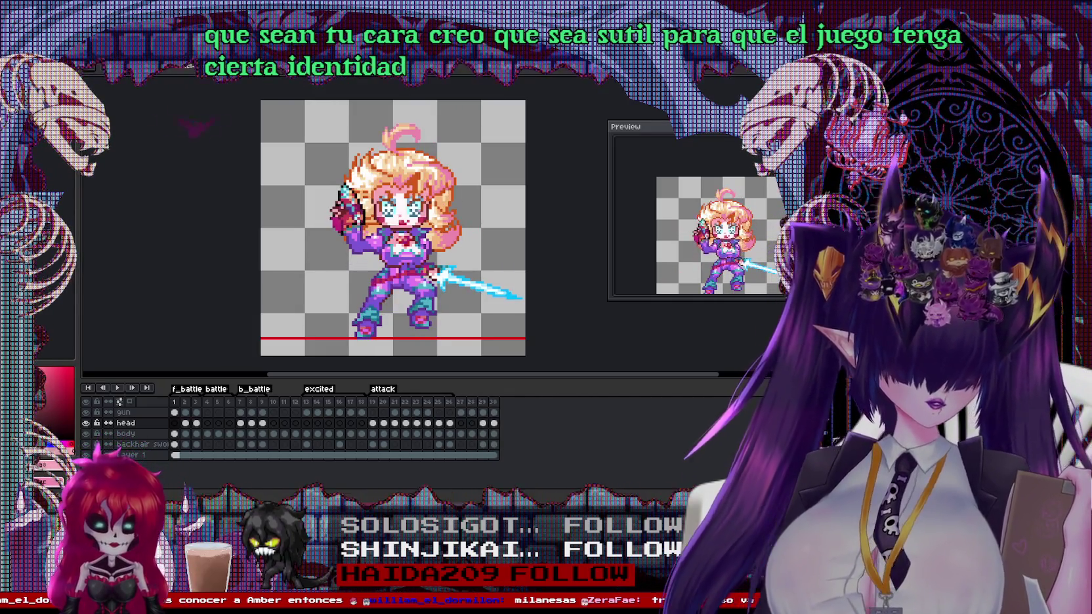
key(Left)
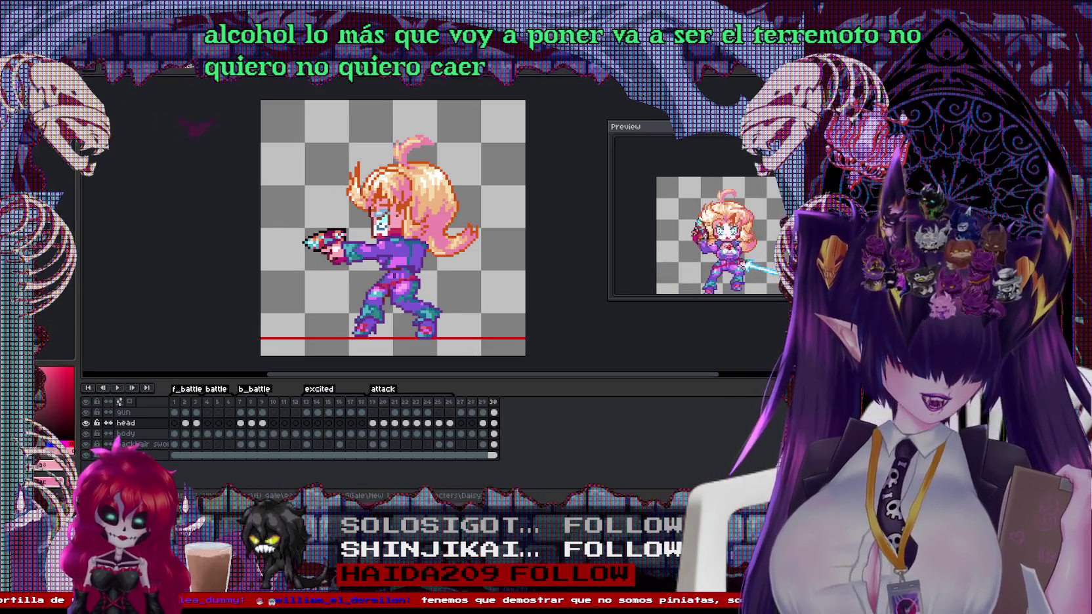
Review frames 28–30 back and forth, ending with frame 28 selected
scroll(390, 289, up, 3)
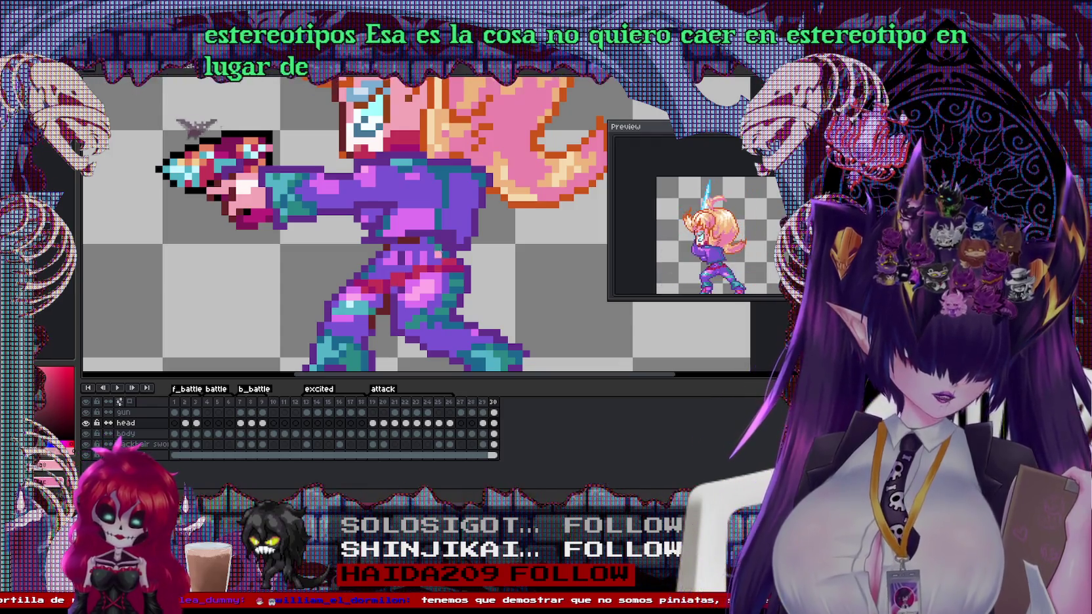
scroll(398, 223, down, 5)
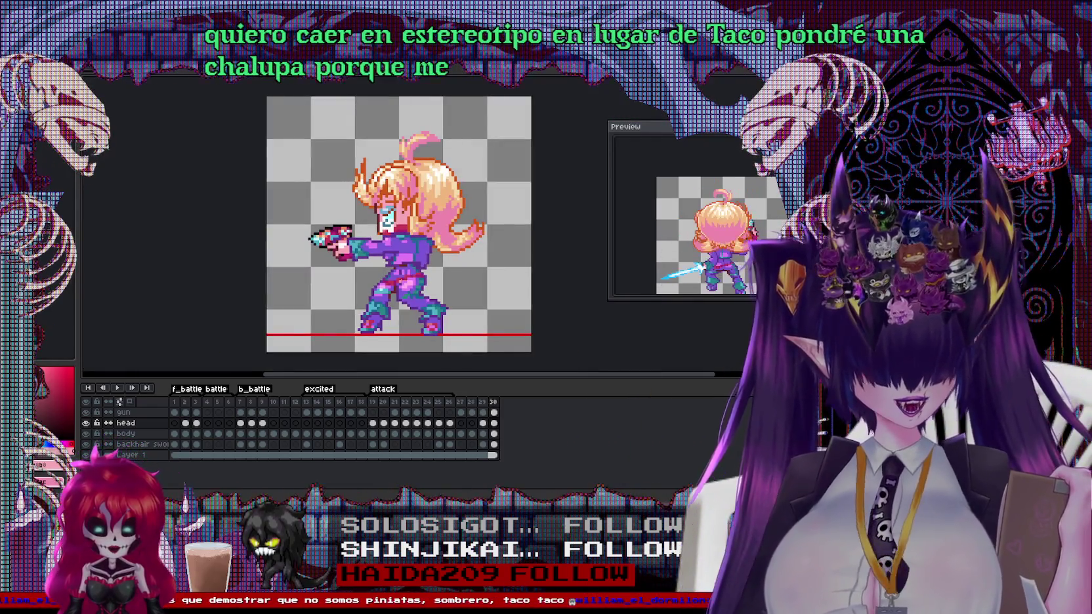
scroll(399, 223, up, 3)
scroll(399, 223, down, 2)
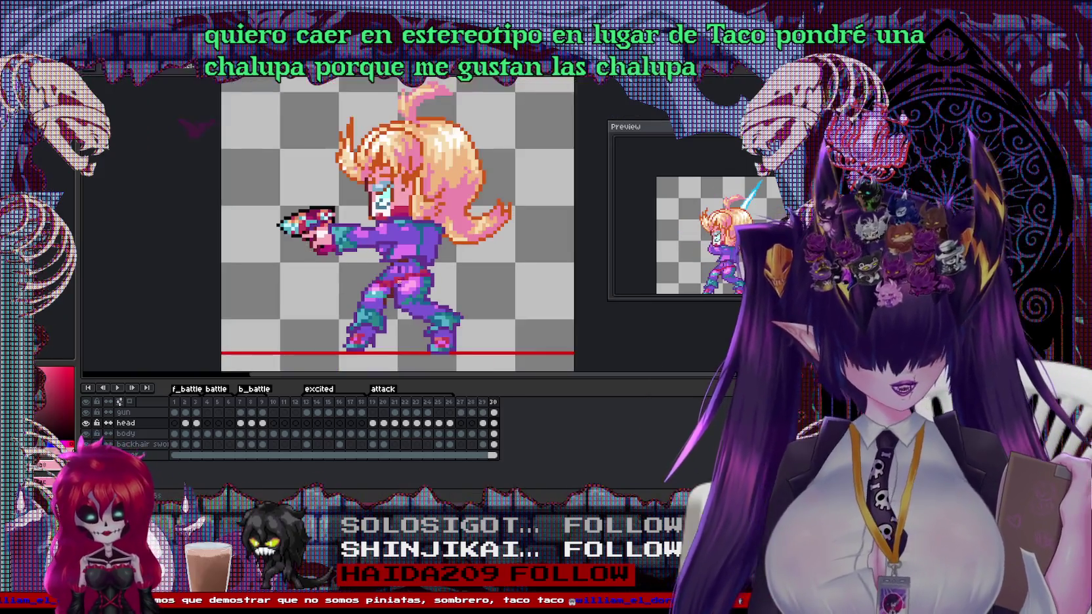
key(Left)
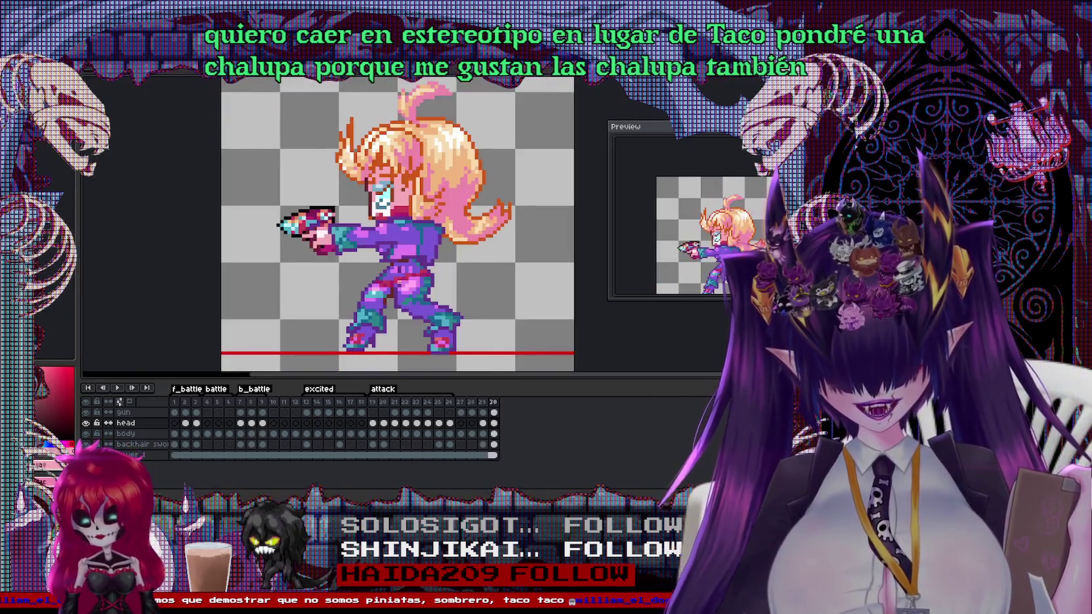
key(Left)
key(Right)
key(Right)
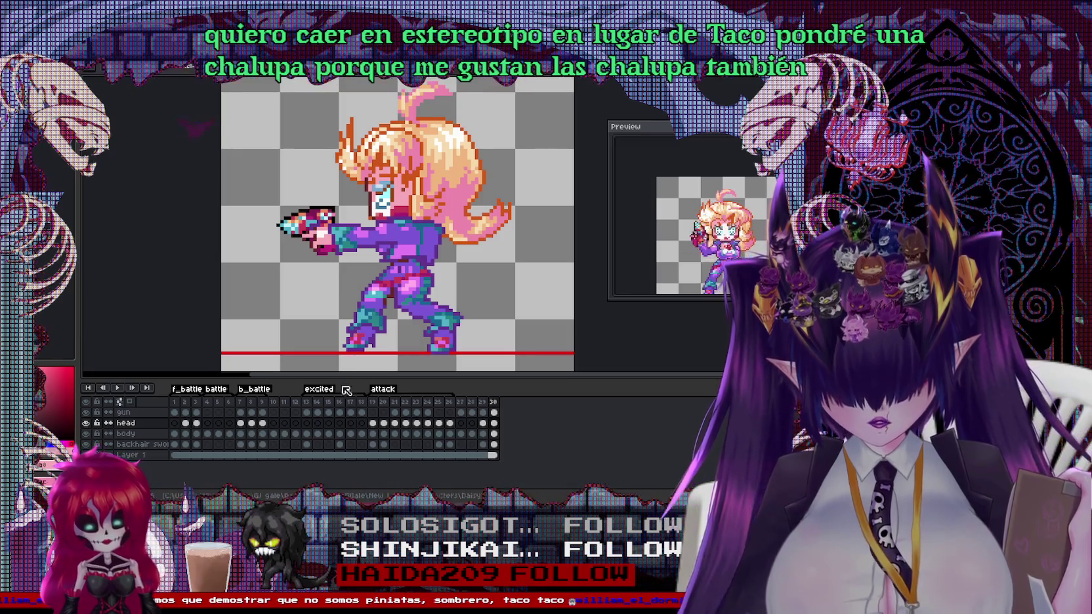
click(471, 404)
Check the durations of frames 28 and 27 in their frame properties
double_click(471, 404)
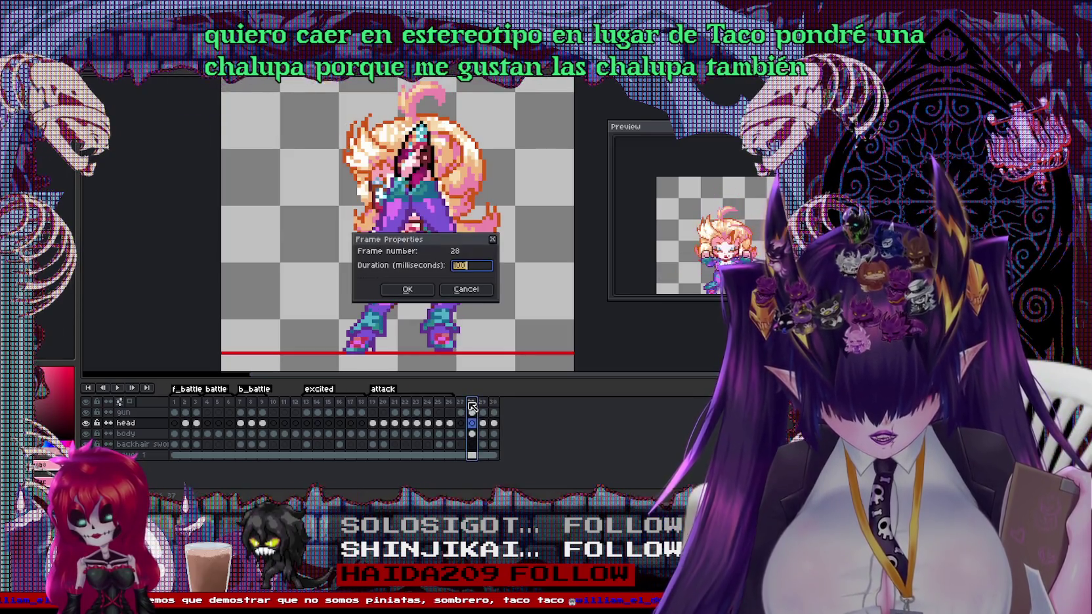
click(492, 238)
click(461, 402)
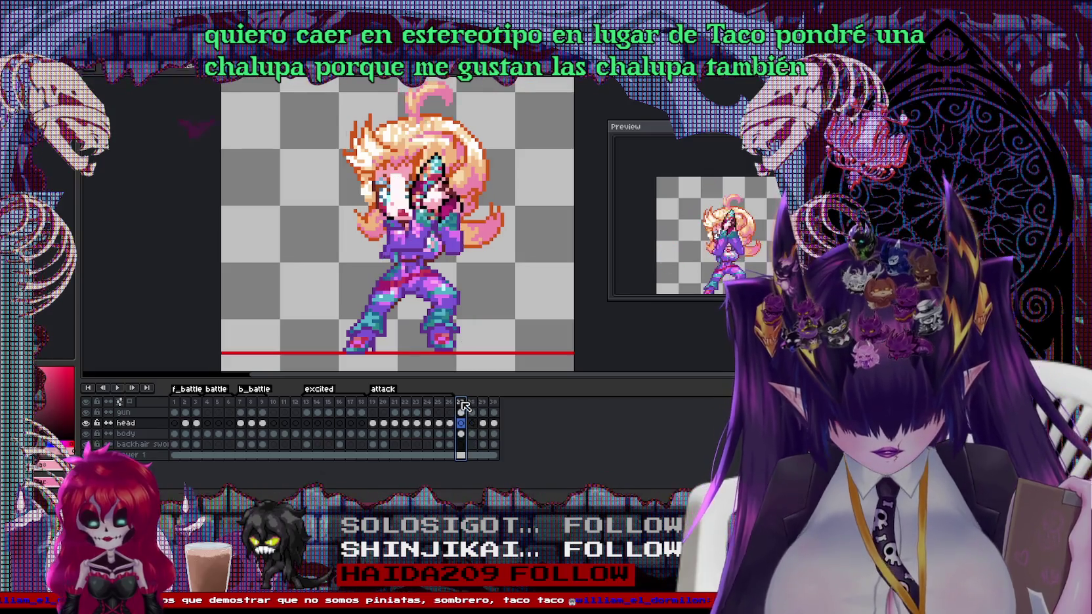
double_click(461, 402)
click(465, 289)
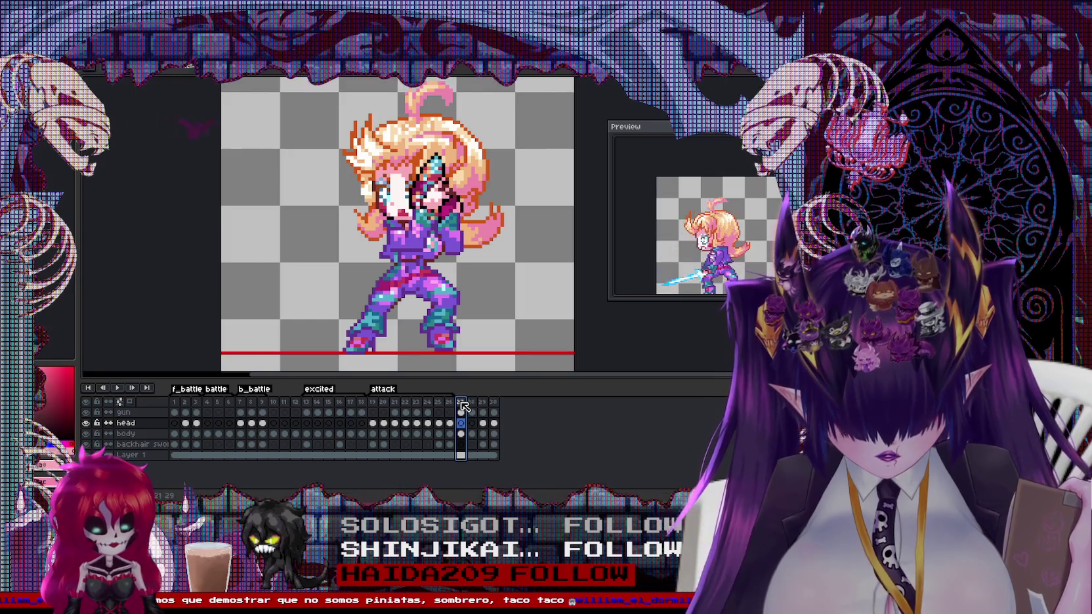
Add a new frame 31 after the last attack frame and move onto it
drag(462, 403, 493, 402)
right_click(493, 403)
click(496, 401)
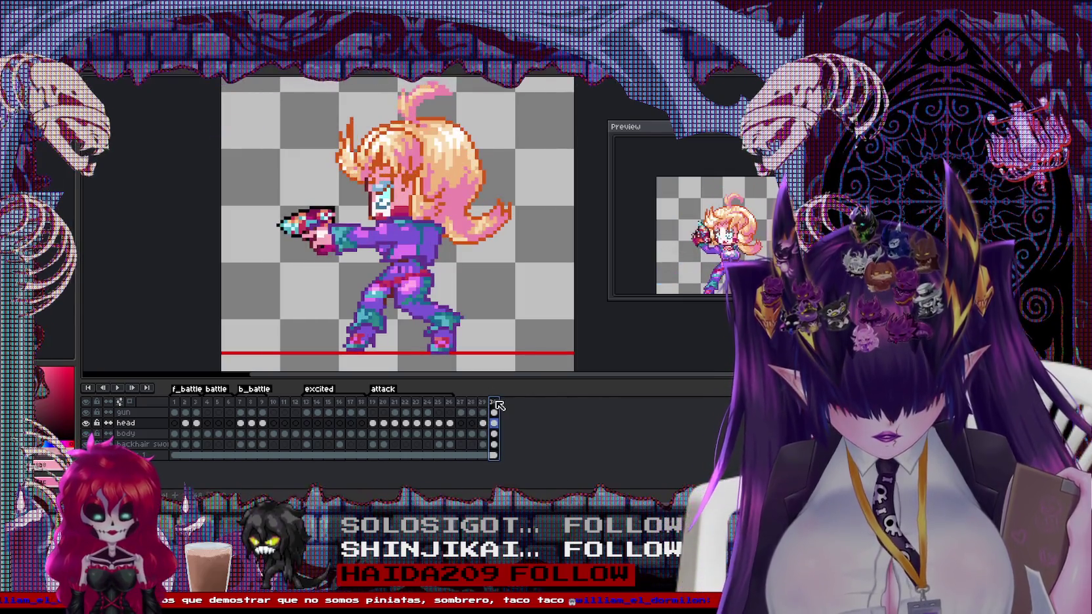
right_click(497, 404)
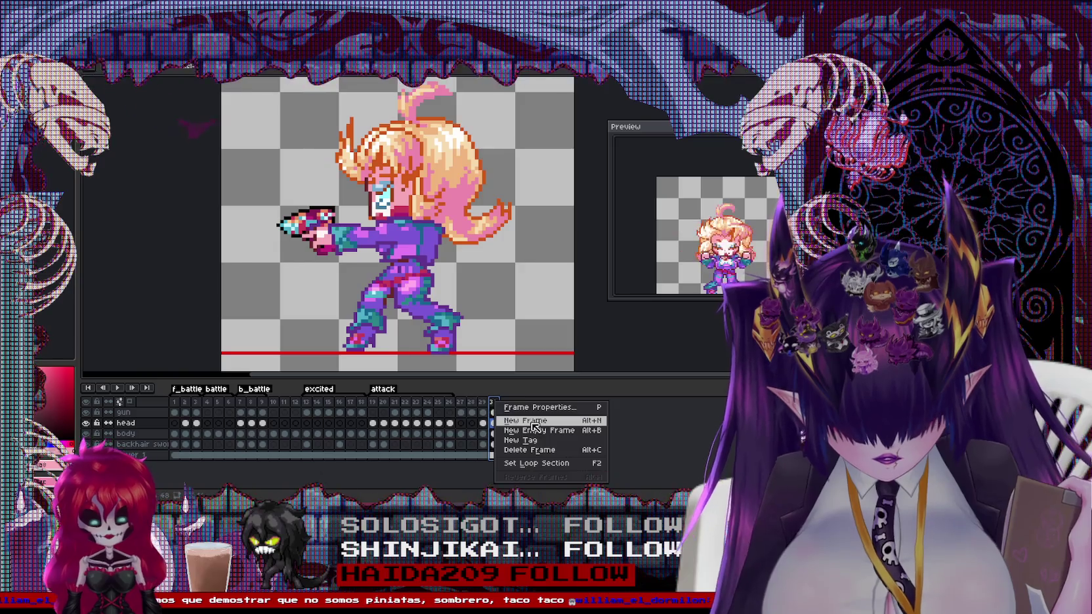
click(525, 418)
click(504, 402)
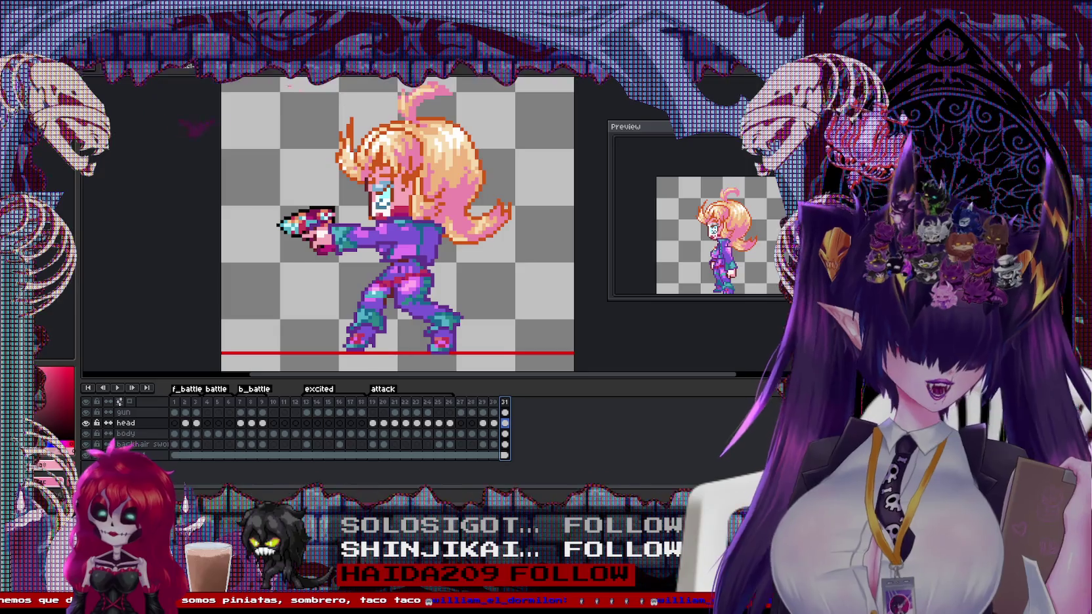
Paint a light-blue energy blob at the gun muzzle, then nudge and stretch it
scroll(286, 112, up, 1)
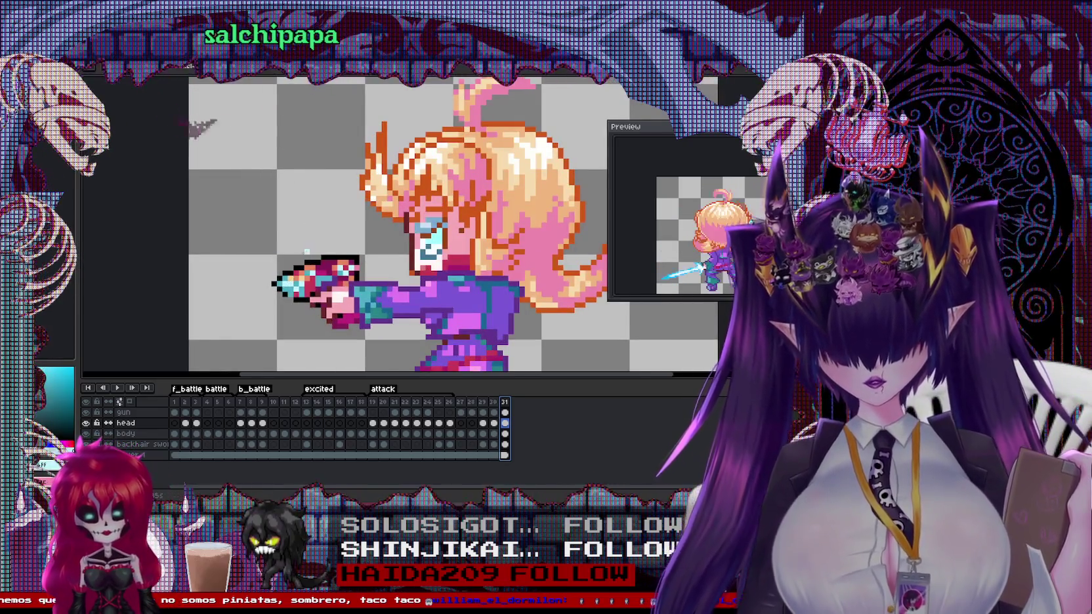
drag(311, 229, 351, 196)
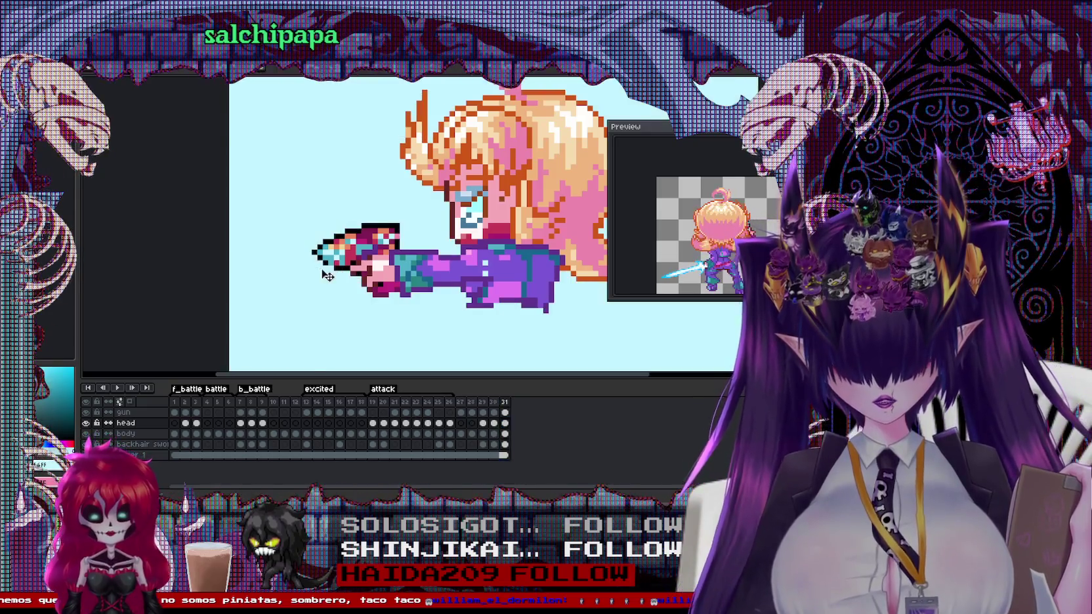
click(295, 255)
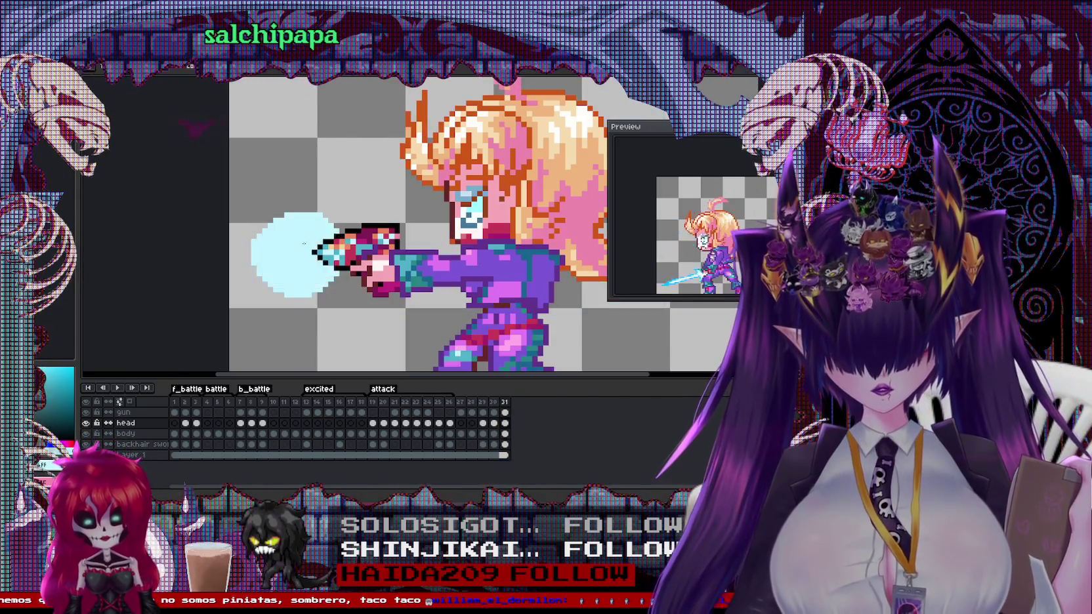
scroll(295, 255, down, 1)
scroll(295, 255, up, 2)
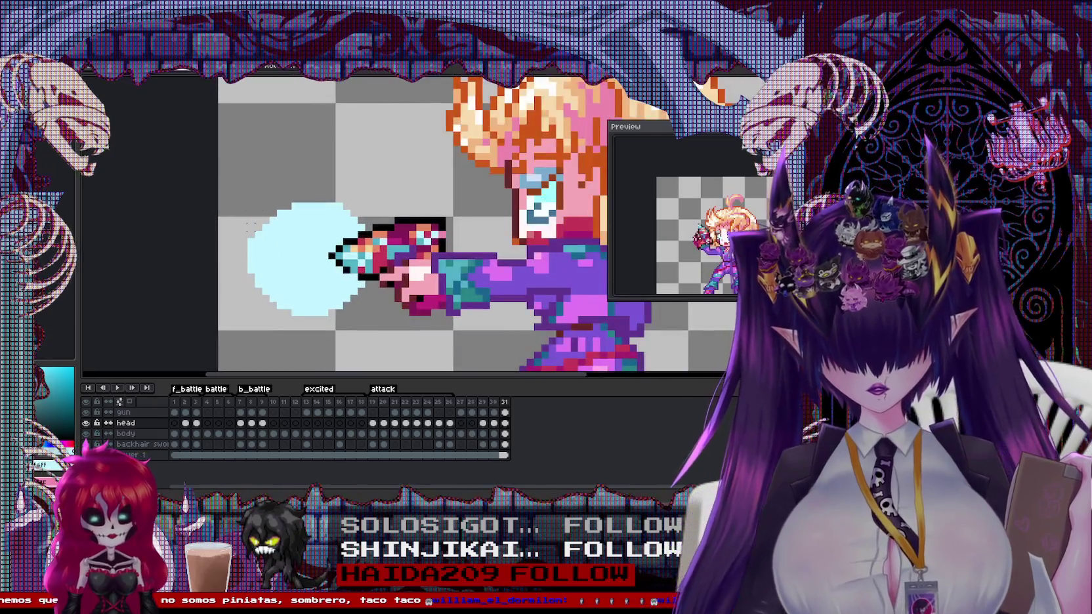
drag(253, 172, 403, 240)
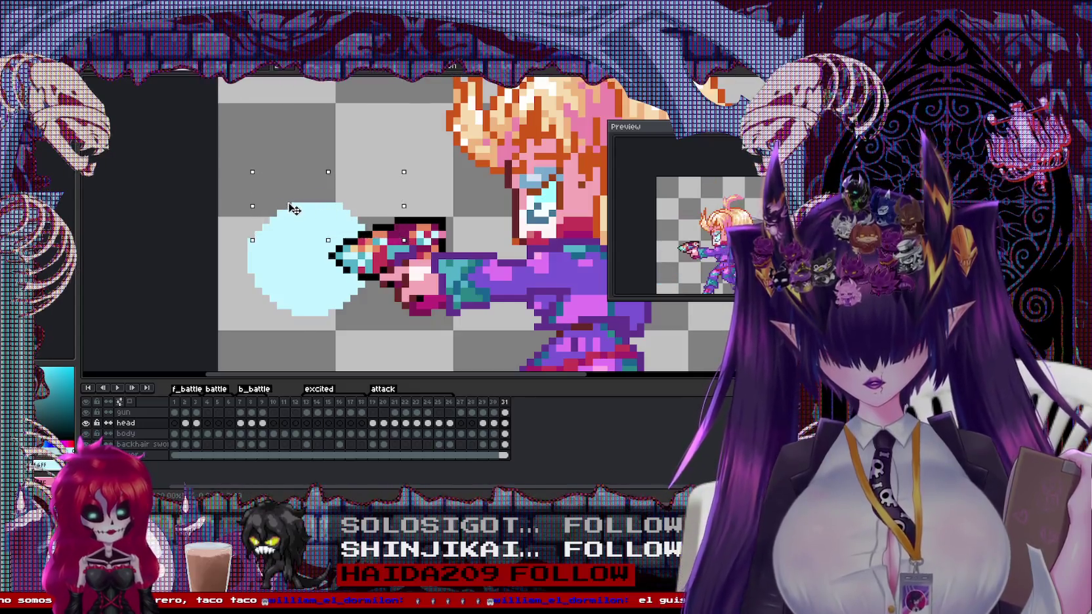
drag(294, 209, 296, 207)
drag(394, 321, 384, 315)
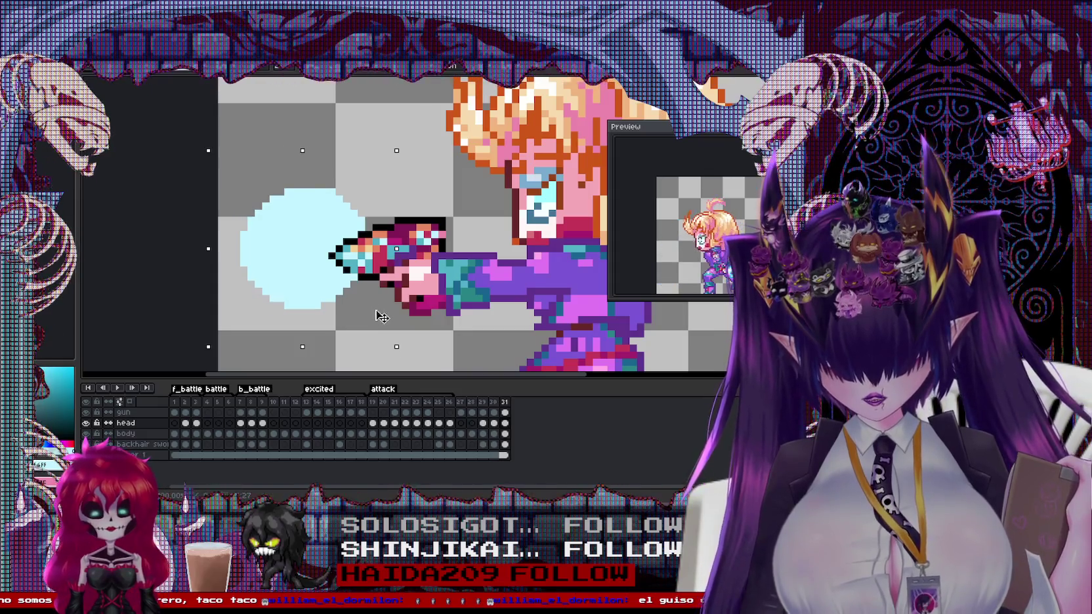
Add a lighter-blue highlight ring and a near-white centre to the energy blob
scroll(394, 249, up, 1)
scroll(494, 214, down, 2)
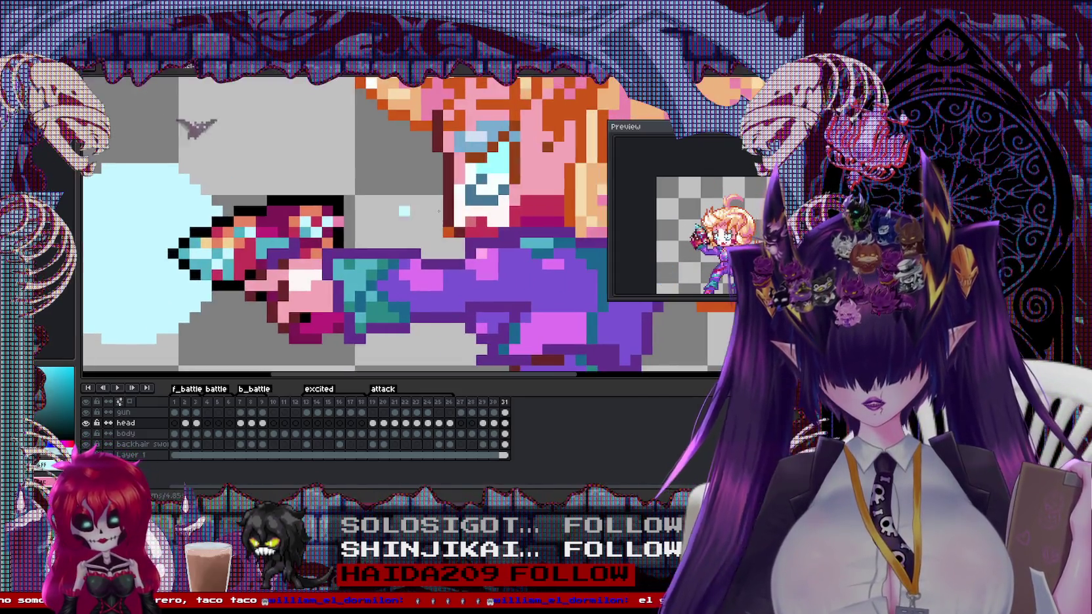
scroll(314, 187, up, 1)
scroll(315, 187, up, 1)
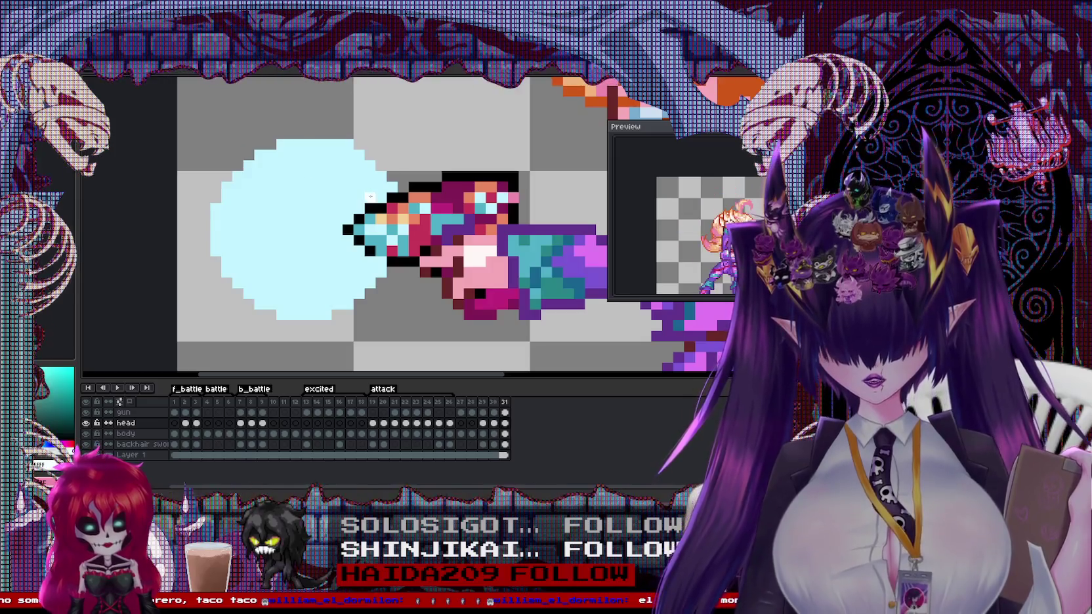
drag(364, 193, 284, 156)
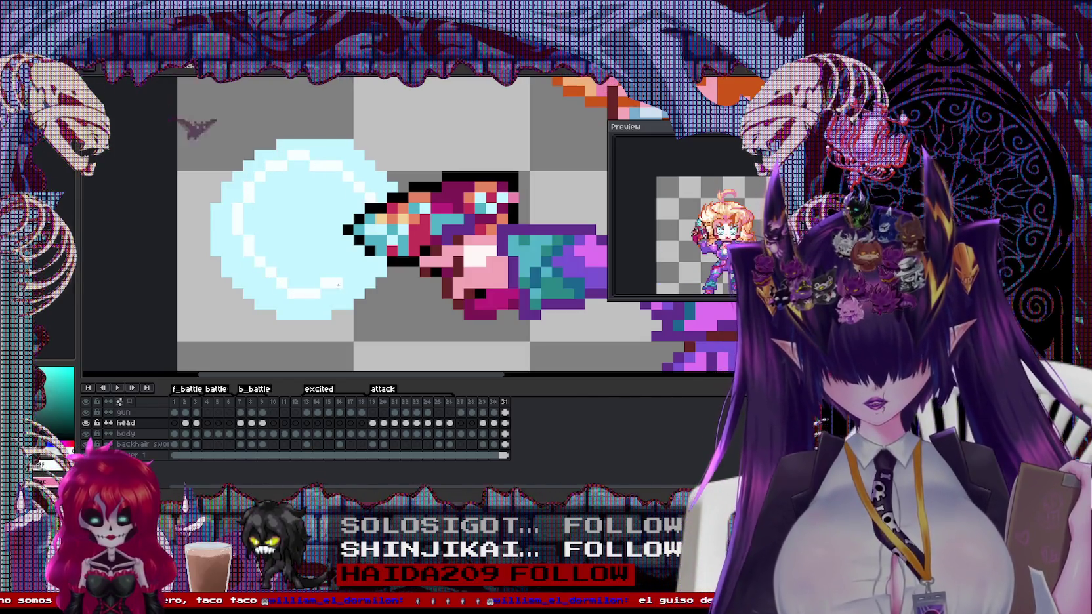
click(303, 242)
key(ctrl+z)
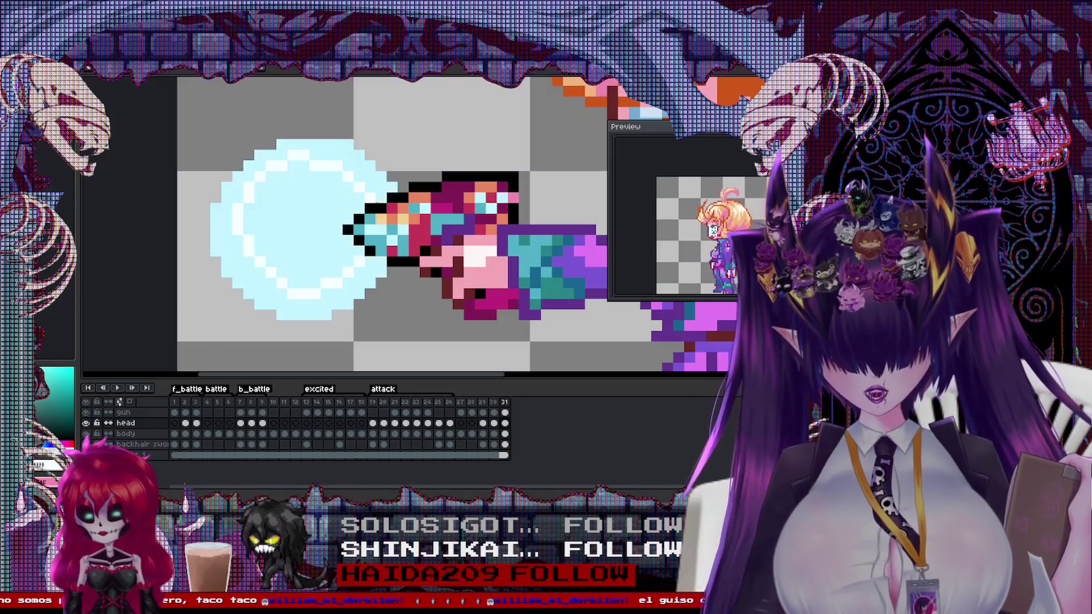
click(242, 256)
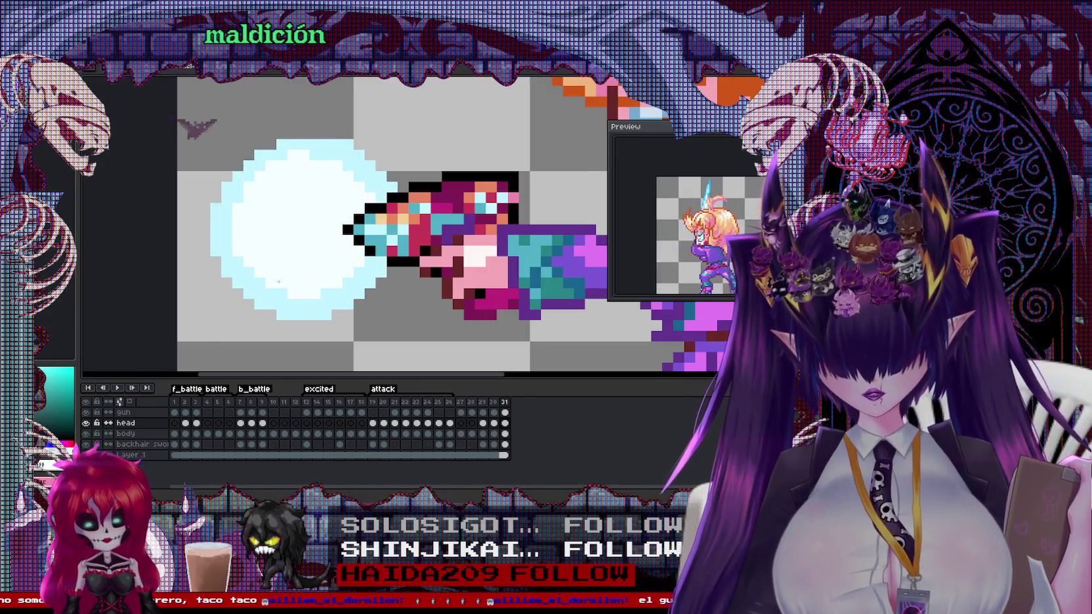
Swap the drawing colour from cyan to red
scroll(278, 282, down, 2)
scroll(379, 123, up, 2)
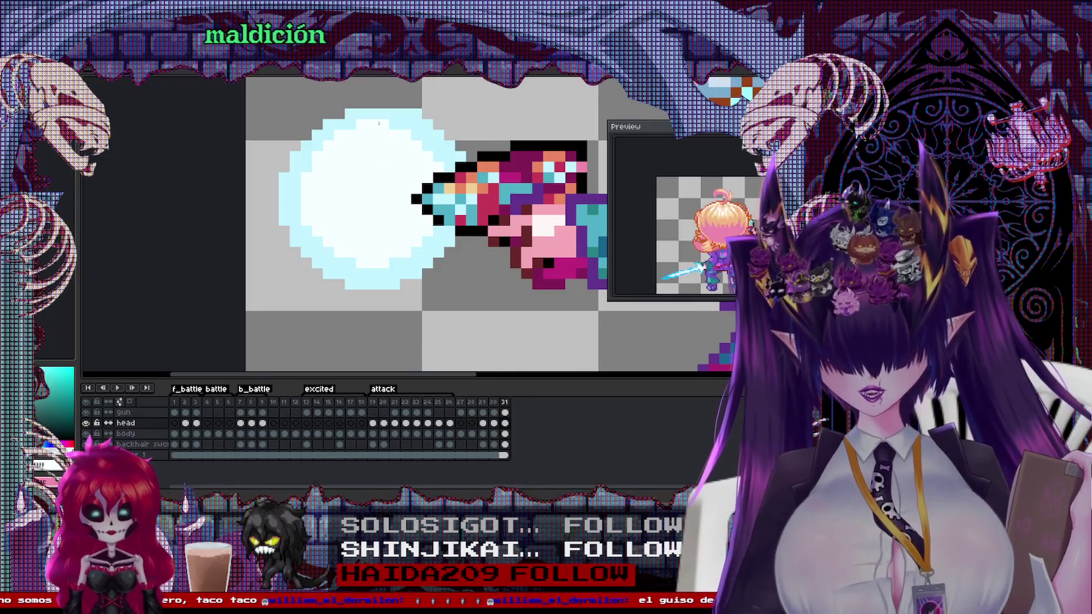
key(x)
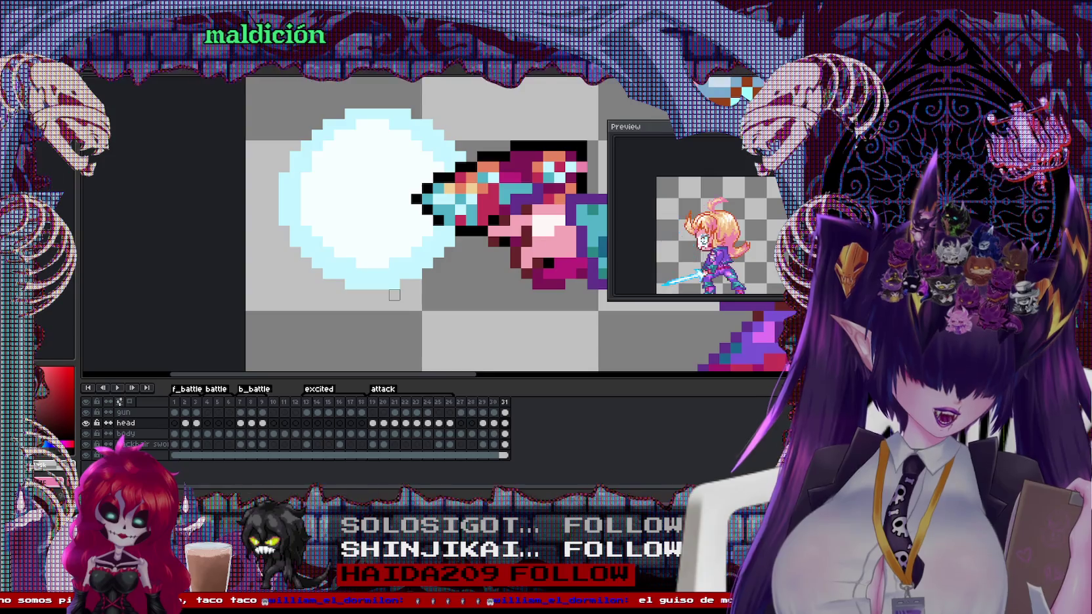
scroll(393, 294, down, 3)
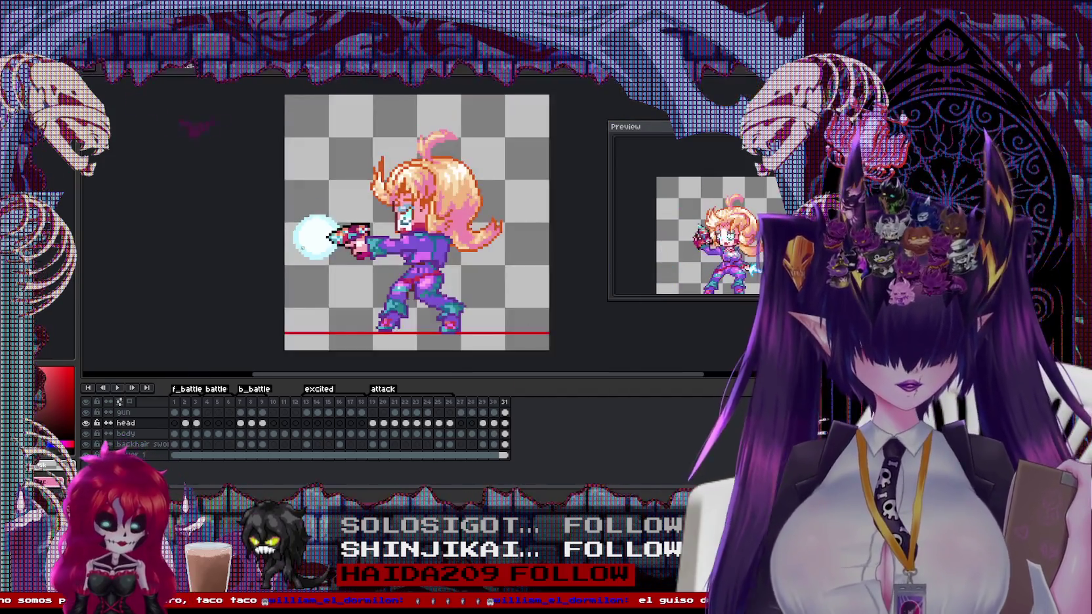
Step back one frame and play the girl's attack animation to review the blast
scroll(337, 242, up, 1)
scroll(336, 242, up, 1)
scroll(337, 242, down, 1)
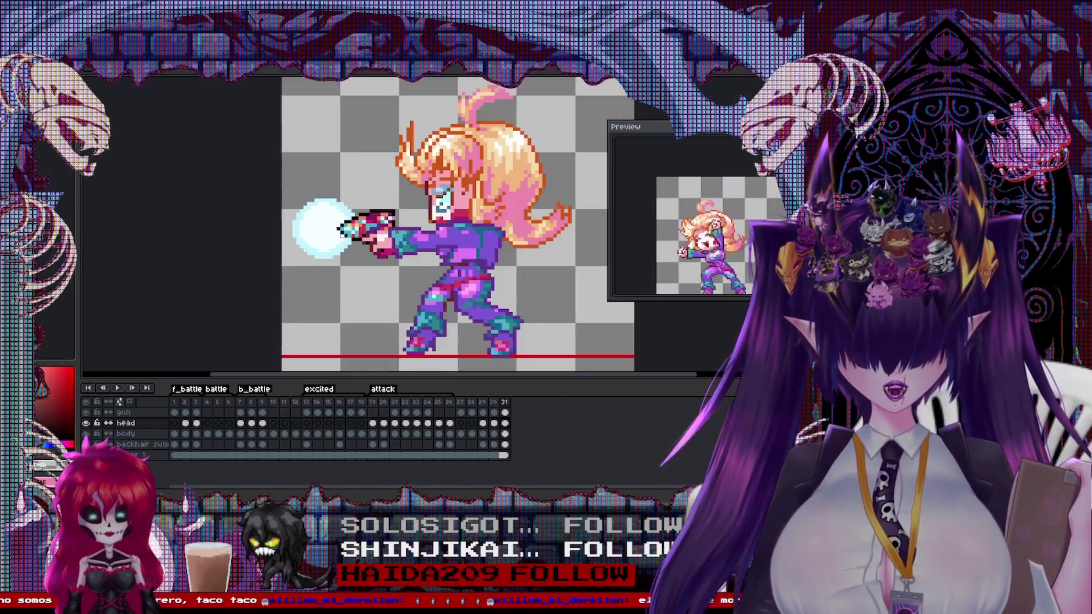
key(Left)
key(Return)
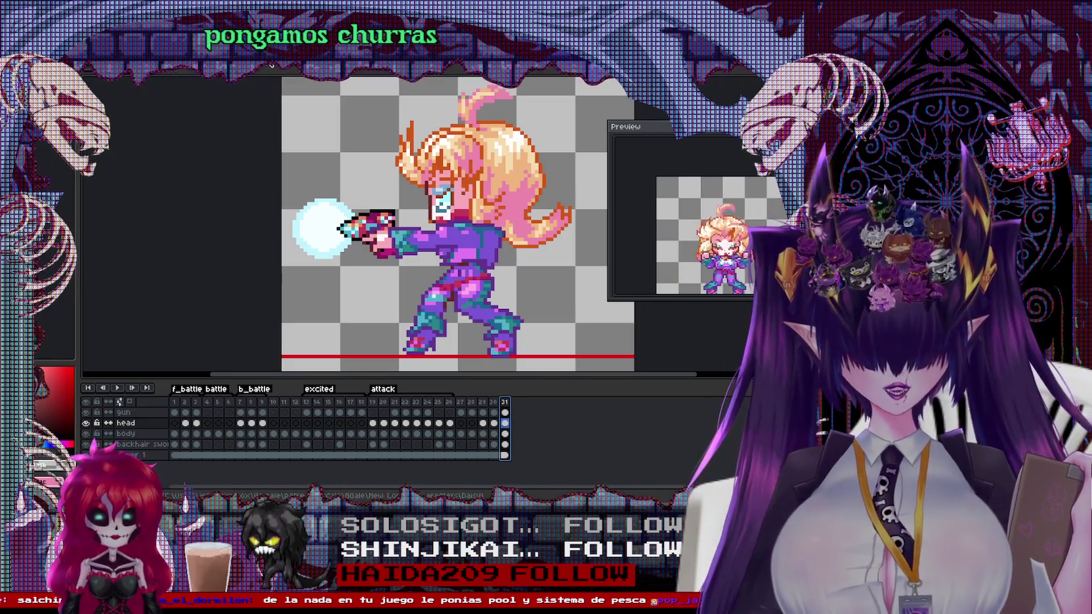
key(ctrl+Tab)
Show the food-list mockup's lower entries with white as drawing colour and the 'text' layer selected
key(ctrl+Tab)
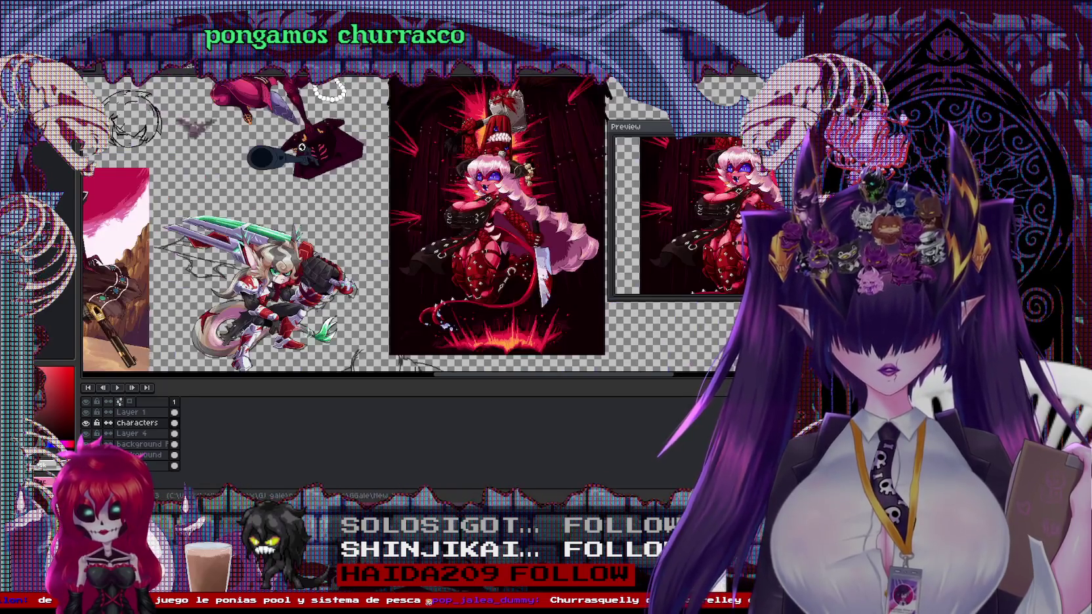
key(ctrl+Tab)
key(ctrl+Tab)
key(ctrl+Tab)
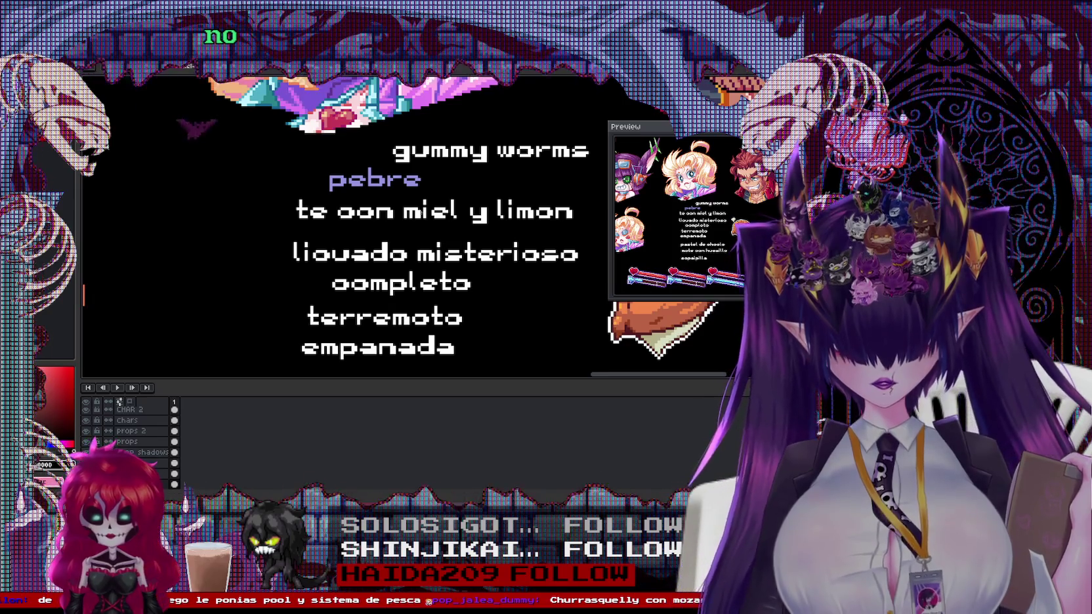
key(x)
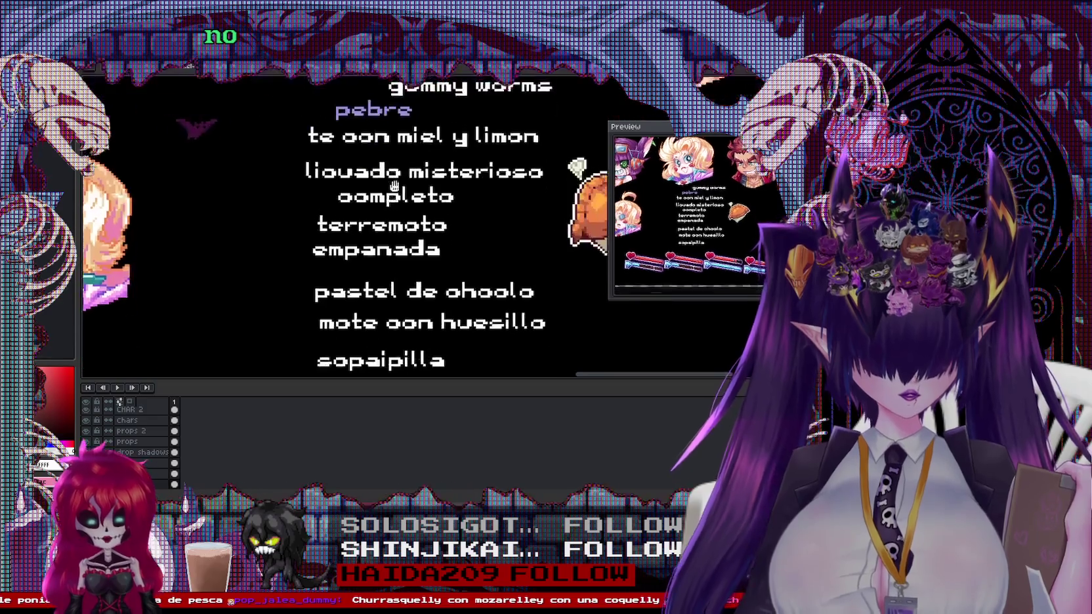
mouse_move(453, 334)
mouse_down()
mouse_move(349, 145)
mouse_move(331, 175)
mouse_up()
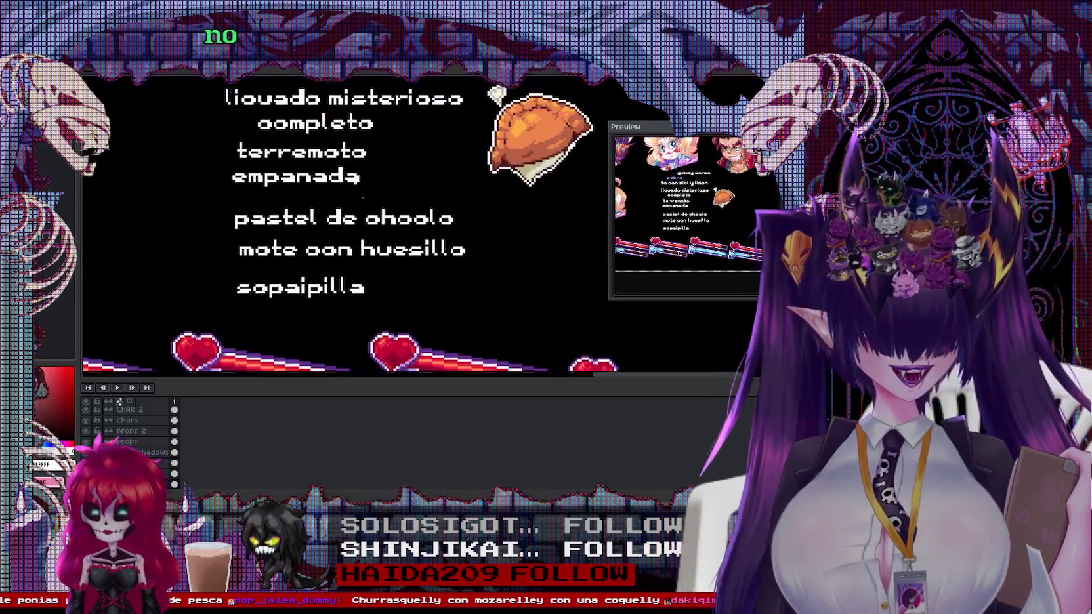
drag(505, 284, 452, 282)
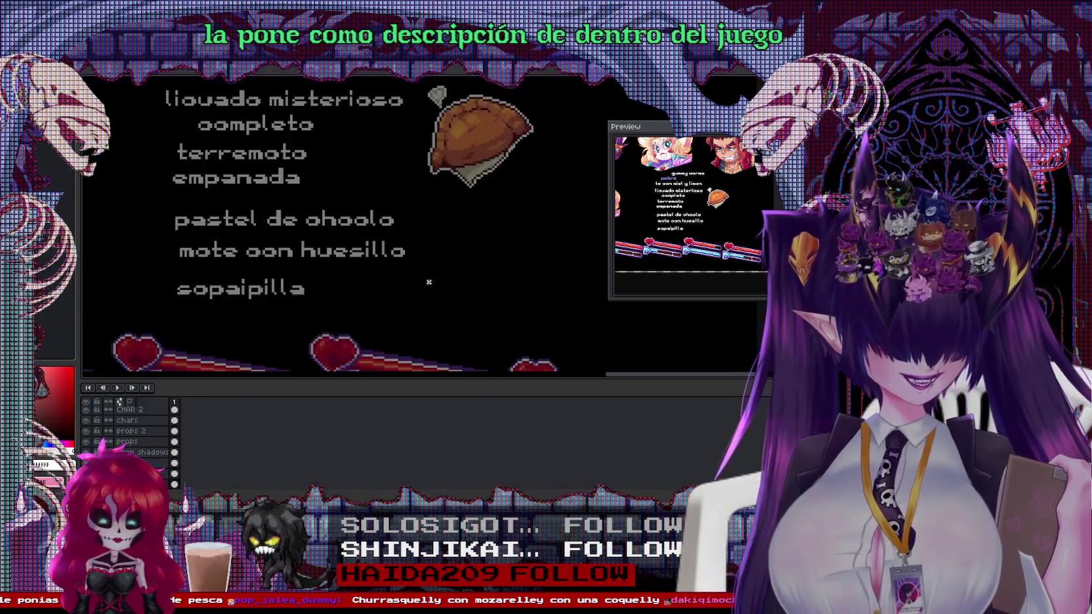
drag(429, 282, 511, 301)
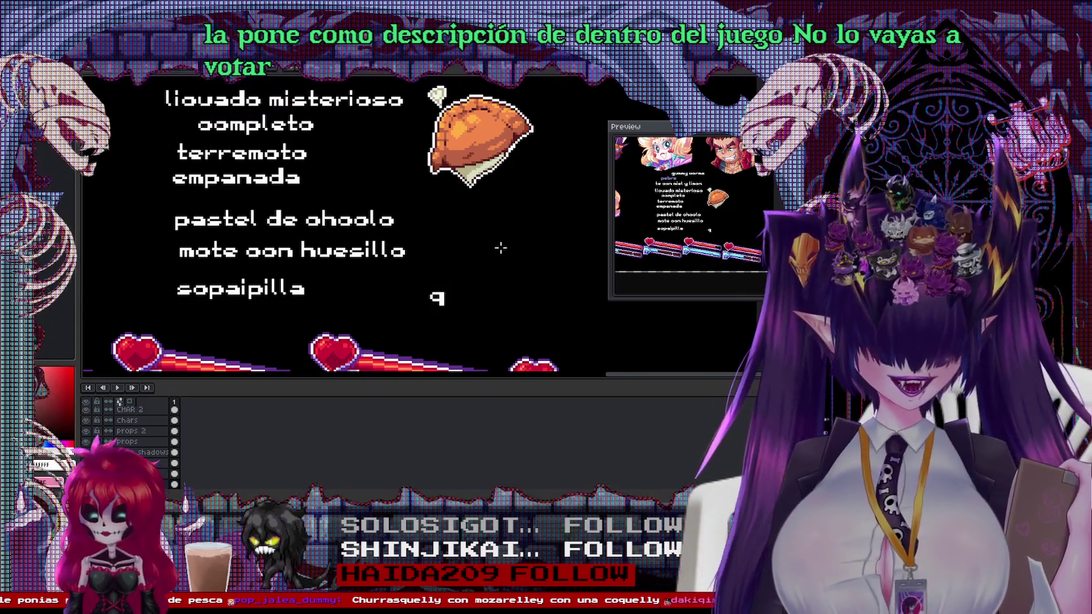
click(360, 258)
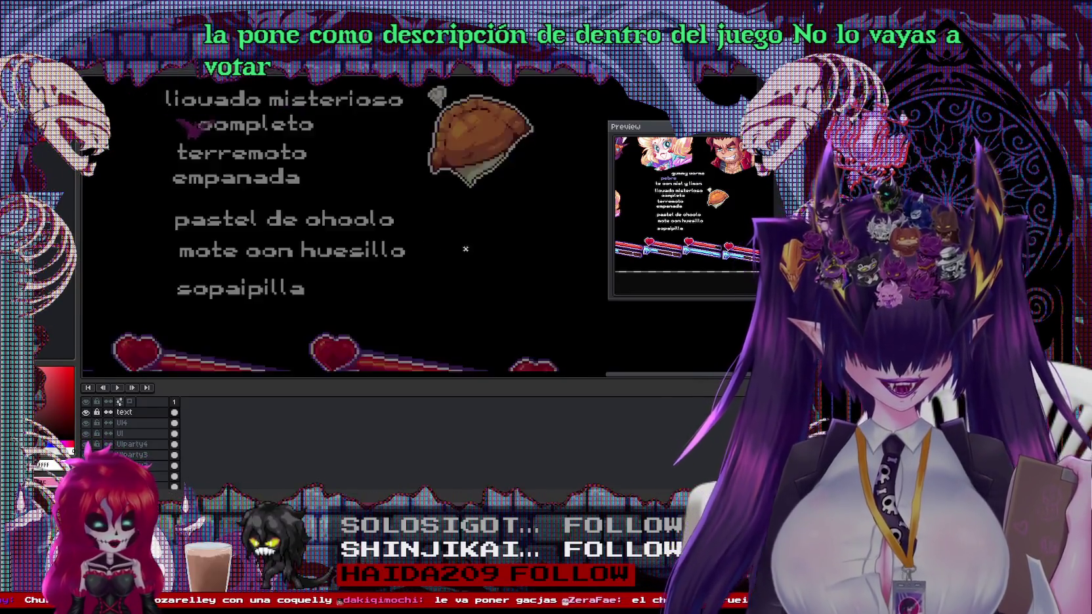
Add 'churro' as a text entry beside mote con huesillo, dismissing the Canvas Size dialog
click(504, 263)
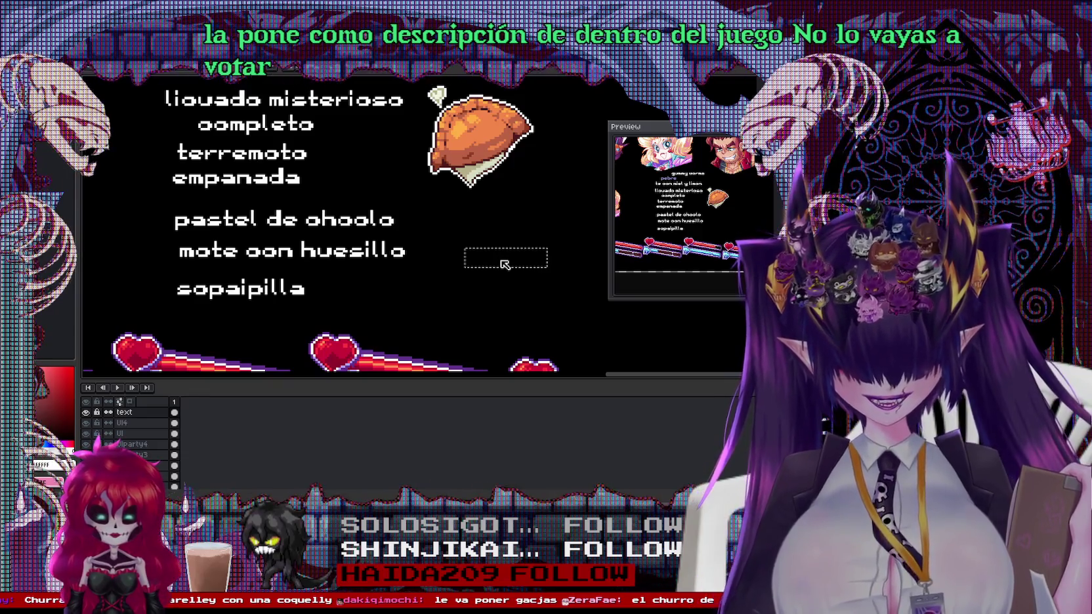
text(churro)
key(ctrl+alt+c)
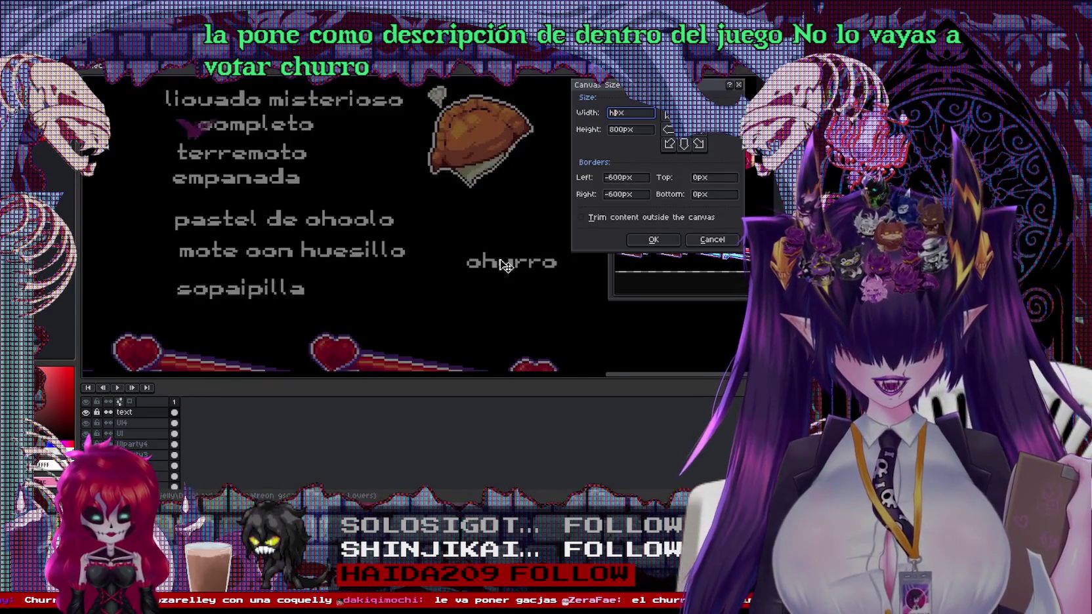
click(695, 240)
Add 'churrasco' as a new text entry below churro
click(468, 275)
text(hur)
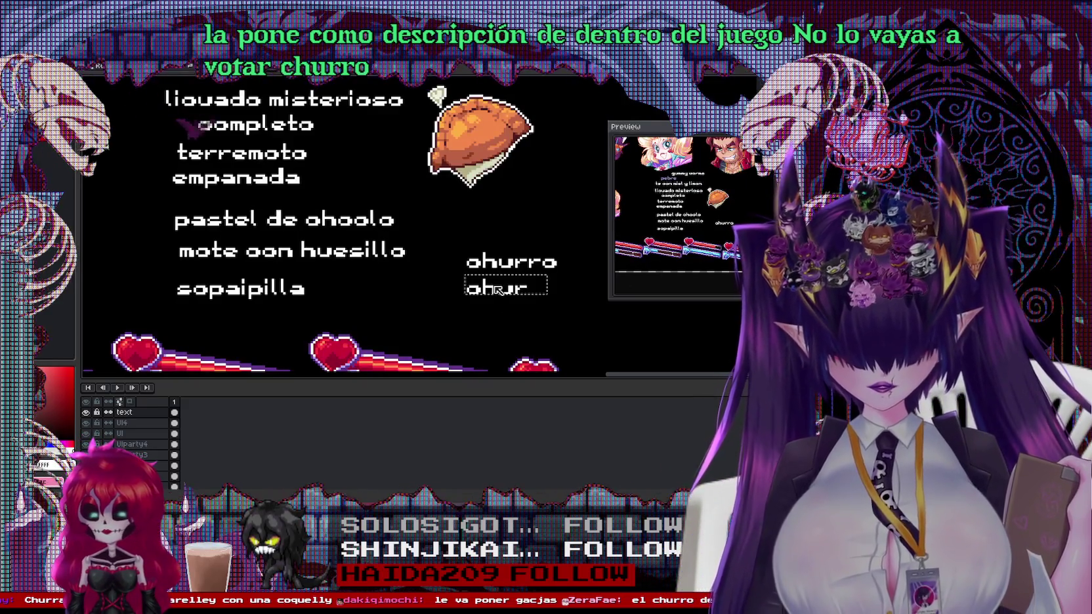
text(rasco)
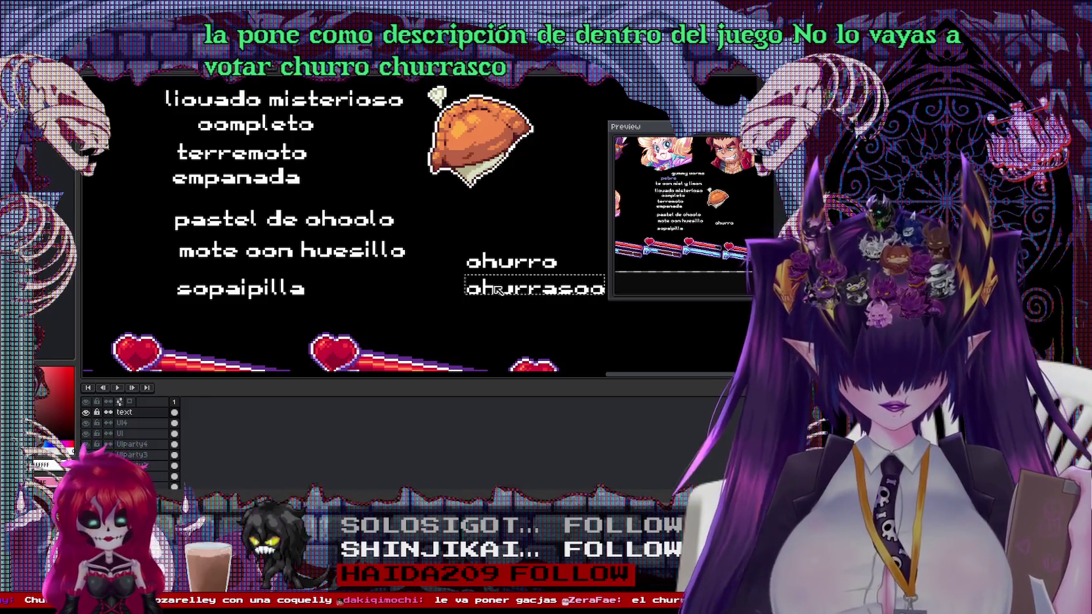
click(495, 231)
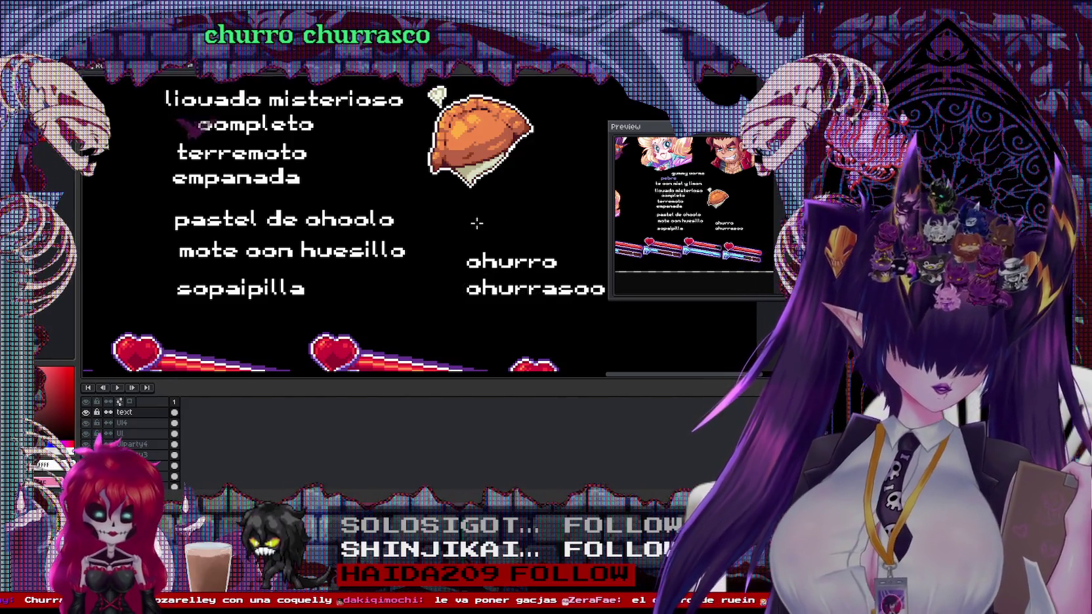
scroll(476, 223, down, 1)
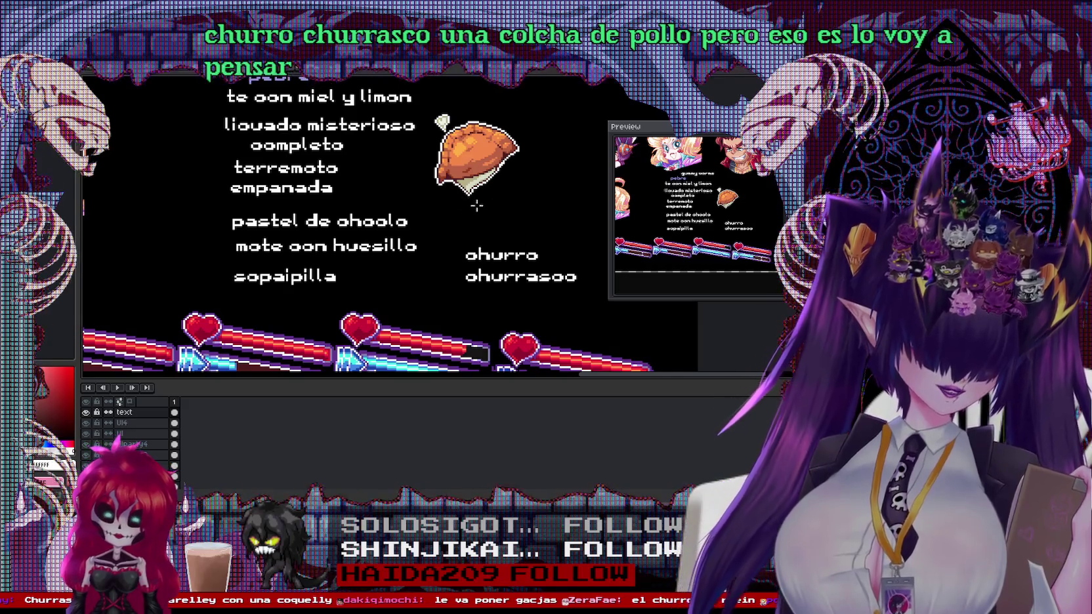
scroll(421, 214, down, 2)
scroll(410, 190, up, 1)
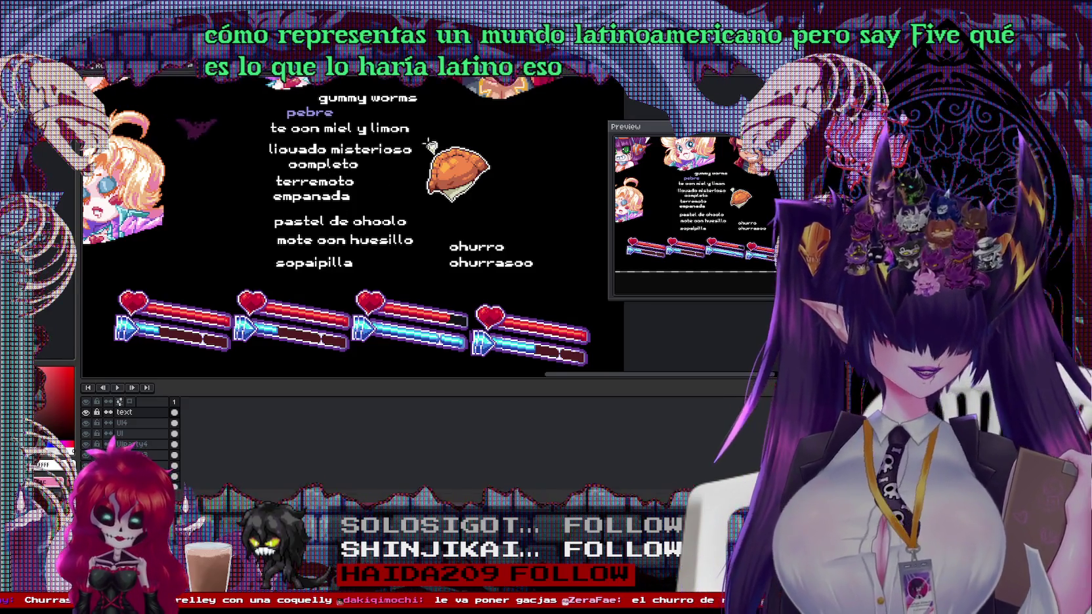
key(ctrl+Tab)
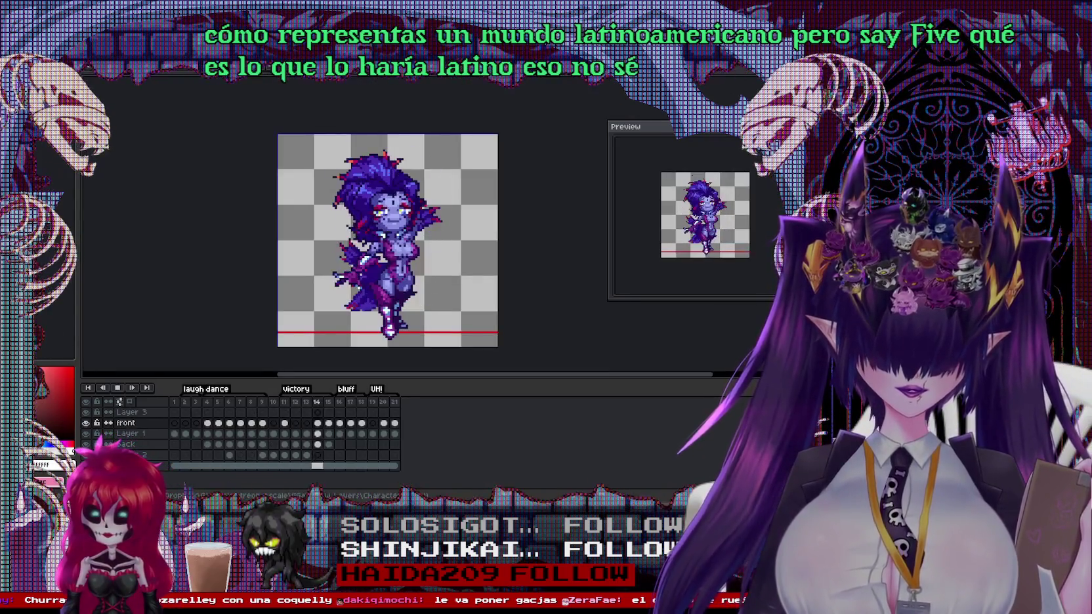
On the tailed purple-haired character, select the tail front cel and compare frames 27 and 28
key(ctrl+Tab)
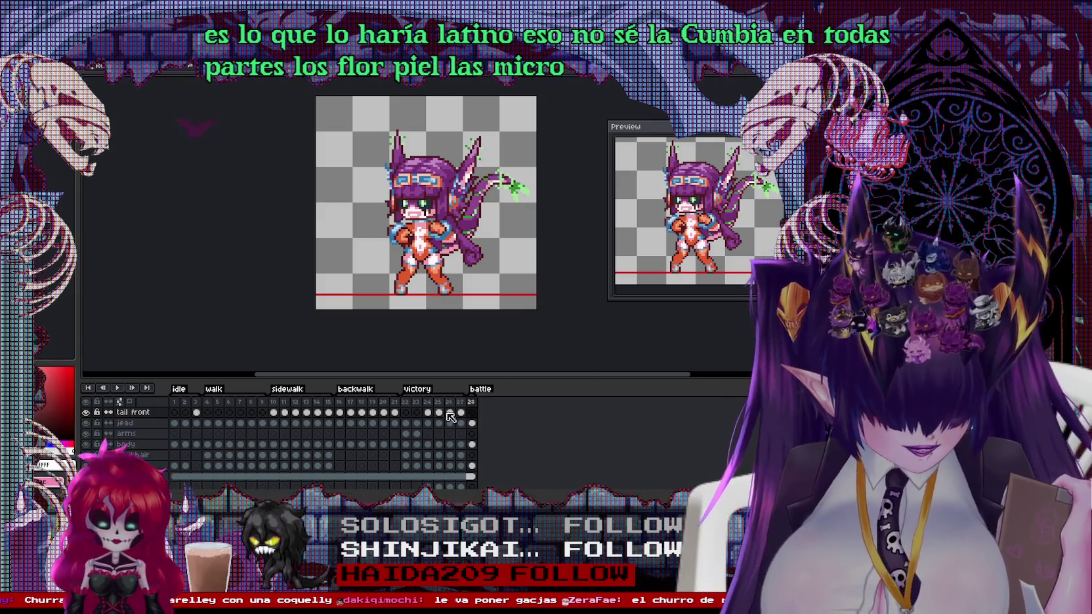
drag(429, 425, 472, 411)
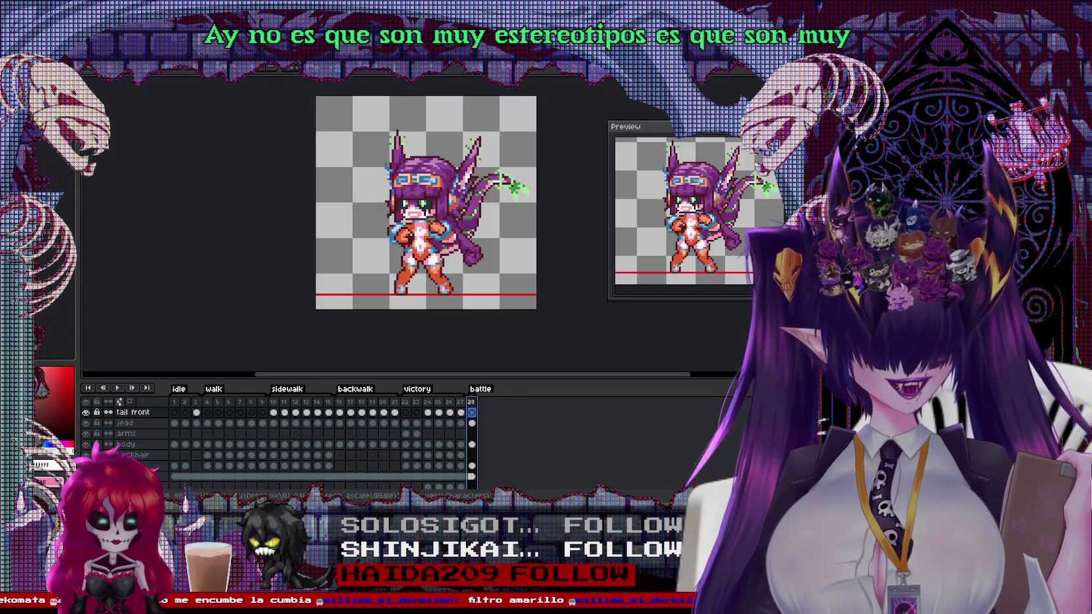
scroll(447, 179, up, 2)
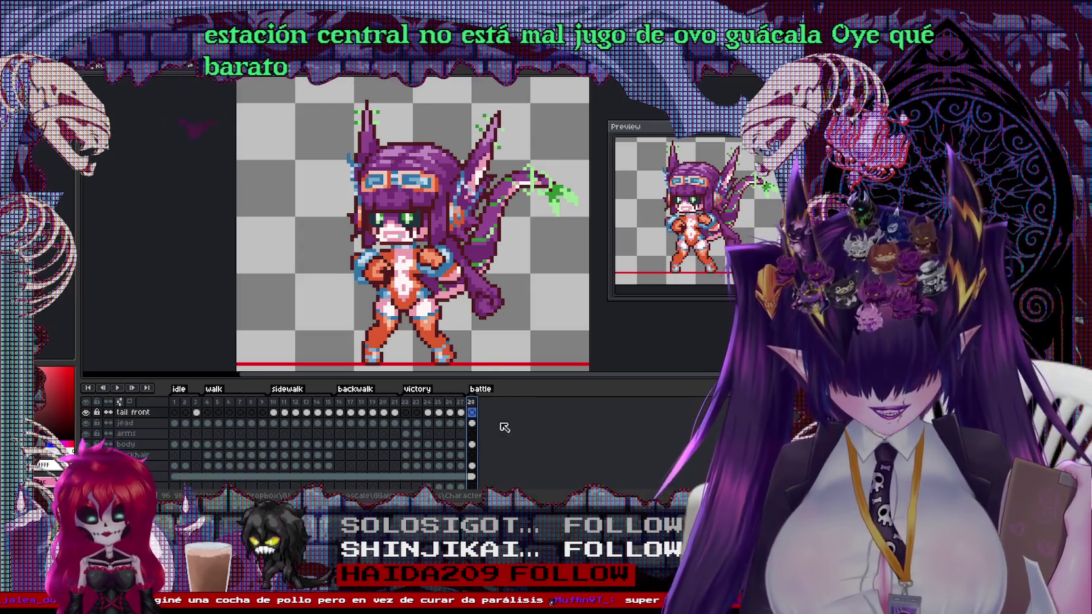
click(462, 403)
click(472, 406)
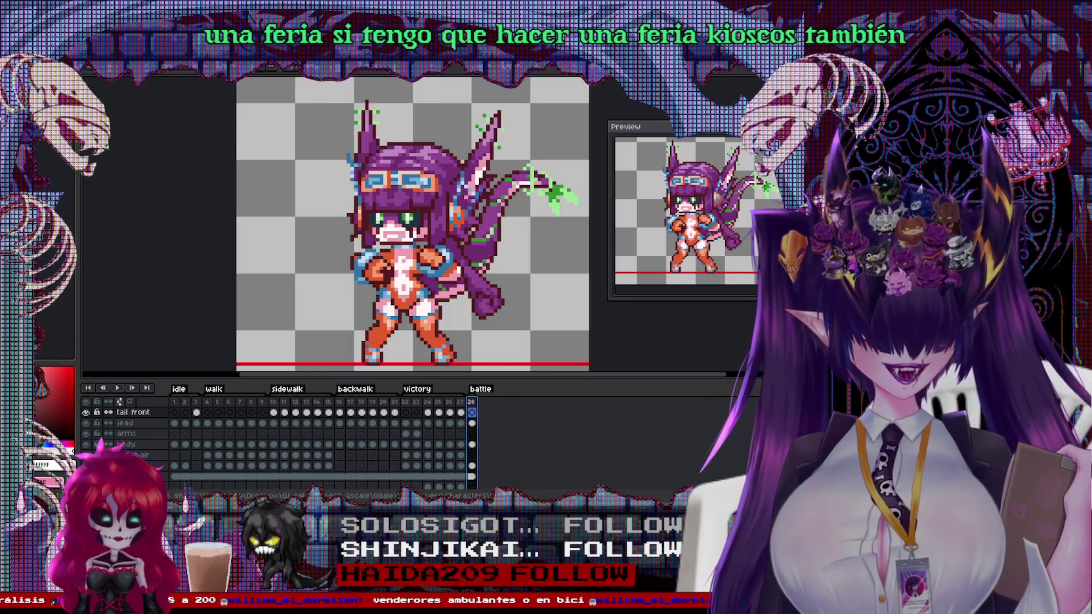
key(super)
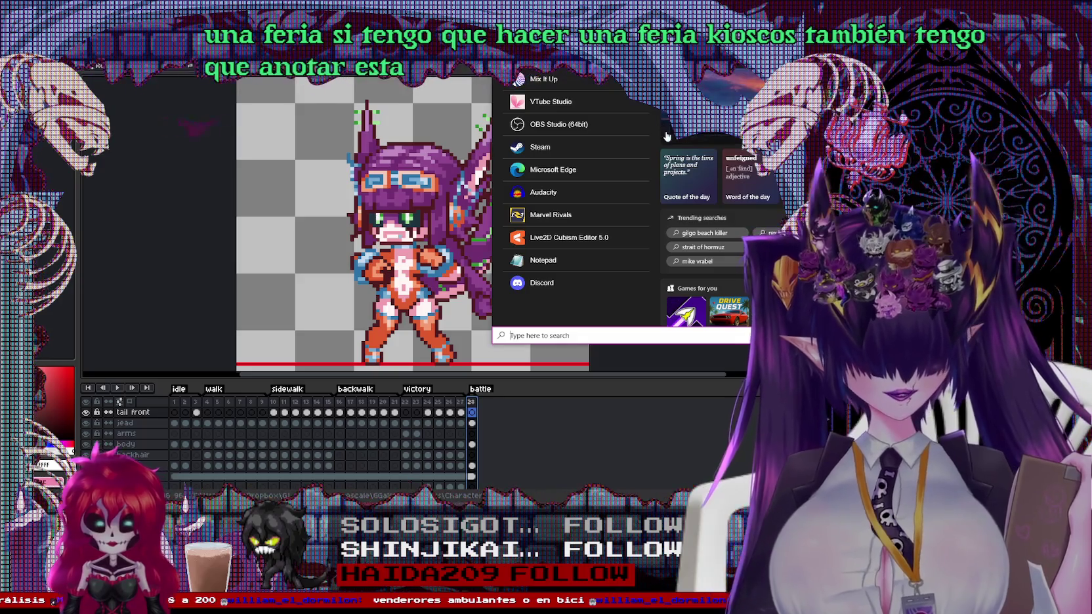
Launch Notepad from the Windows search and move its window higher on screen
text(note)
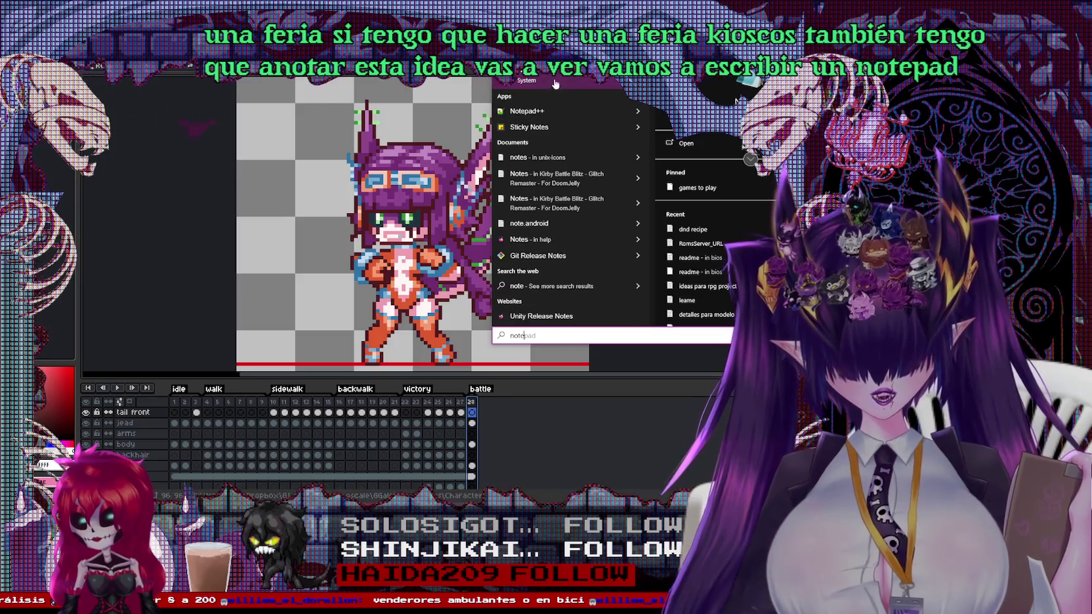
click(554, 88)
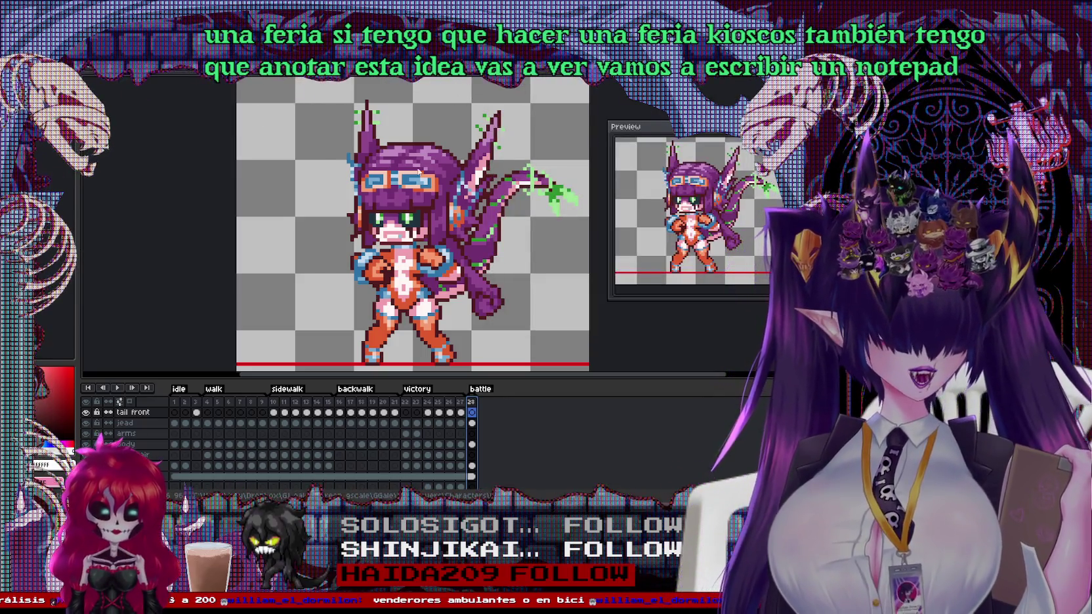
drag(542, 172, 296, 95)
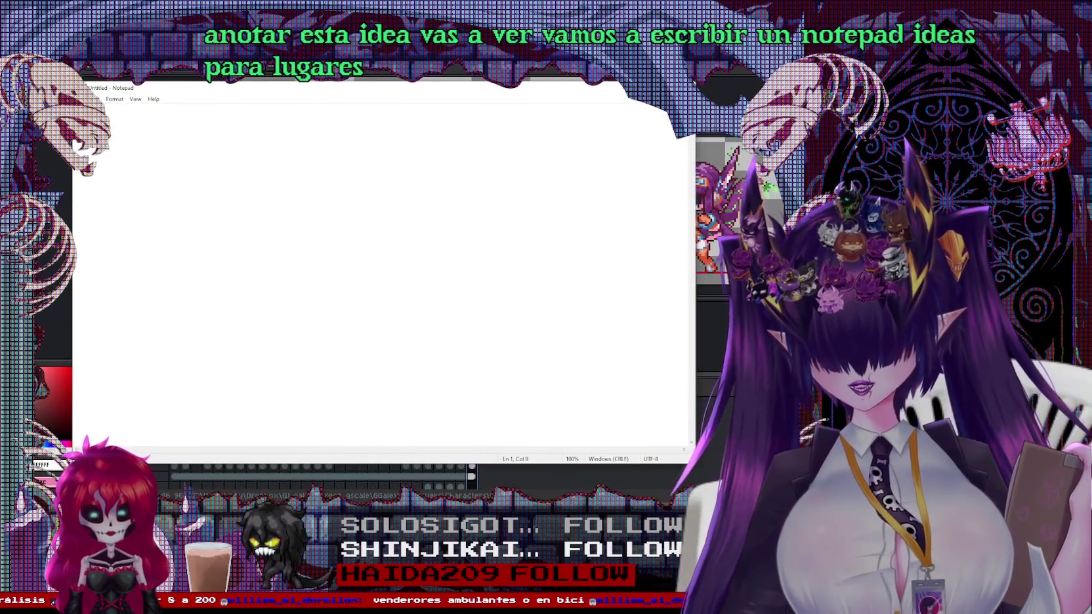
Jot 'locacione' into the new note, erase it, and minimize Notepad
text(locacione)
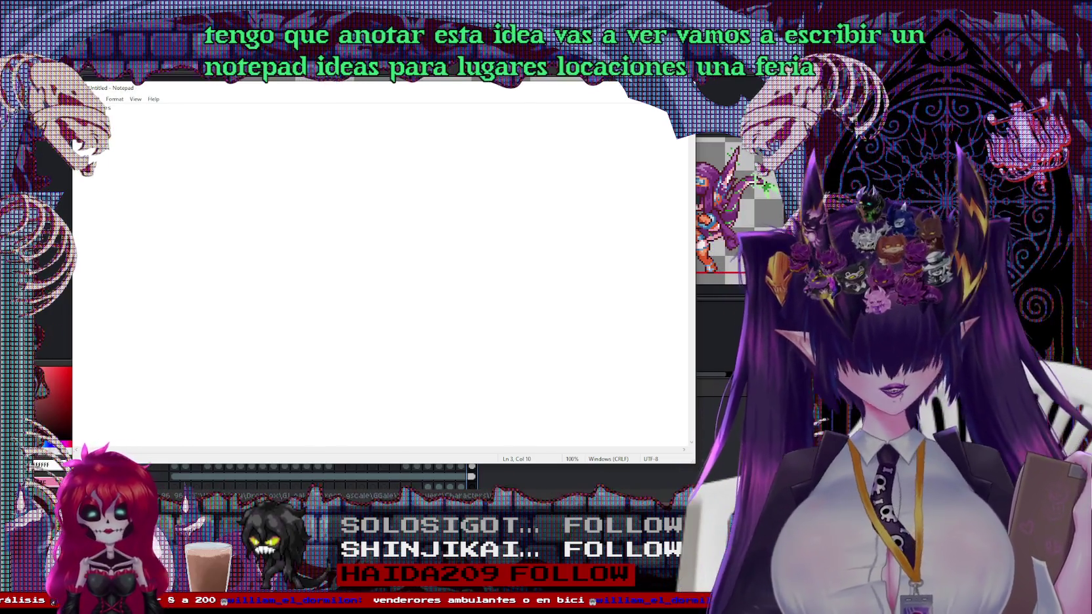
key(BackSpace)
key(BackSpace)
key(BackSpace)
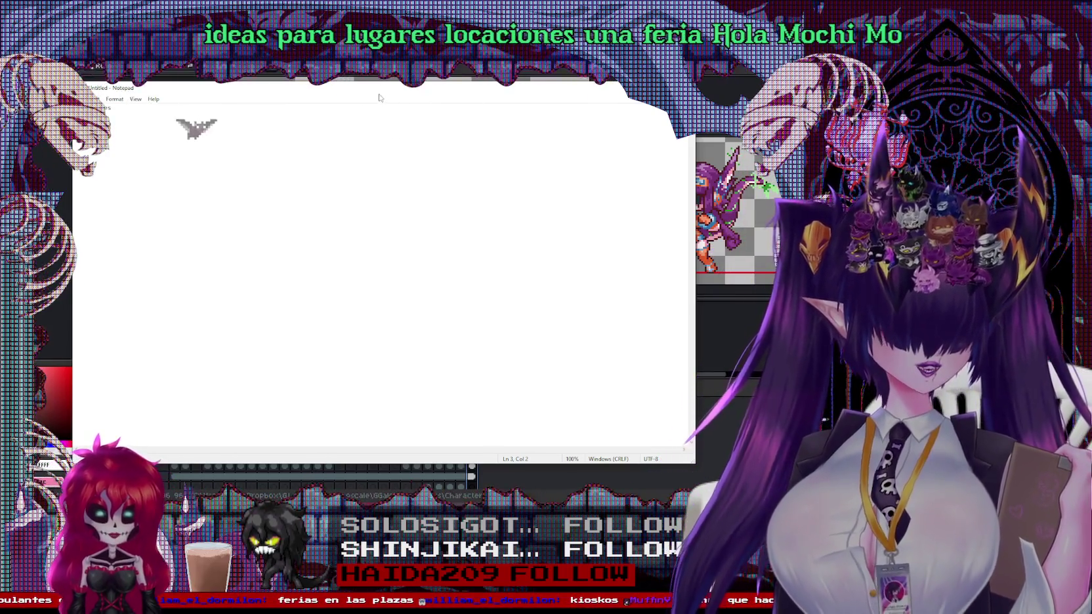
key(super+Down)
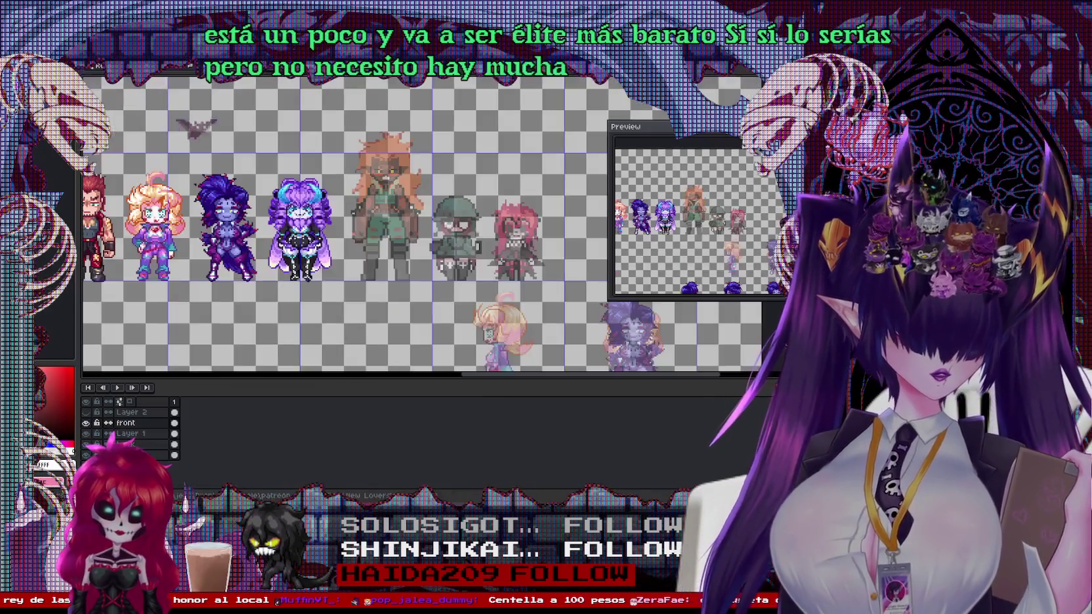
On the food-list sheet, add the text entry 'sustancias' just above churro
key(ctrl+Tab)
key(ctrl+Tab)
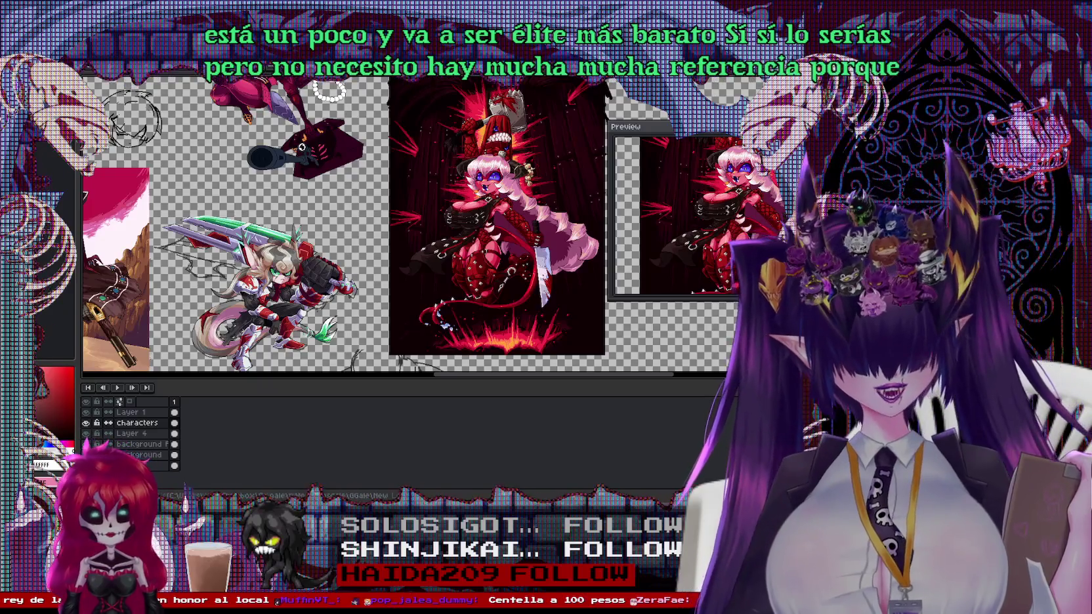
key(ctrl+Tab)
scroll(508, 170, up, 1)
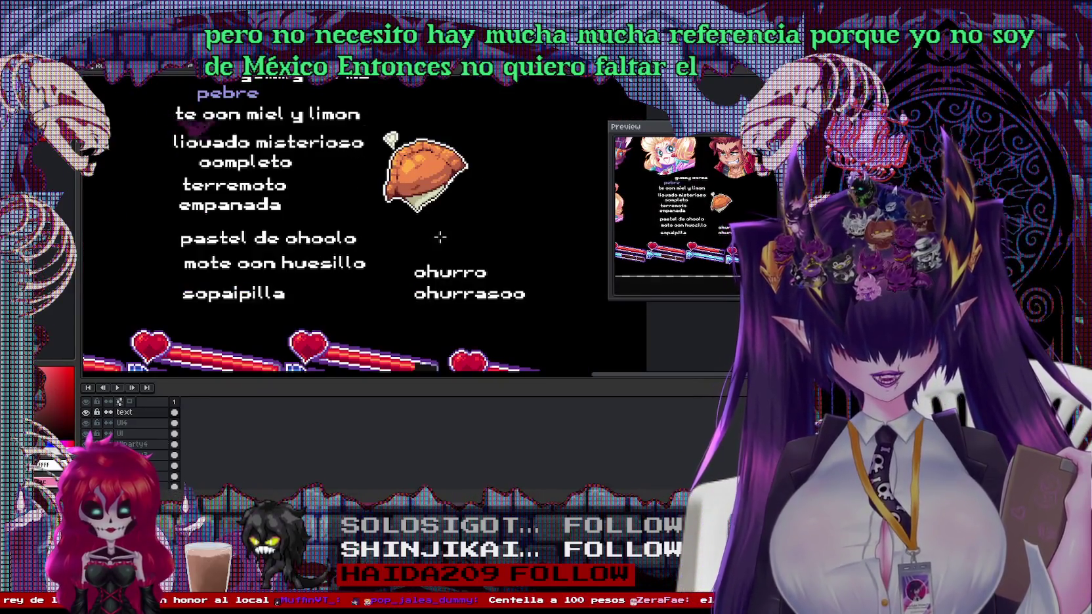
drag(416, 236, 482, 252)
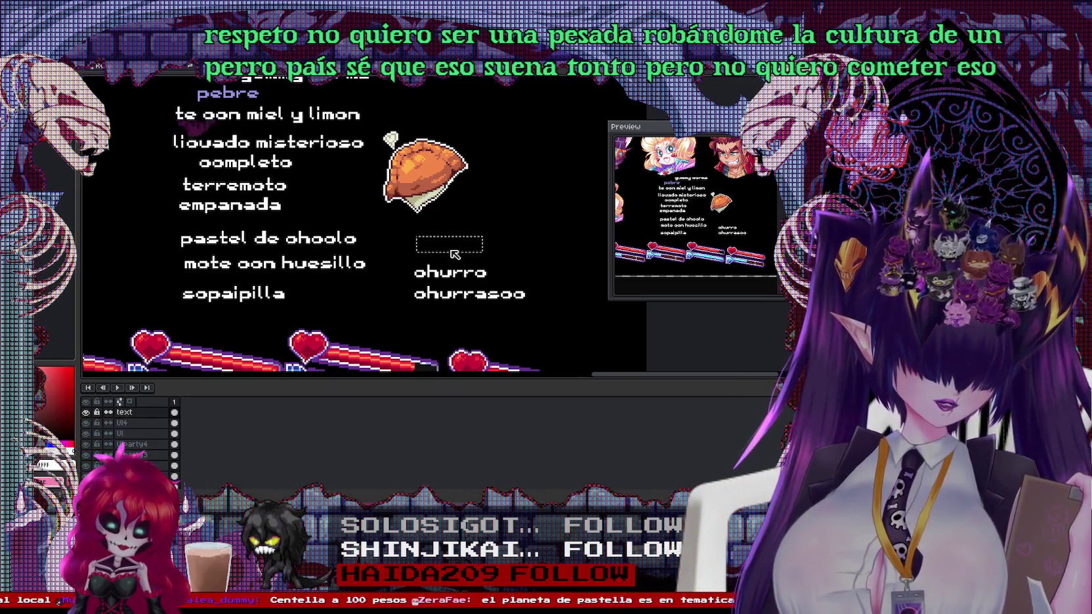
text(cc)
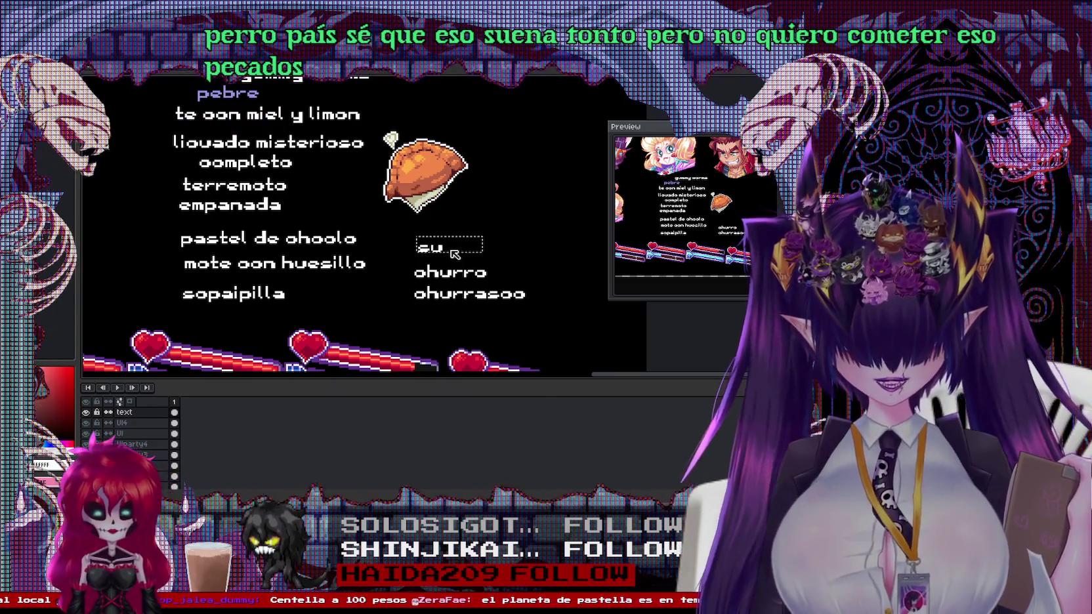
text(stancias)
key(Return)
Add the text entry 'centellas' above sustancias on the food-list sheet
click(468, 217)
text(cente)
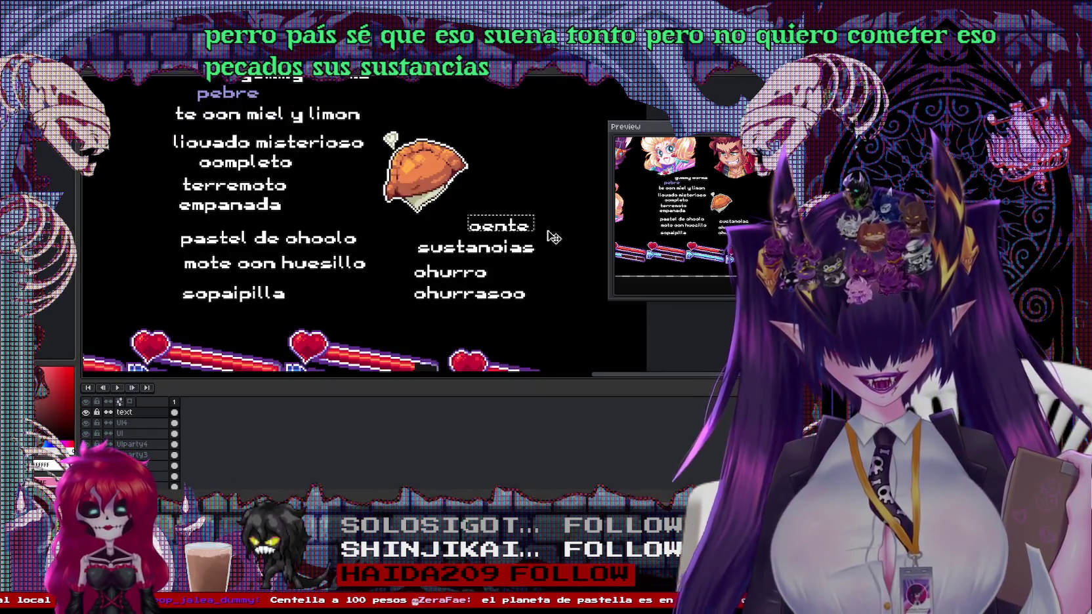
text(llas)
key(Return)
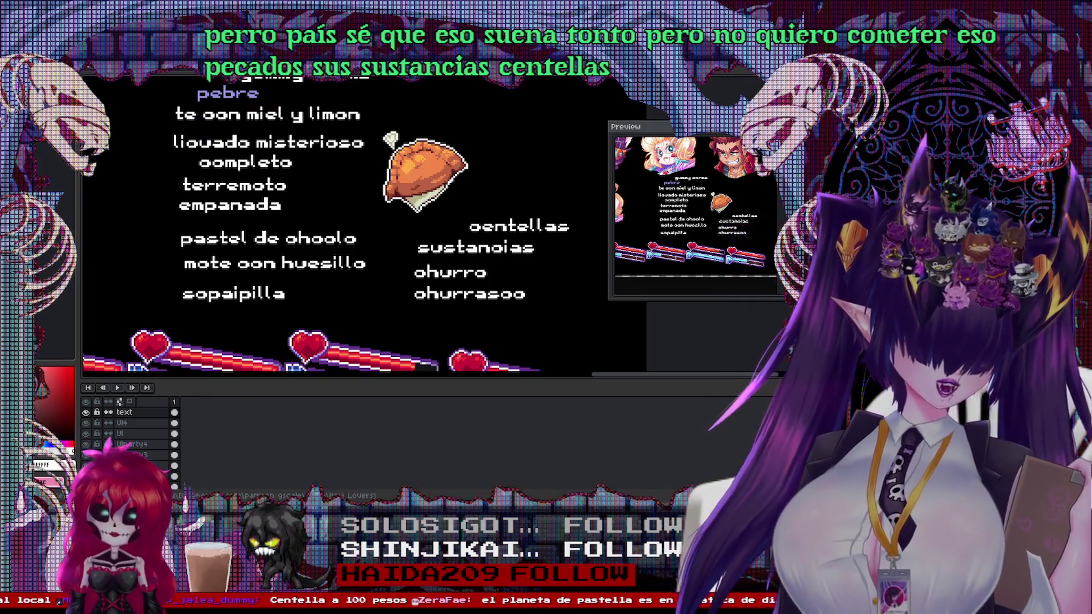
key(alt+Tab)
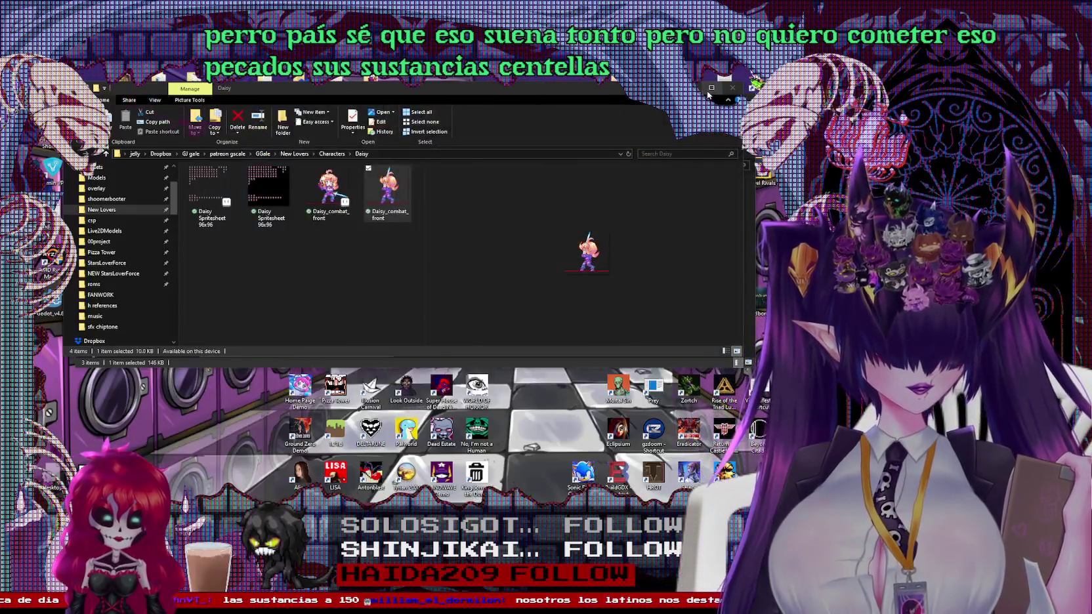
Minimize the File Explorer window showing the Daisy characters folder
click(707, 93)
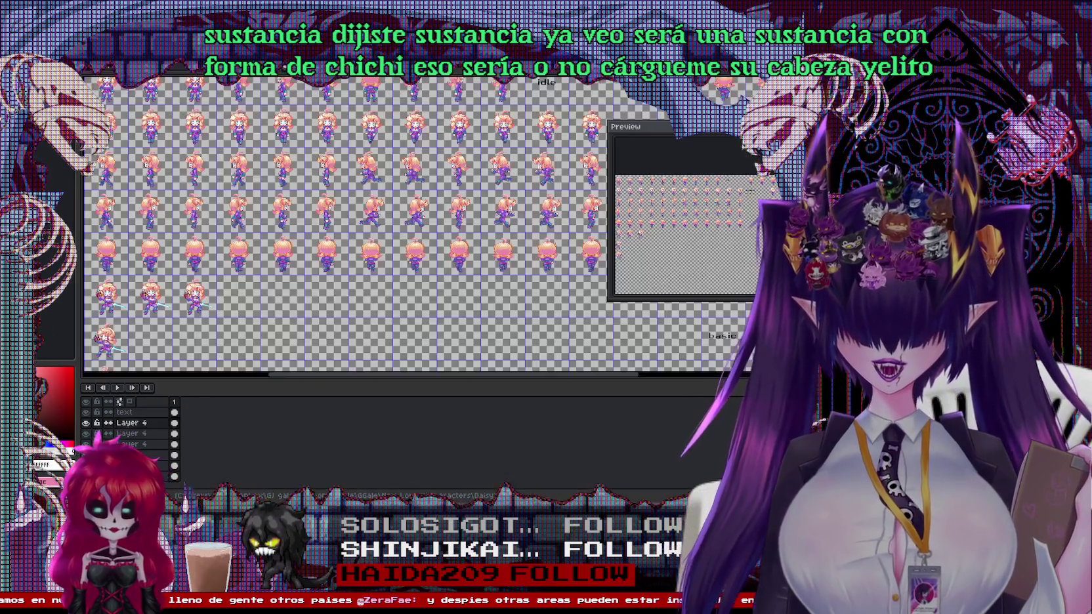
Switch to the girl's battle animation and view frames 29 and 31
click(179, 67)
click(179, 67)
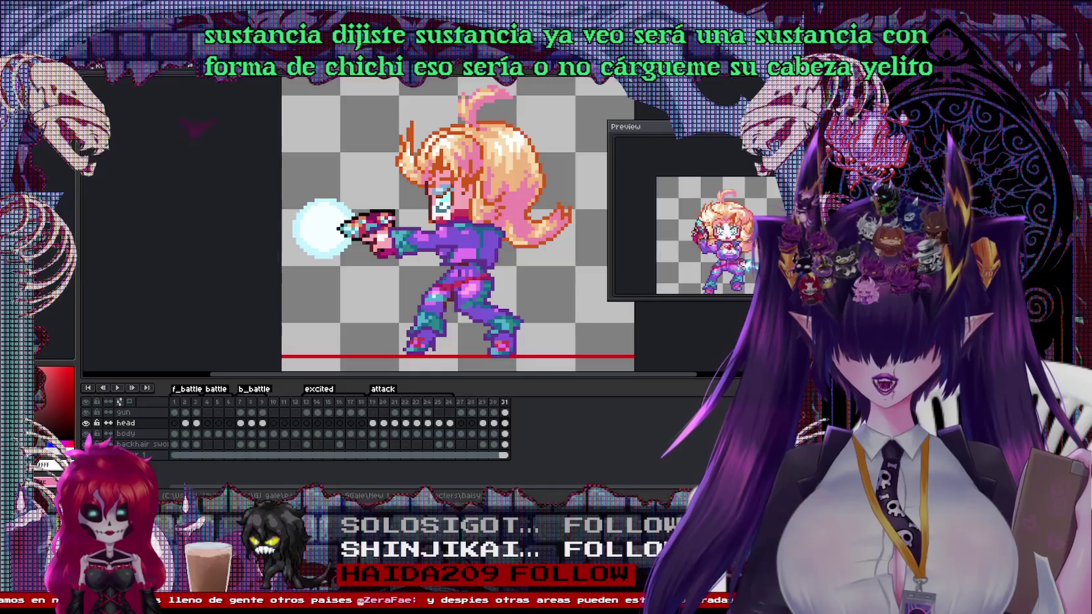
drag(381, 217, 381, 221)
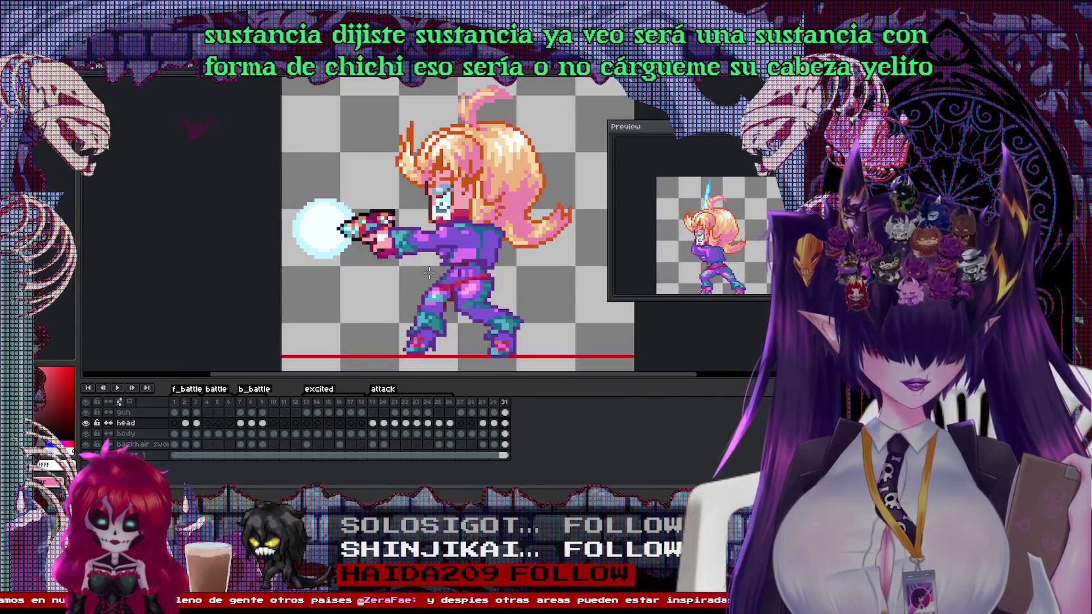
click(488, 403)
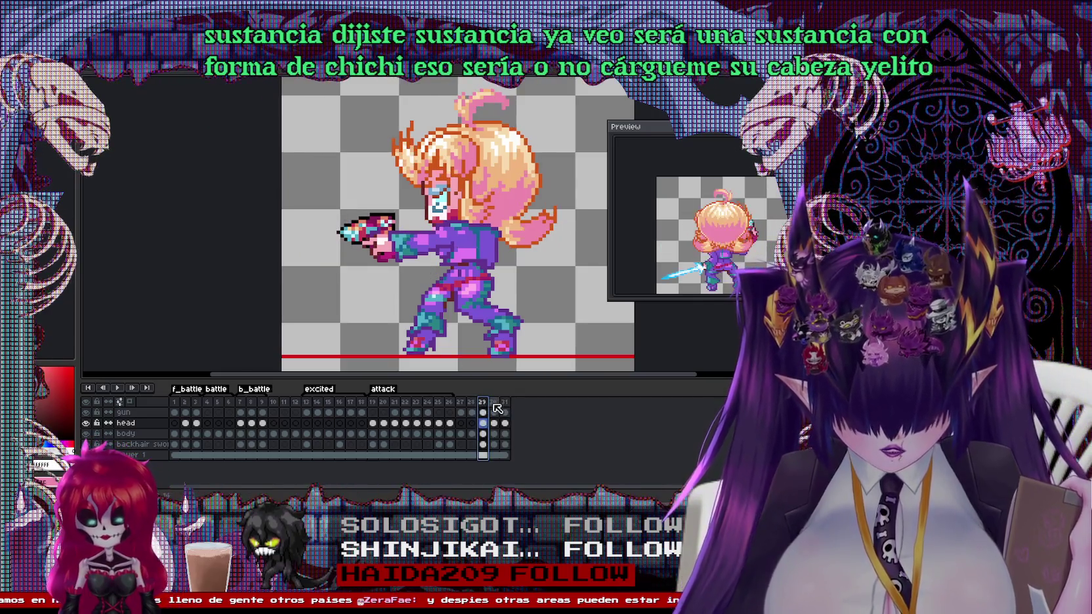
click(505, 404)
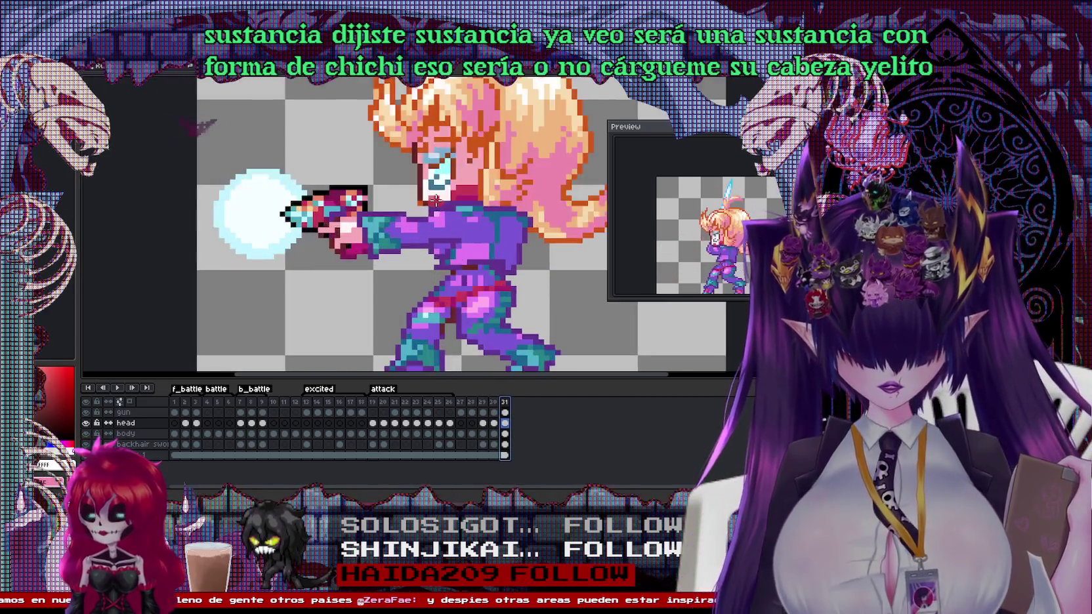
scroll(414, 203, up, 3)
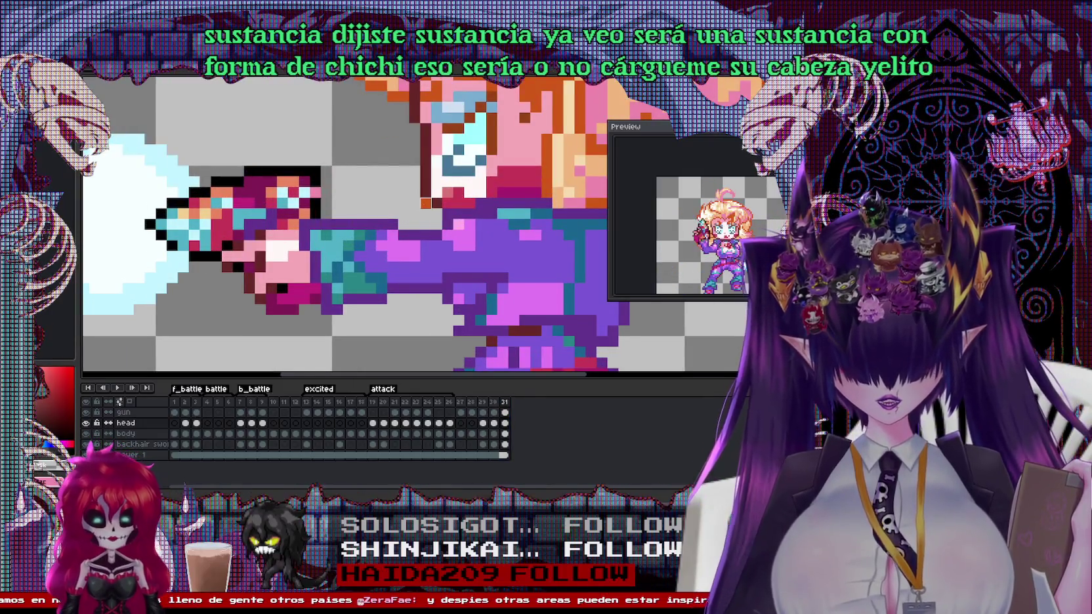
scroll(420, 216, down, 3)
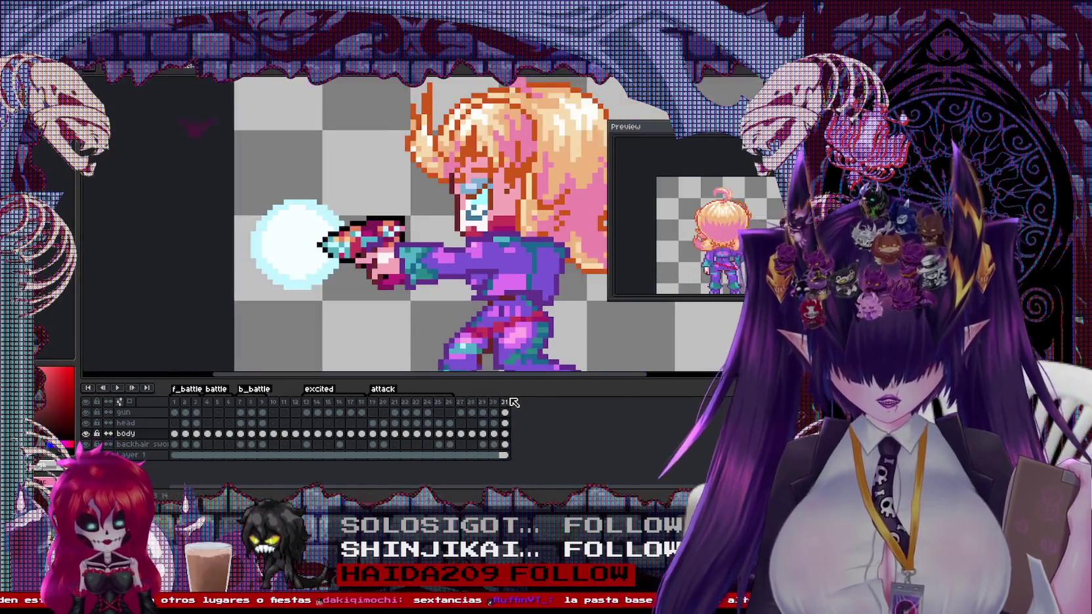
Step back and forth between frames 29, 30 and 31 to compare the energy-blast poses
click(495, 402)
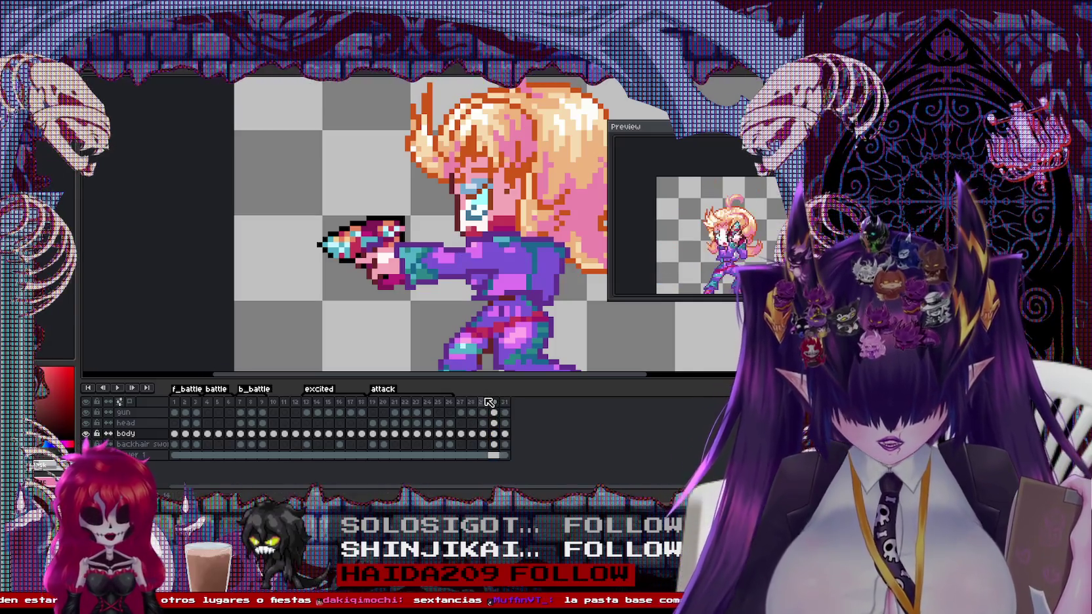
key(Left)
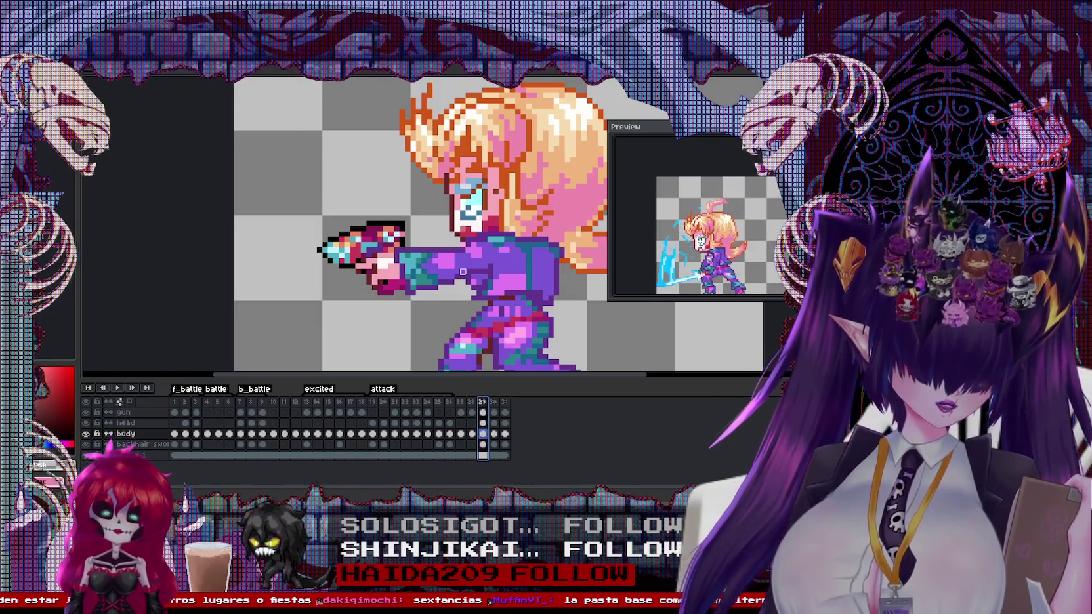
key(Right)
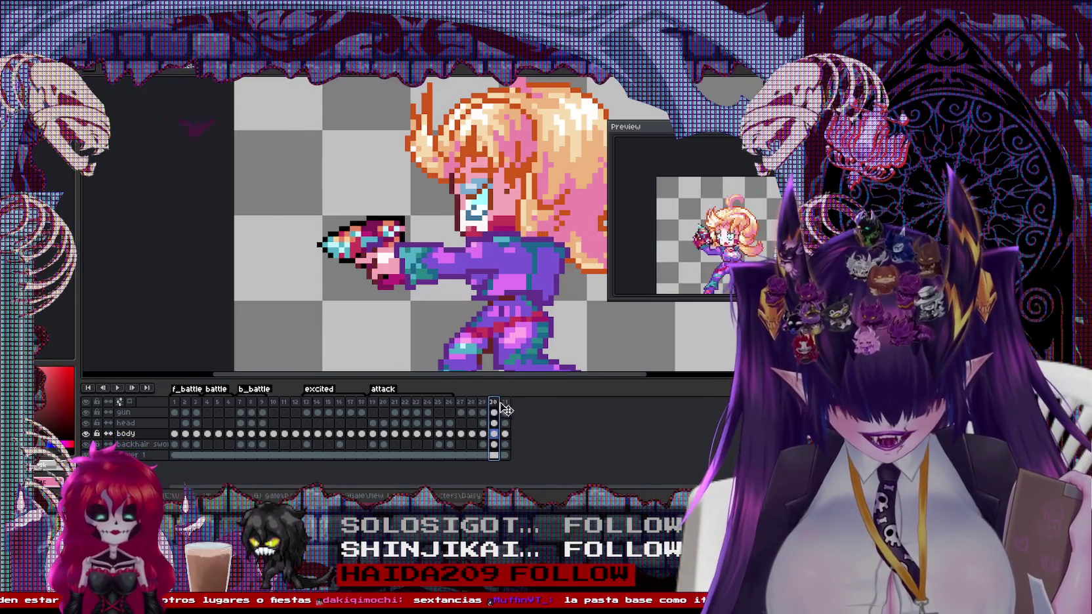
click(505, 403)
key(Left)
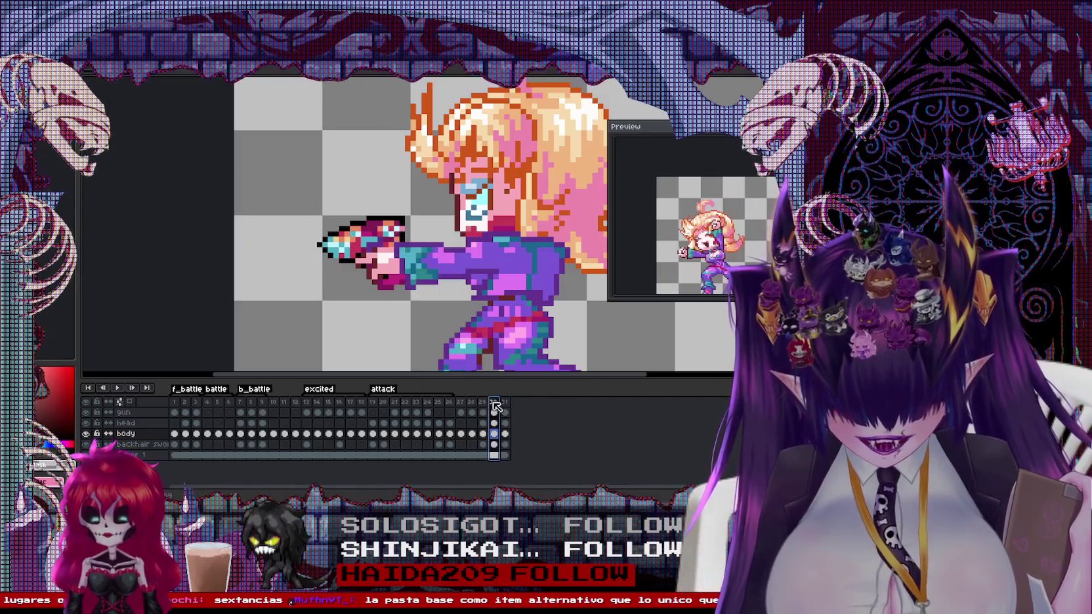
click(505, 402)
Insert a new frame 32 after energy-blast frame 31
scroll(416, 230, down, 1)
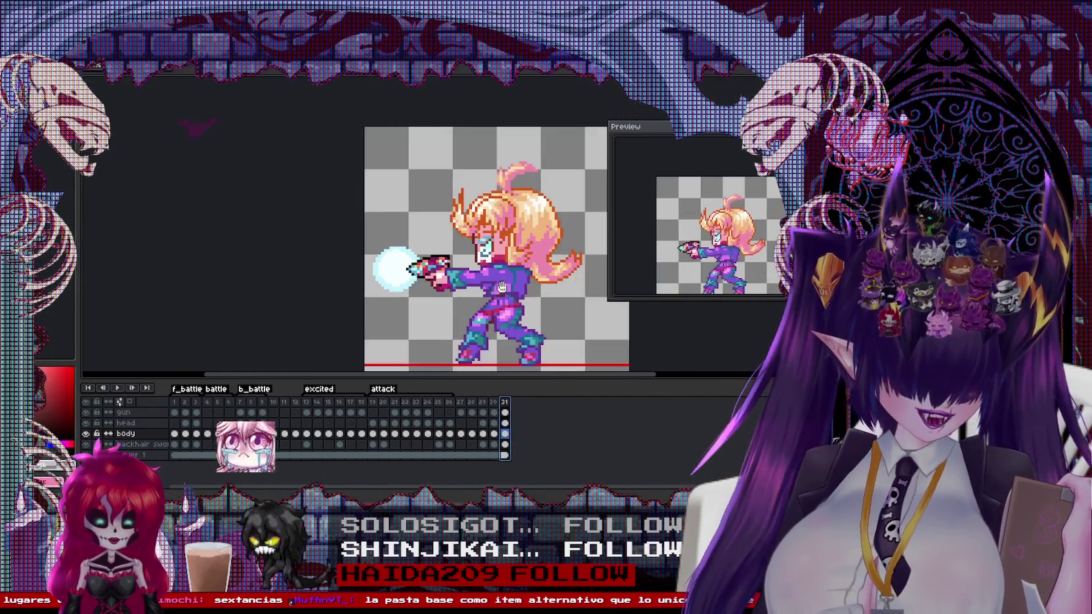
scroll(417, 230, down, 1)
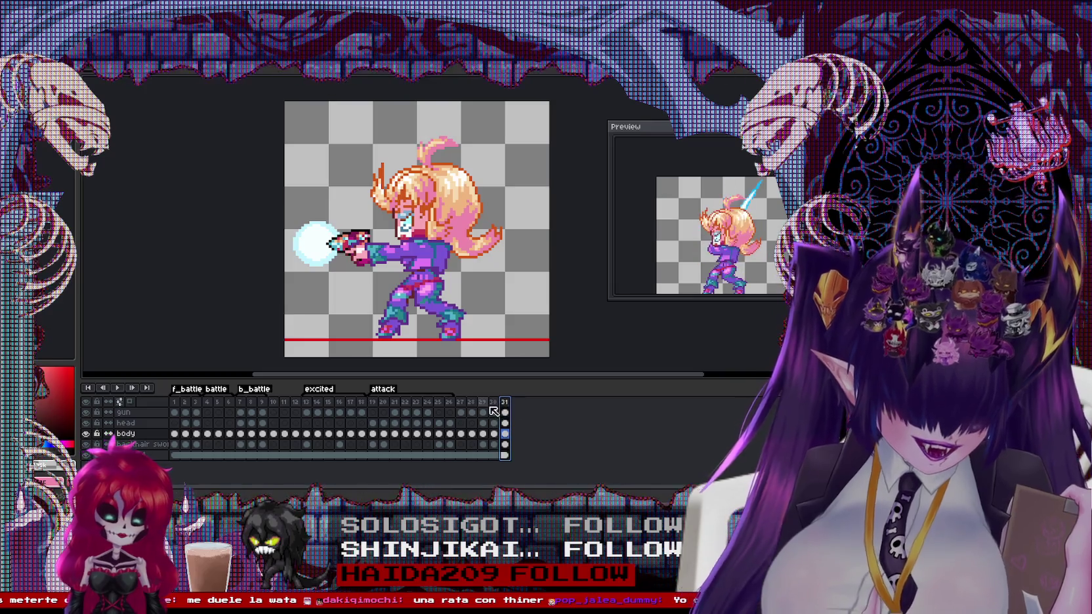
key(Left)
key(Right)
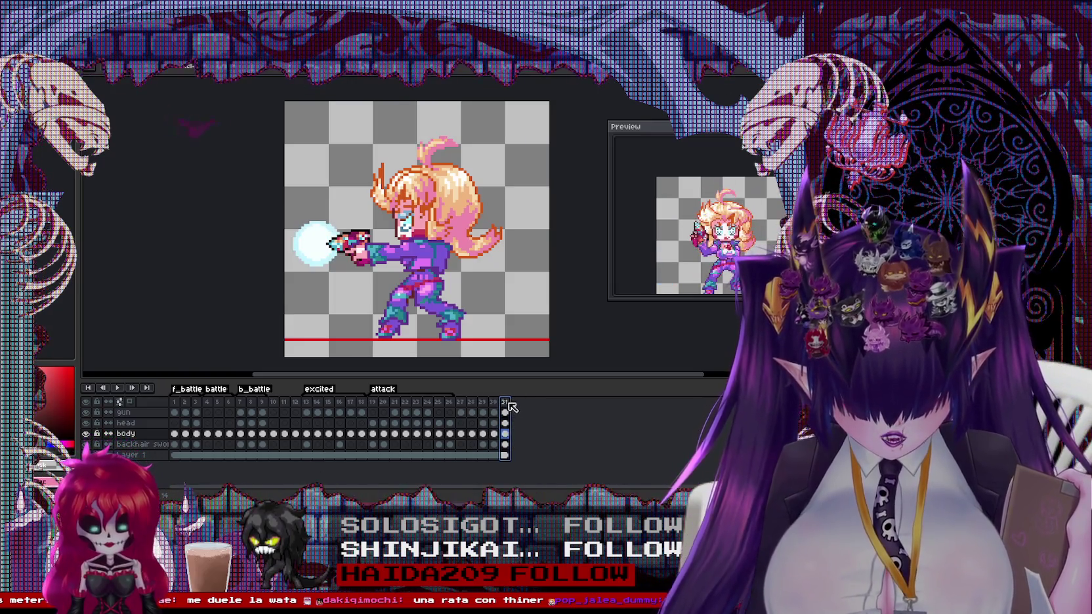
right_click(507, 402)
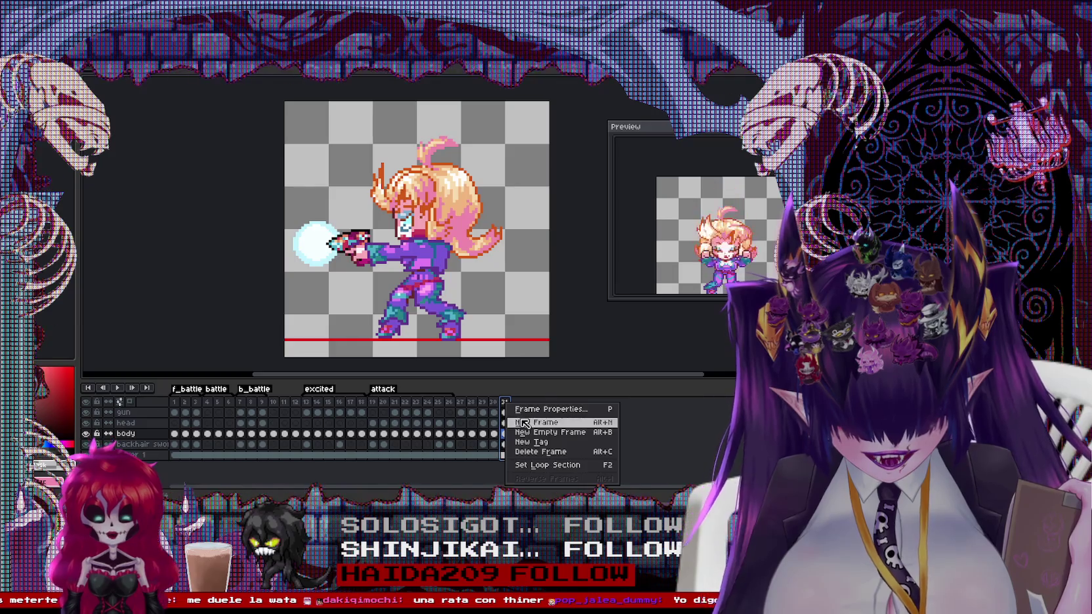
click(523, 423)
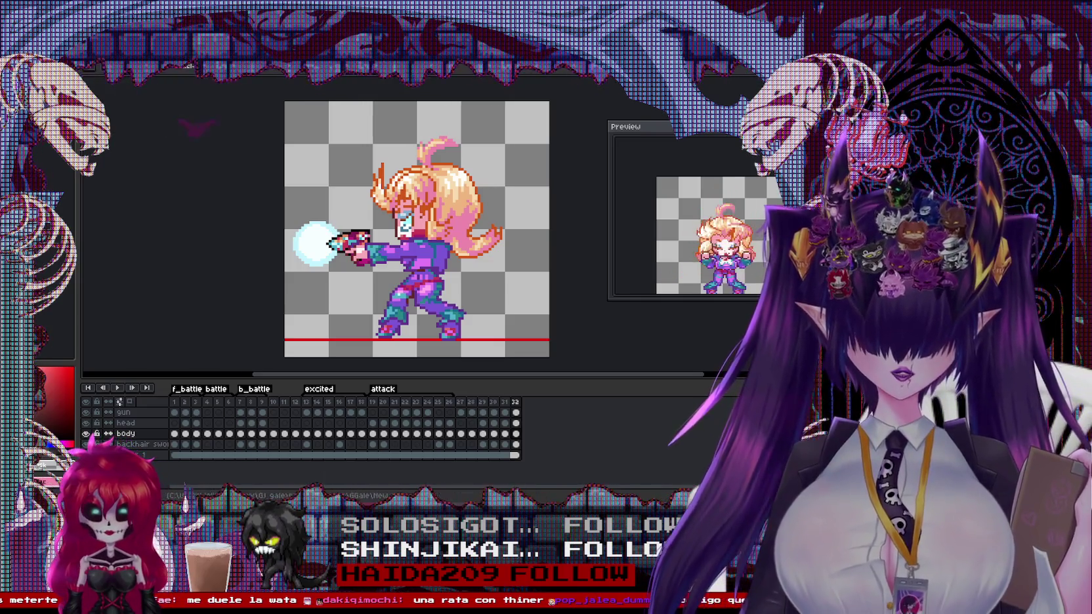
Return to the food-list sheet and start a new text entry above centellas, typing 'c'
key(ctrl+Tab)
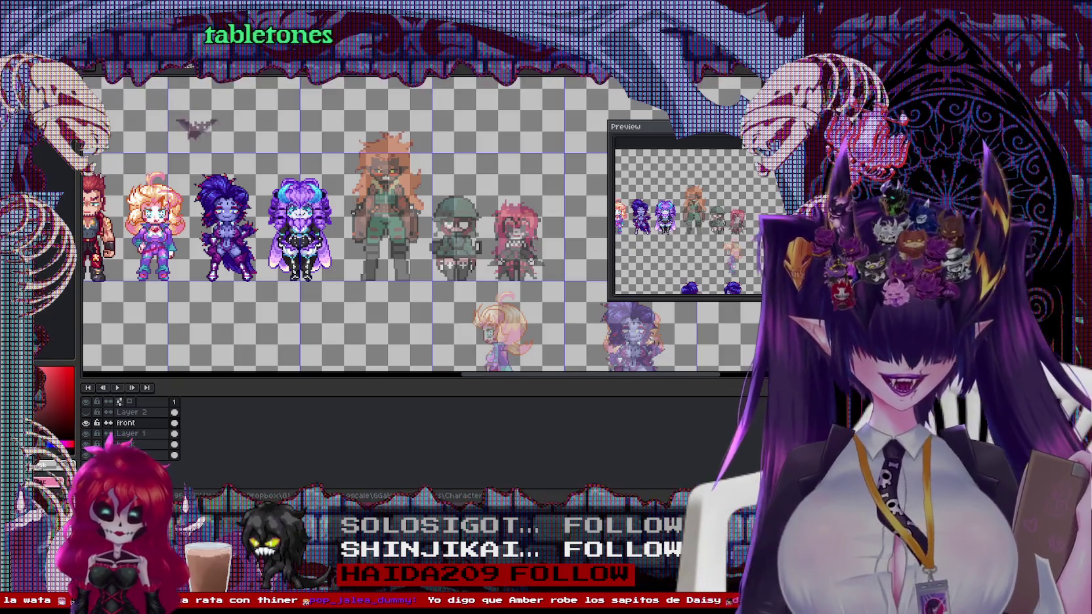
key(ctrl+Tab)
key(ctrl+Tab)
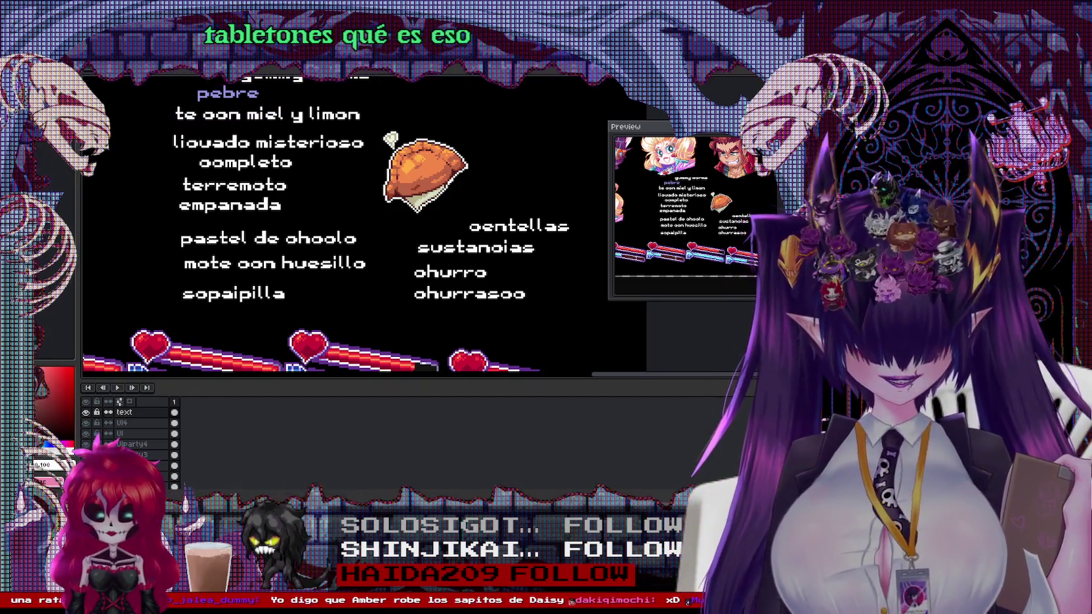
click(478, 193)
text(c)
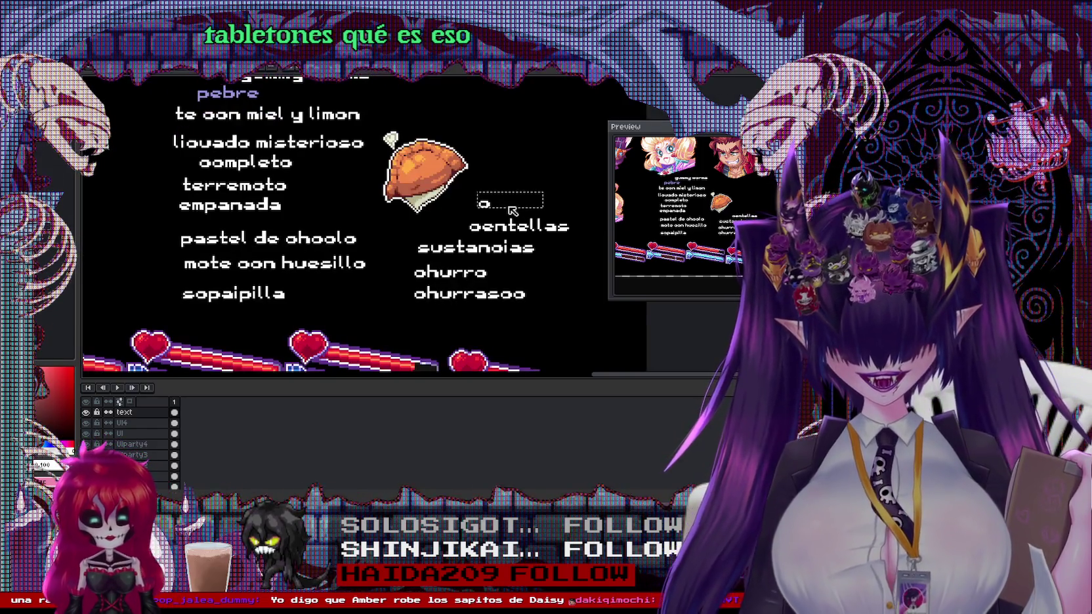